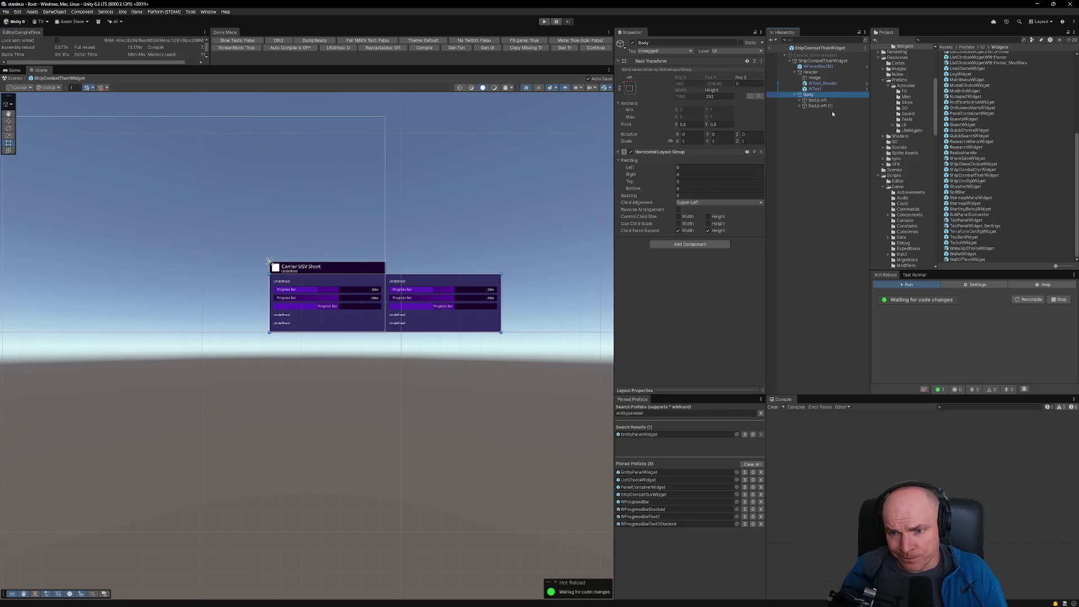
# Step: Enable Control Child Size Width on Body's Horizontal Layout Group so both columns fit side by side
pyautogui.click(817, 100)
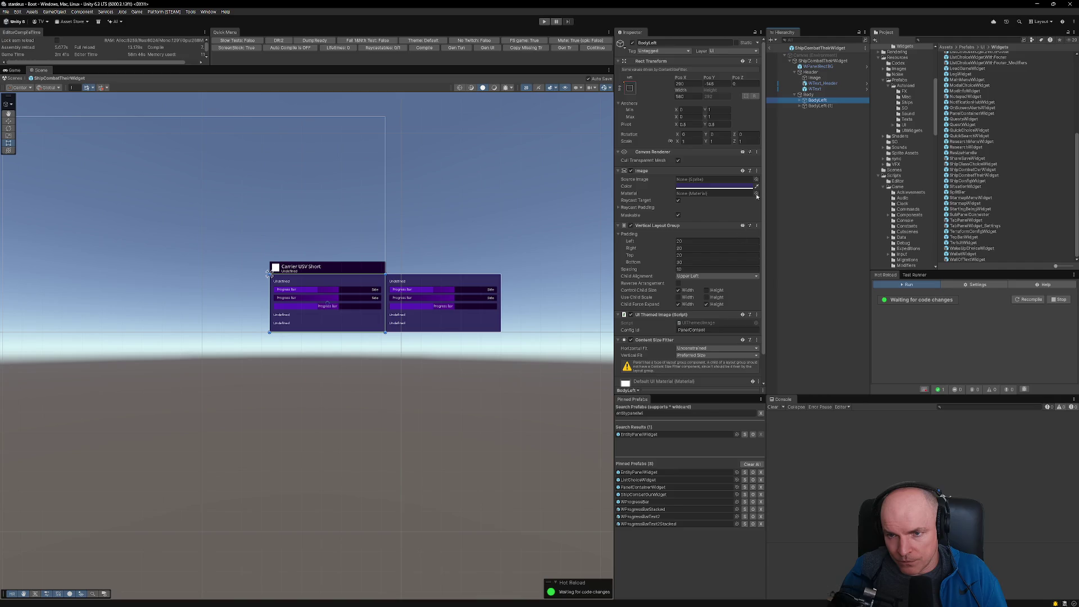
pyautogui.click(808, 94)
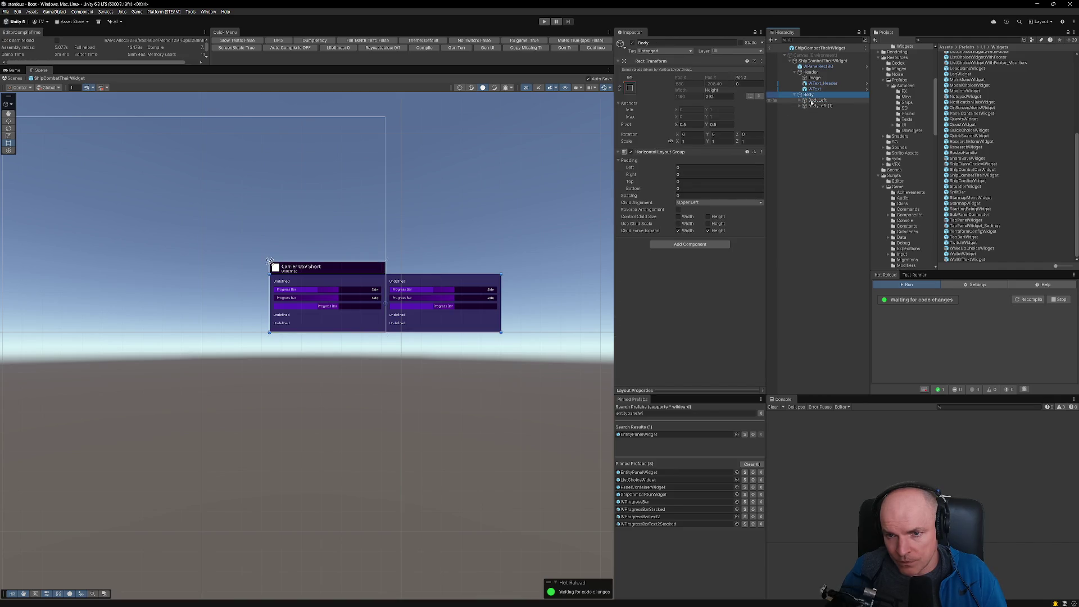
pyautogui.click(678, 216)
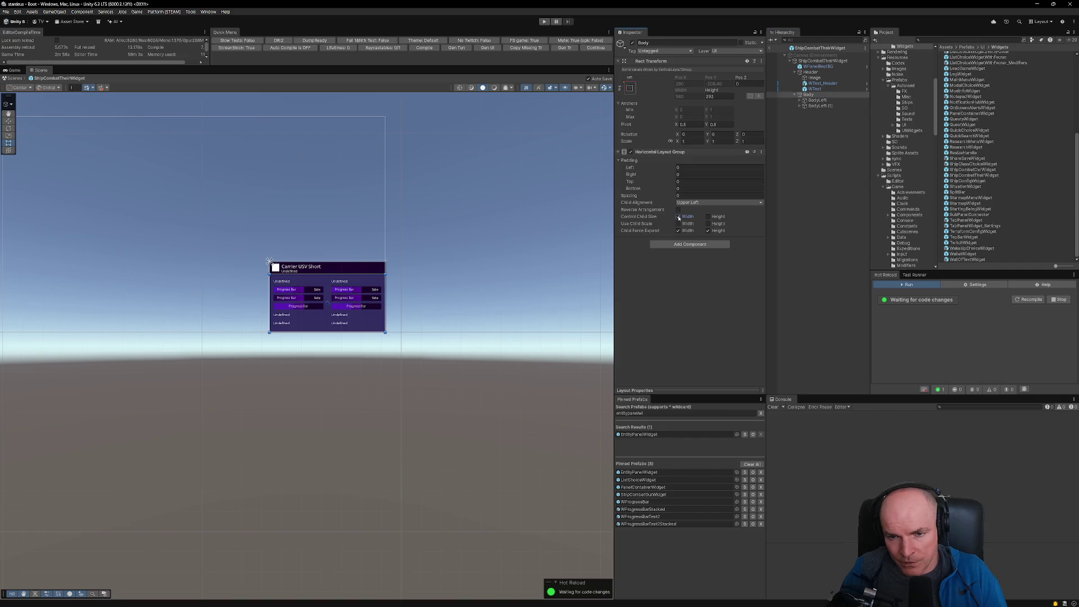
pyautogui.scroll(5, 342, 301)
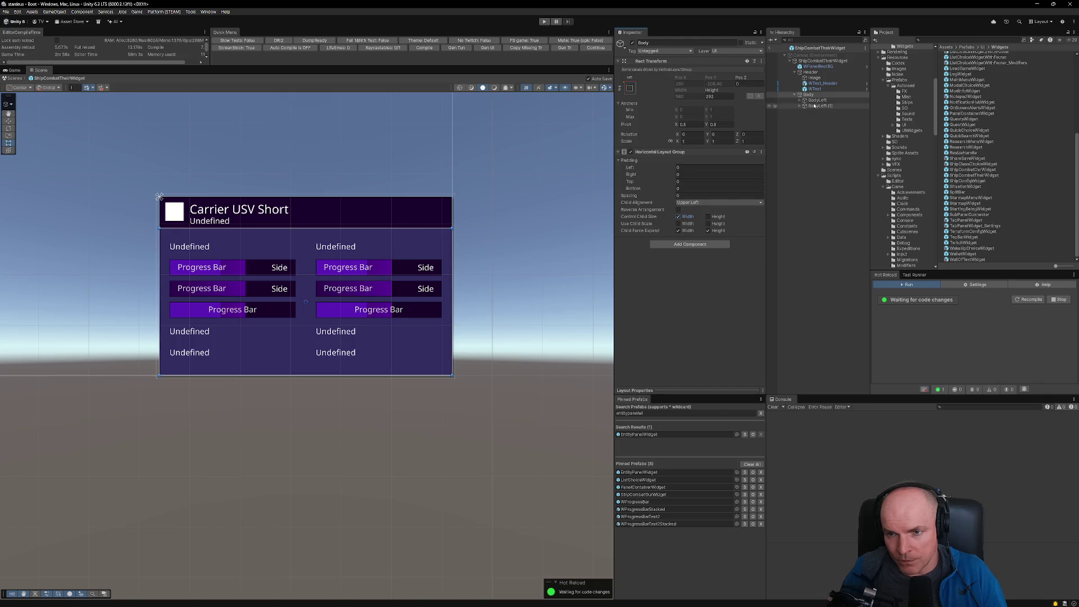
# Step: Add a Layout Element to BodyLeft with Min Width set to 340
pyautogui.click(816, 101)
pyautogui.scroll(-2, 691, 253)
pyautogui.click(683, 378)
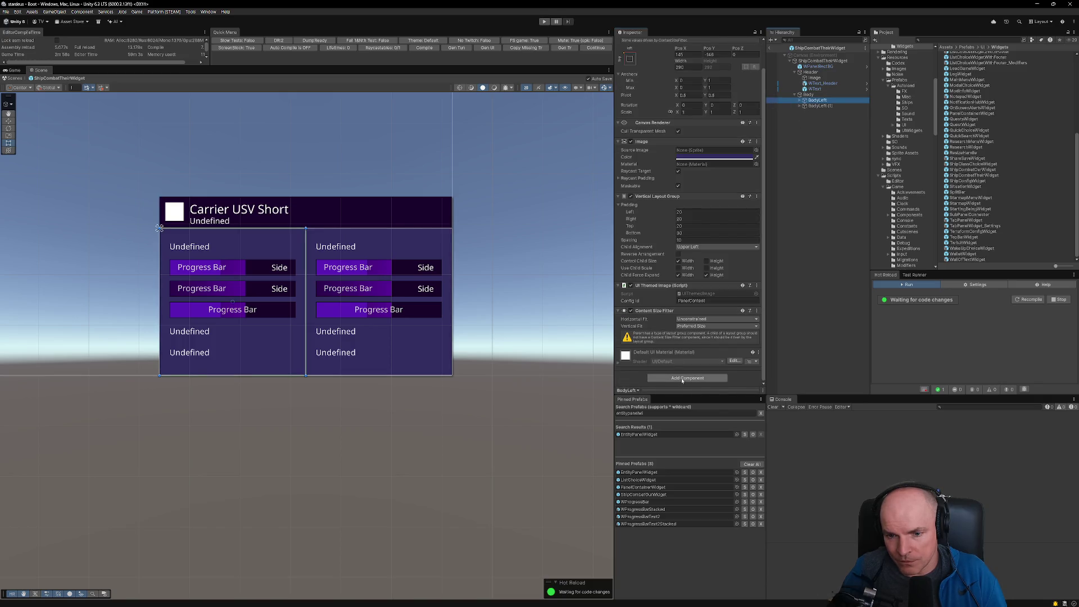
pyautogui.write('layout element')
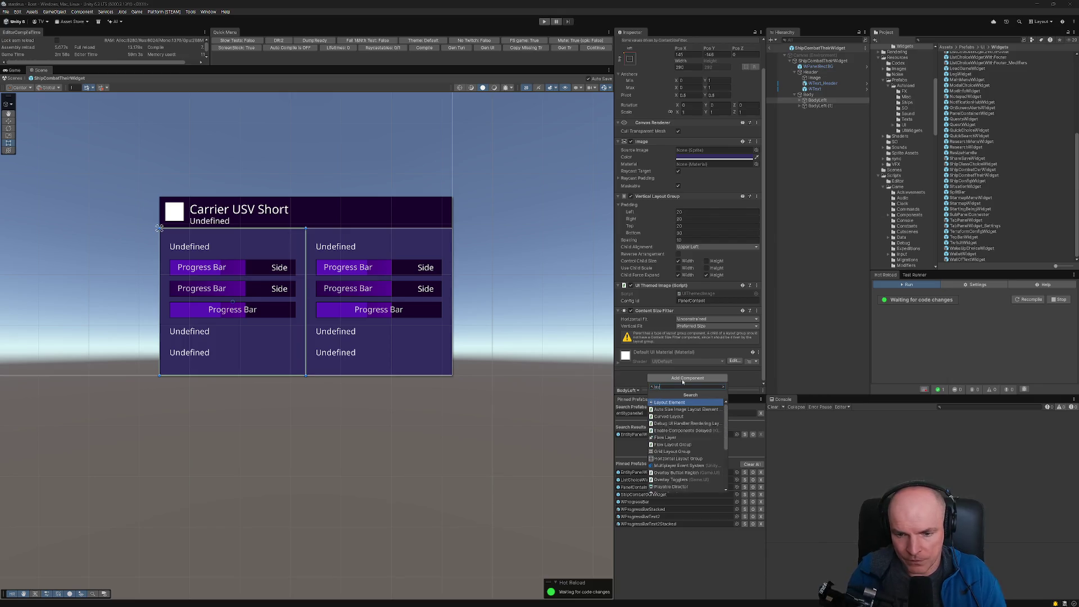
pyautogui.press('Return')
pyautogui.click(679, 370)
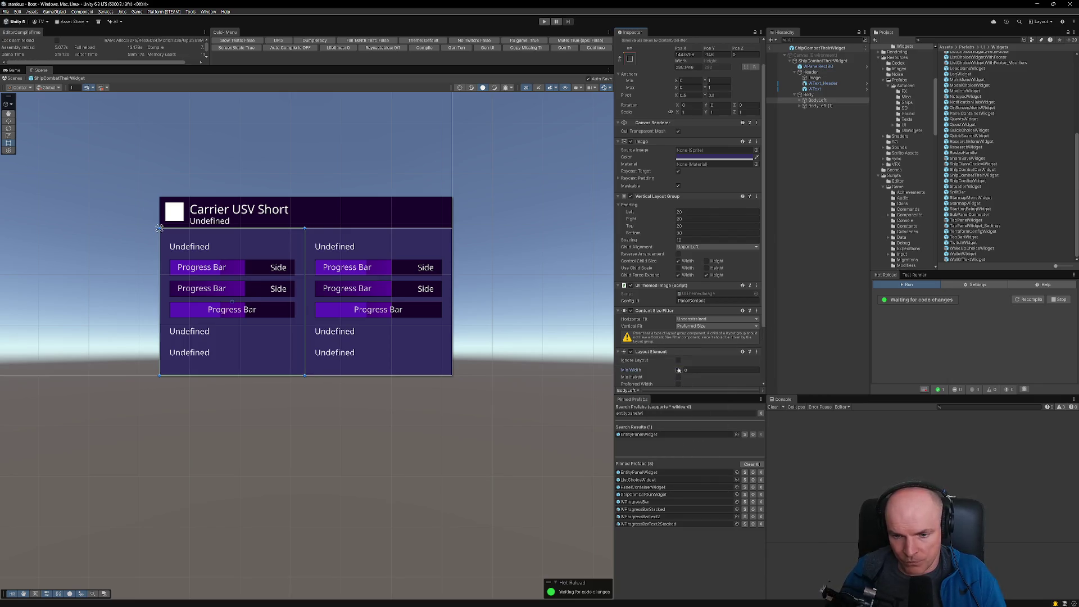
pyautogui.write('340')
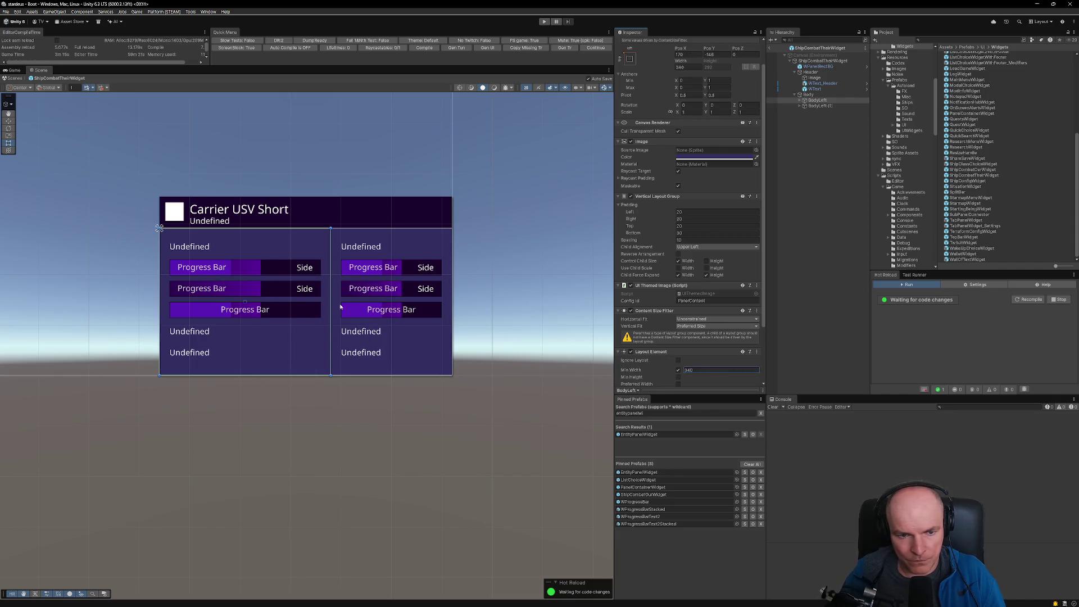
# Step: Select and expand the right column BodyLeft (1), then switch to the Figma design
pyautogui.click(821, 106)
pyautogui.press('Right')
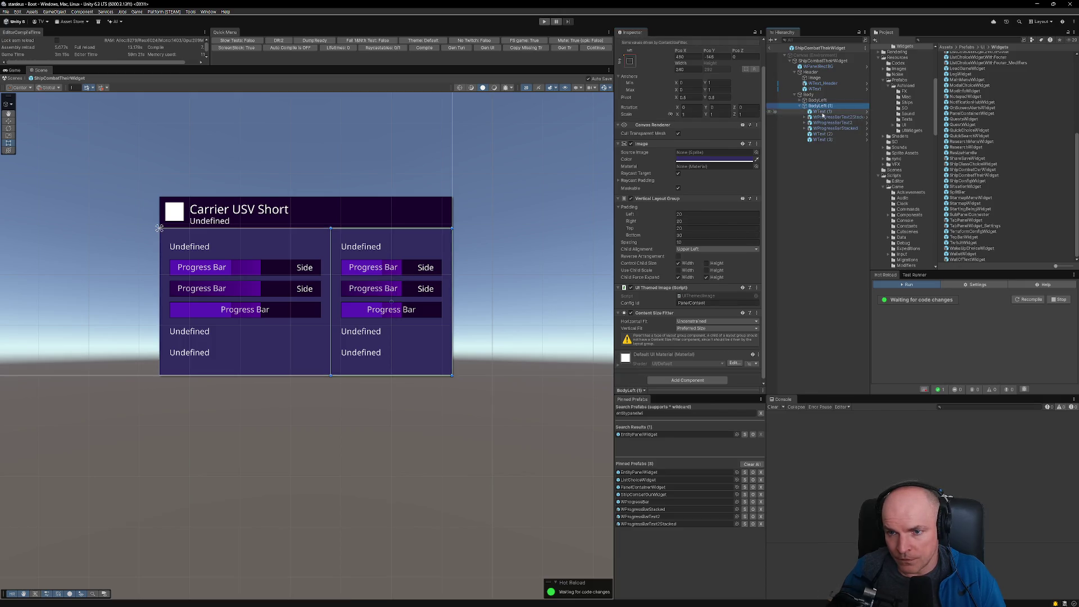
pyautogui.hotkey('alt', 'Tab')
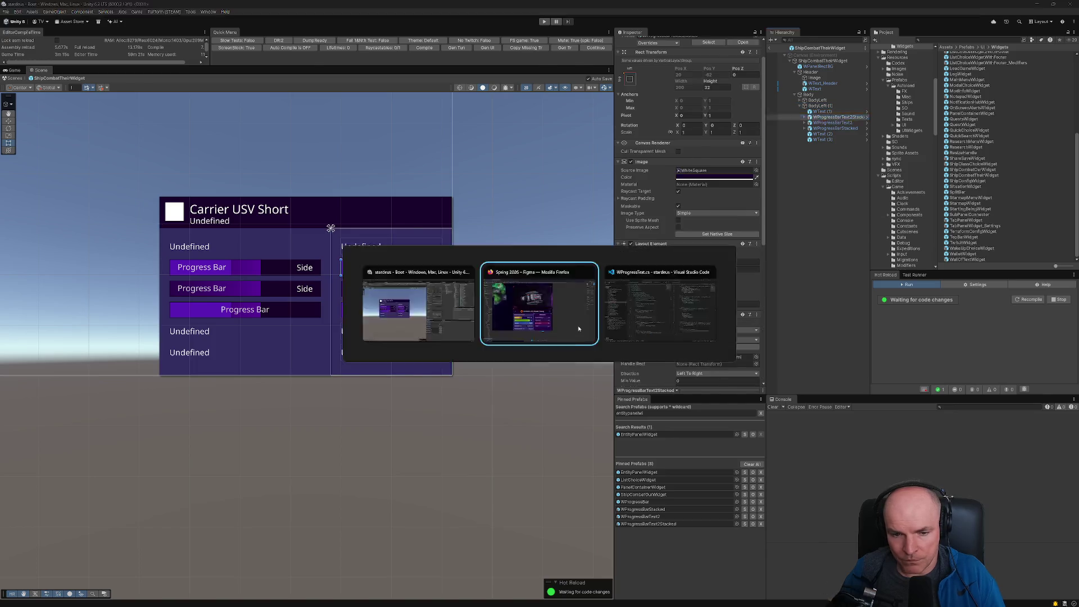
# Step: Delete the three Undefined WText rows under BodyLeft (1), leaving its three progress bars
pyautogui.hotkey('alt', 'Tab')
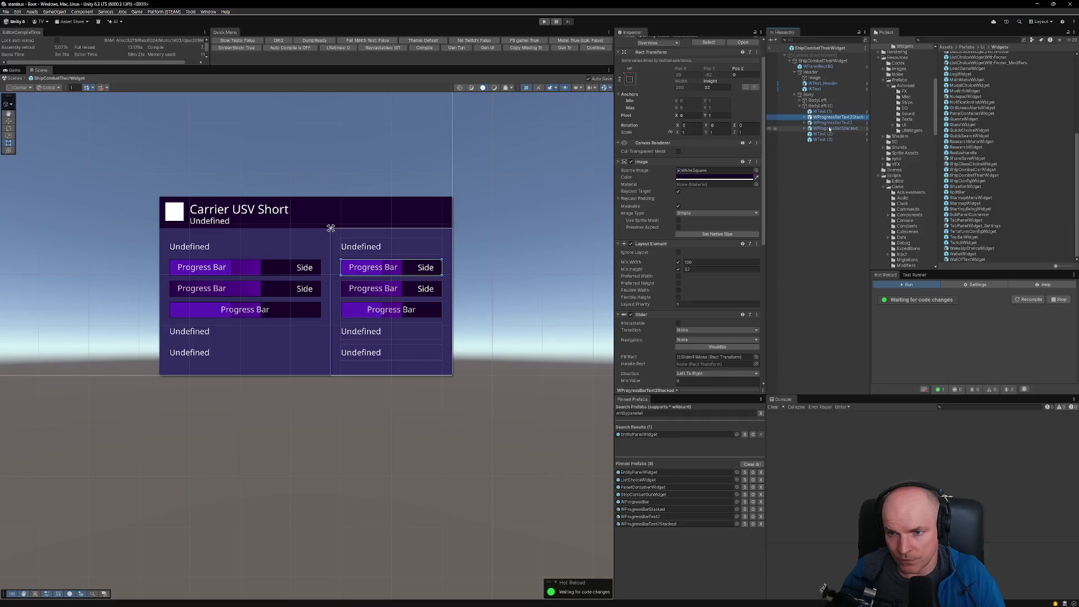
pyautogui.click(821, 111)
pyautogui.press('Delete')
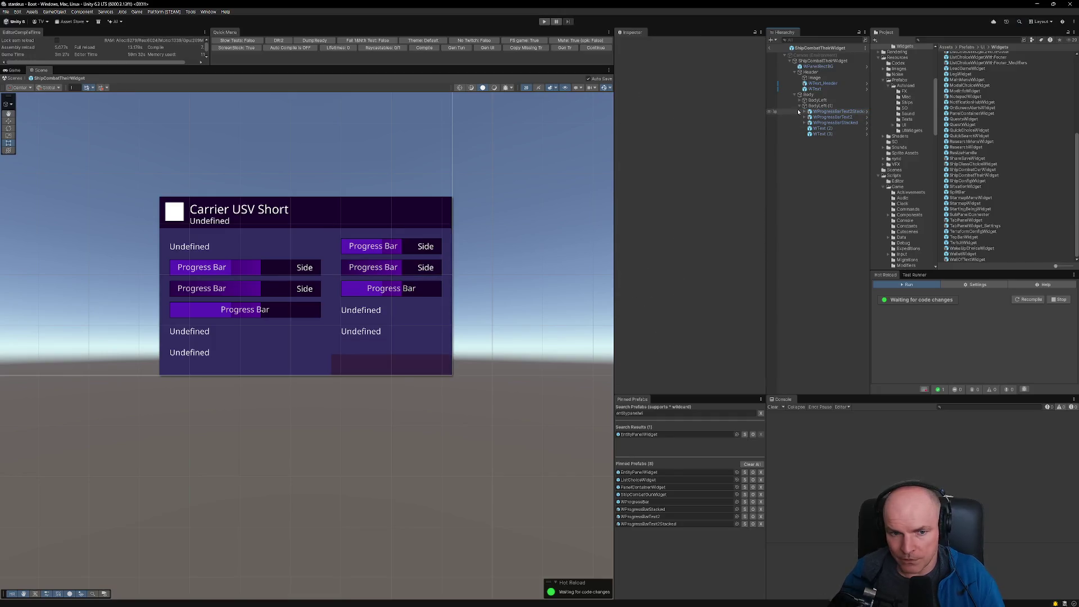
pyautogui.click(825, 129)
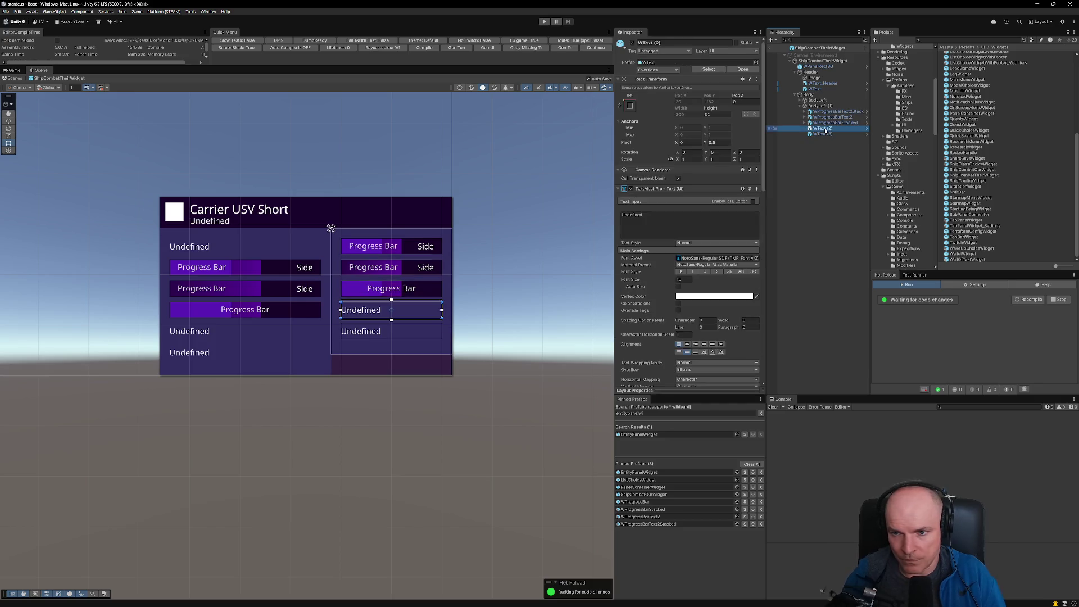
pyautogui.press('Delete')
pyautogui.click(823, 129)
pyautogui.press('Delete')
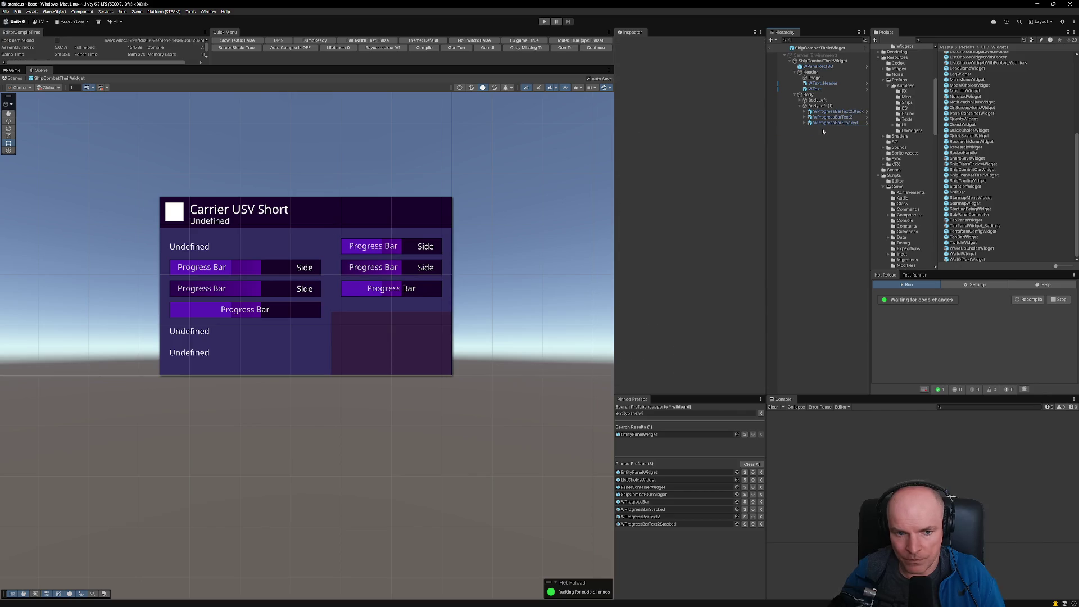
pyautogui.scroll(2, 366, 270)
pyautogui.scroll(-3, 389, 236)
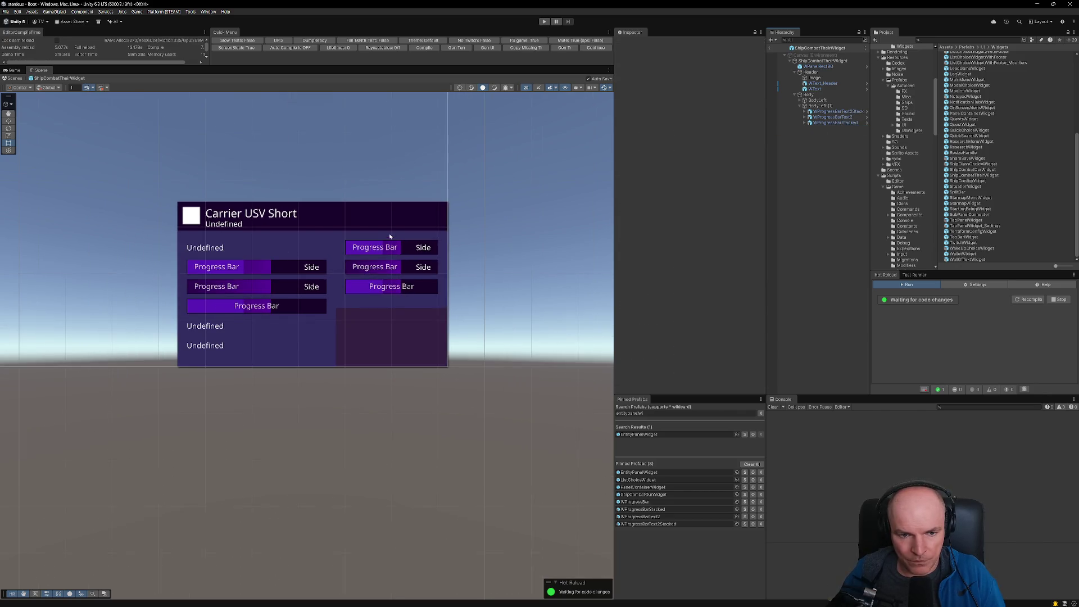
pyautogui.hotkey('alt', 'Tab')
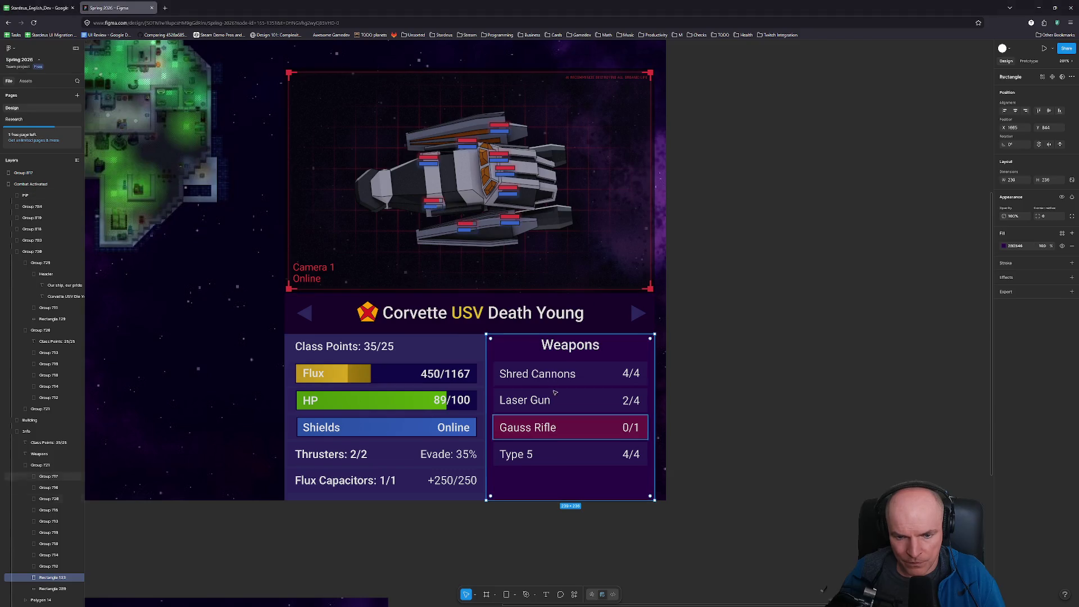
pyautogui.hotkey('alt', 'Tab')
pyautogui.hotkey('alt', 'Tab')
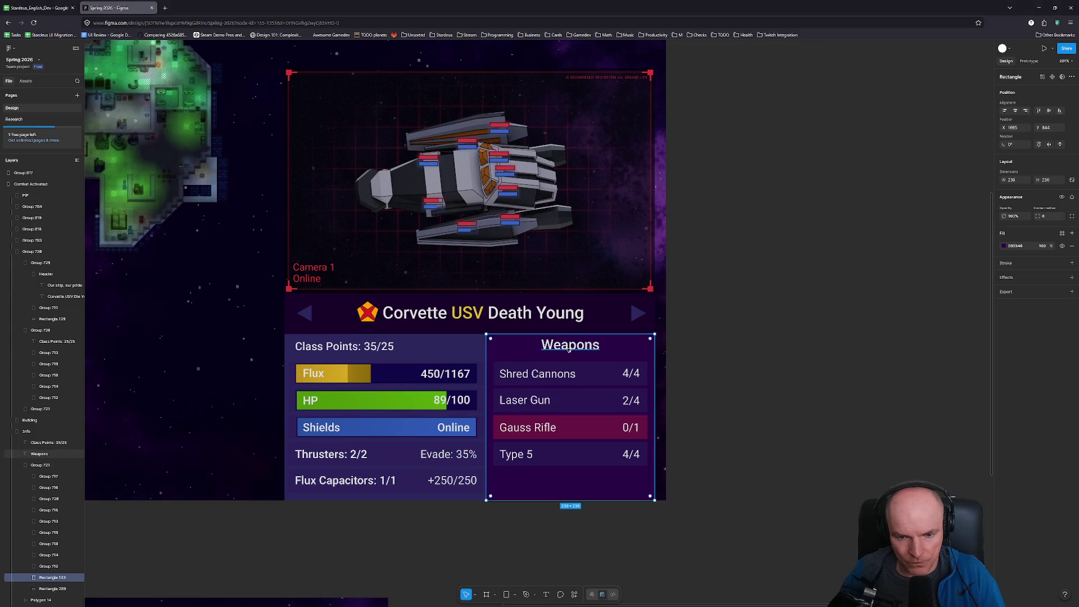
pyautogui.hotkey('alt', 'Tab')
pyautogui.hotkey('alt', 'Tab')
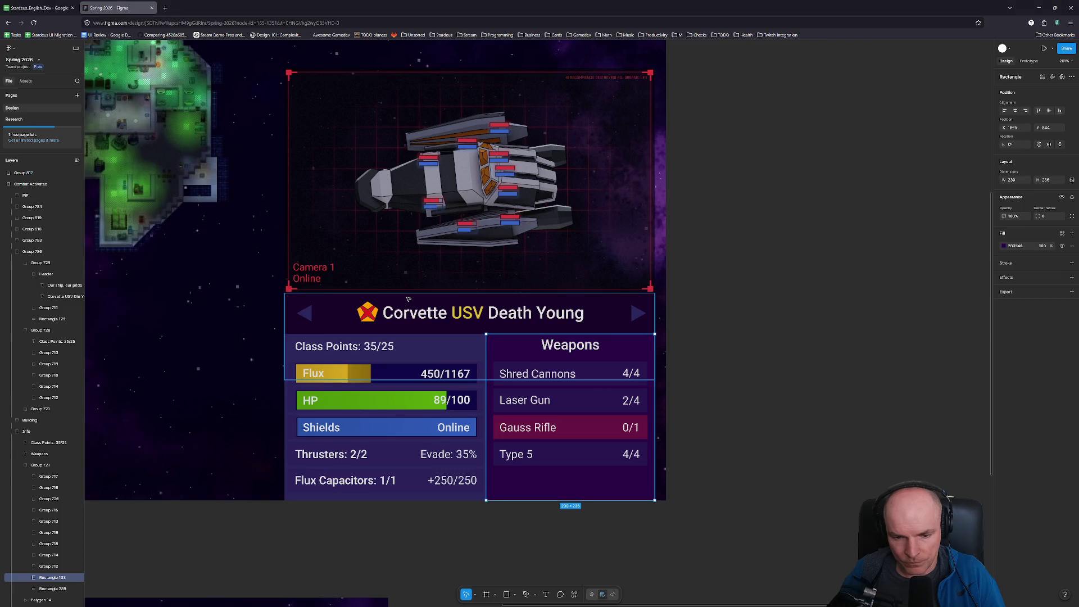
pyautogui.hotkey('alt', 'Tab')
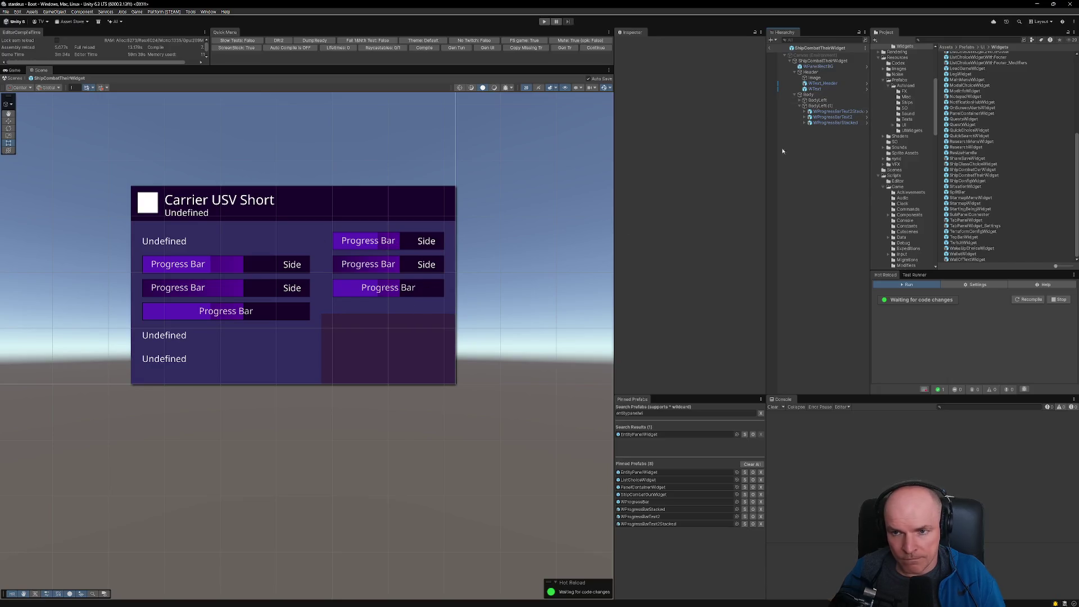
# Step: Remove the Image component from the right column BodyLeft (1)
pyautogui.click(821, 107)
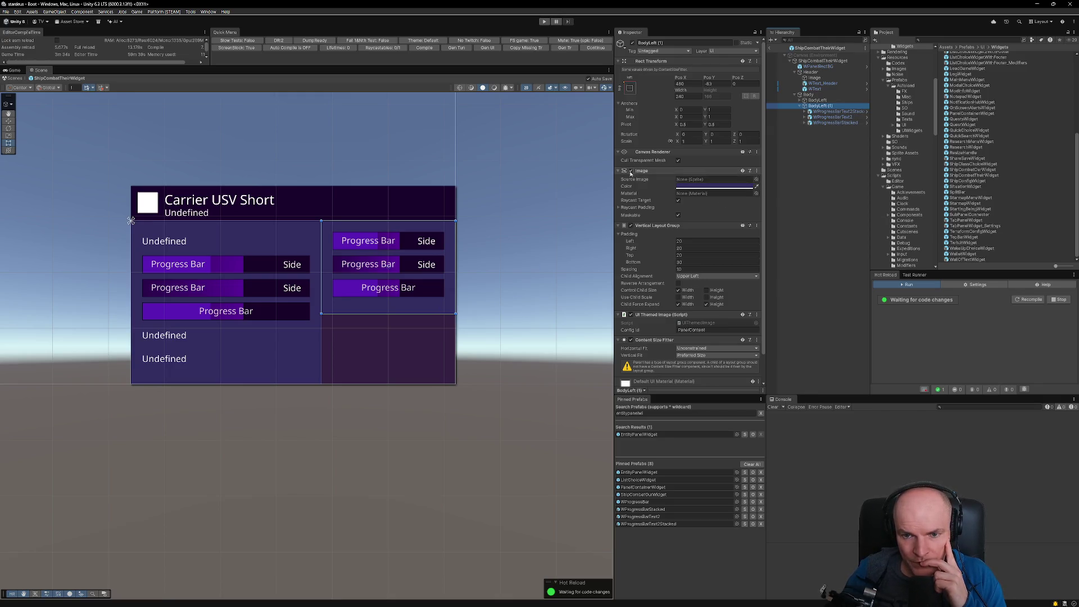
pyautogui.click(631, 171)
pyautogui.click(631, 171)
pyautogui.click(757, 171)
pyautogui.click(787, 204)
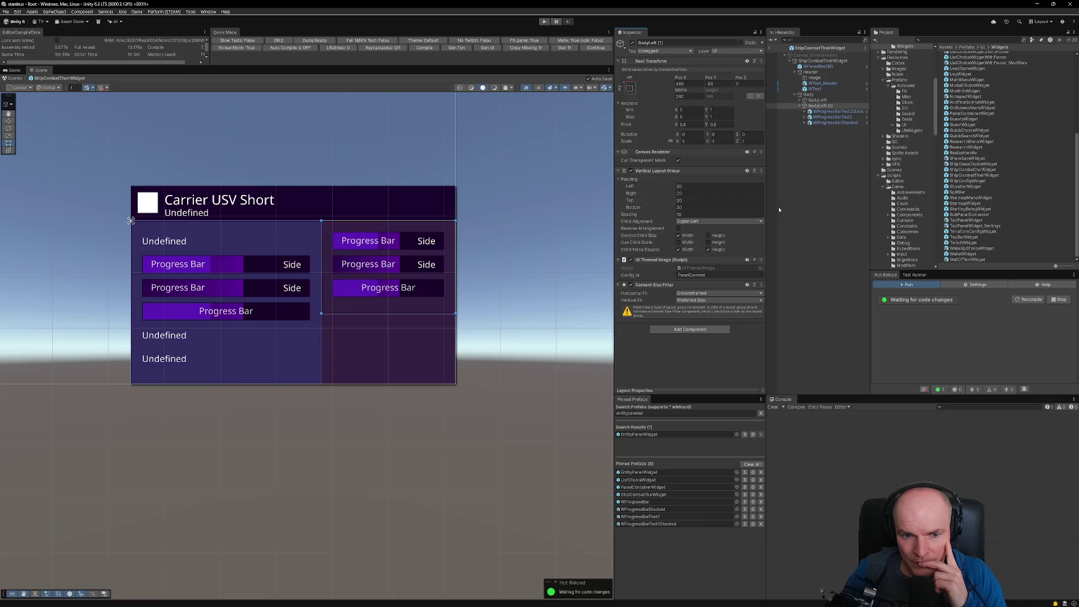
# Step: Check Body's layout against the Figma design, then open the PanelContainerWidget prefab
pyautogui.click(810, 95)
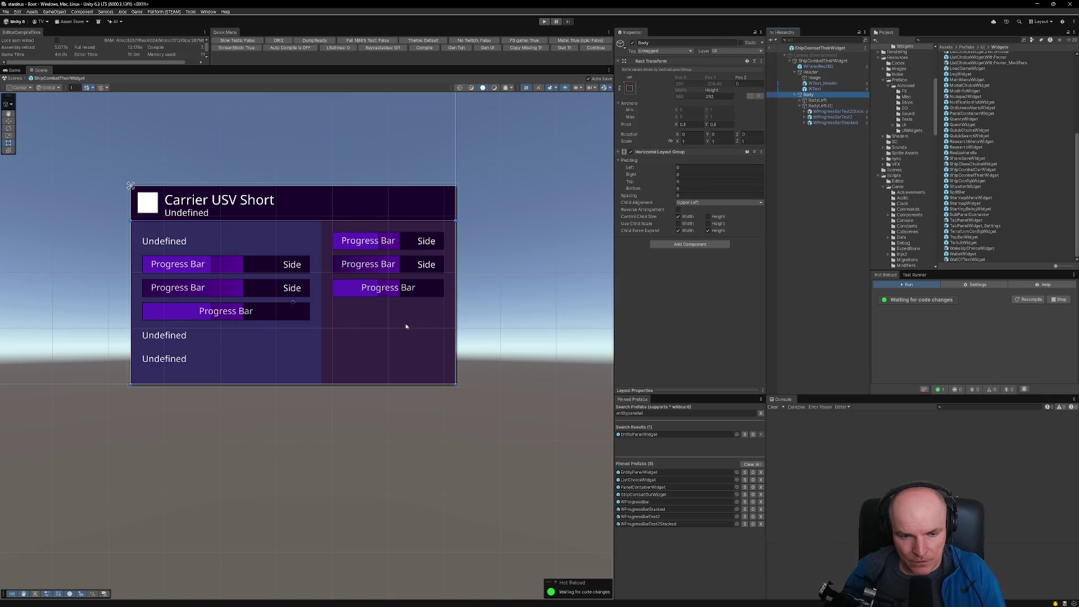
pyautogui.hotkey('alt', 'Tab')
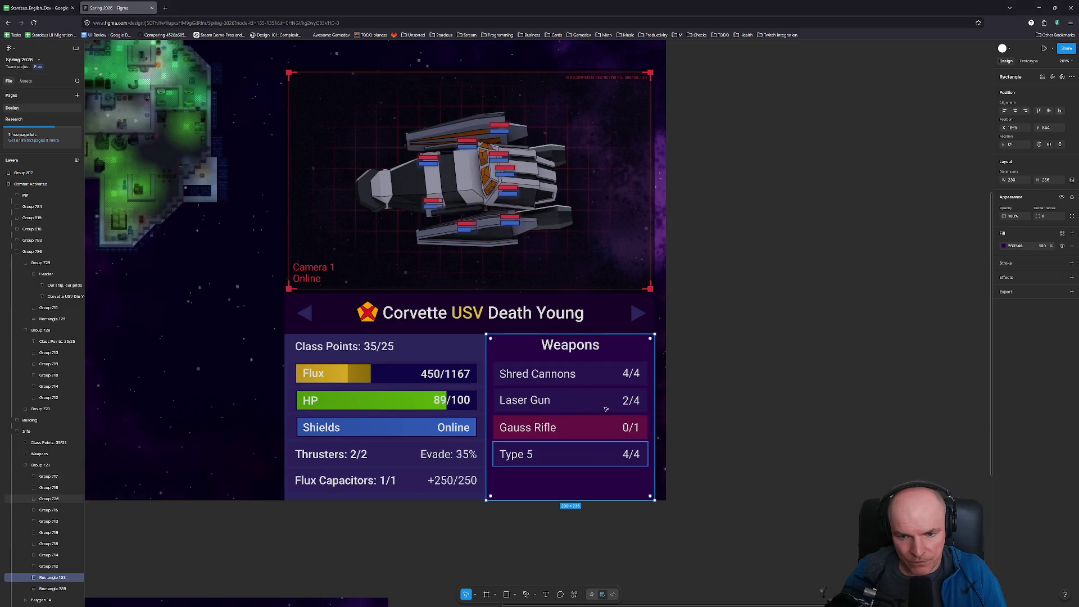
pyautogui.hotkey('alt', 'Tab')
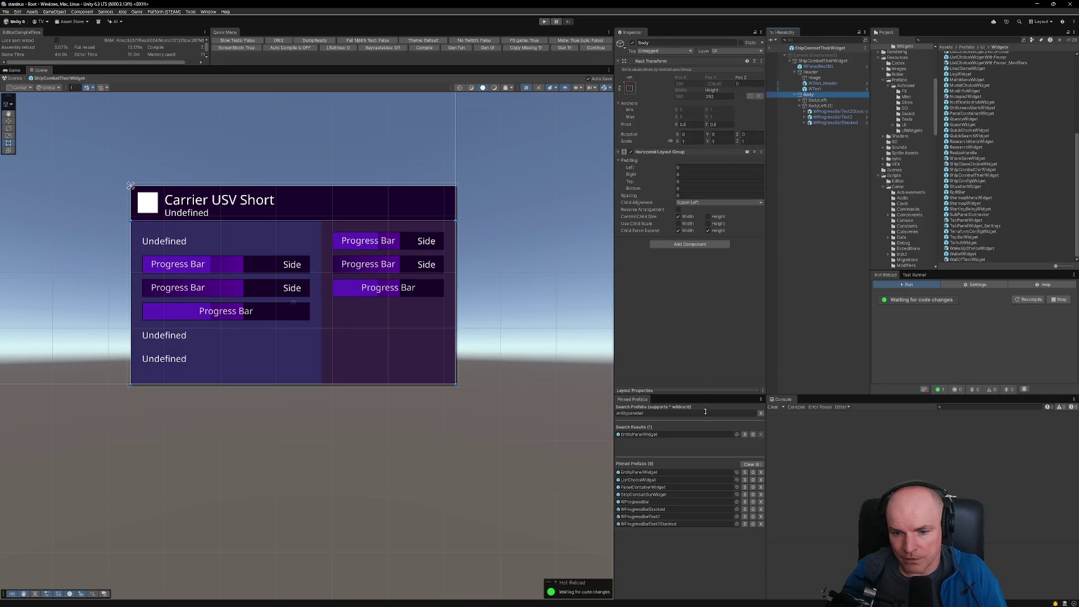
pyautogui.doubleClick(644, 487)
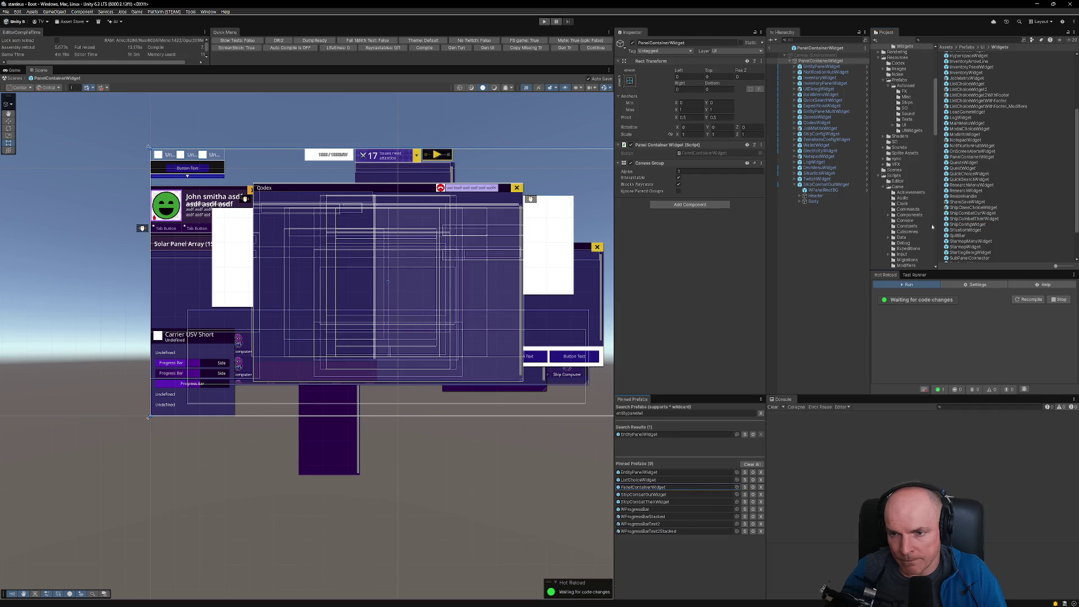
# Step: Add a bottom-right-anchored ShipCombatTheirWidget to the container, then exit the prefab and enter Play mode
pyautogui.click(823, 184)
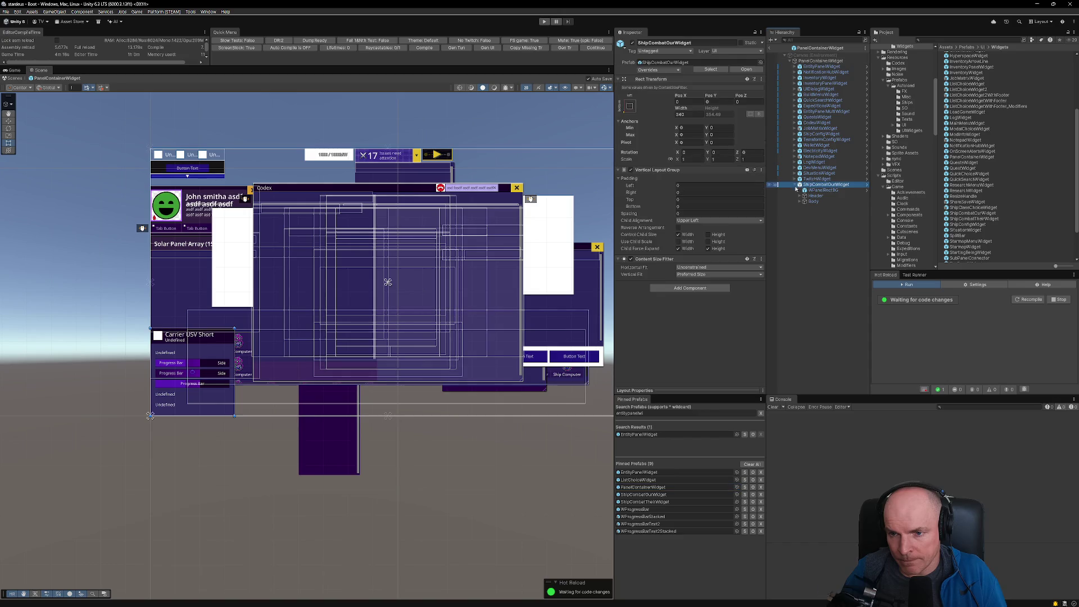
pyautogui.press('Left')
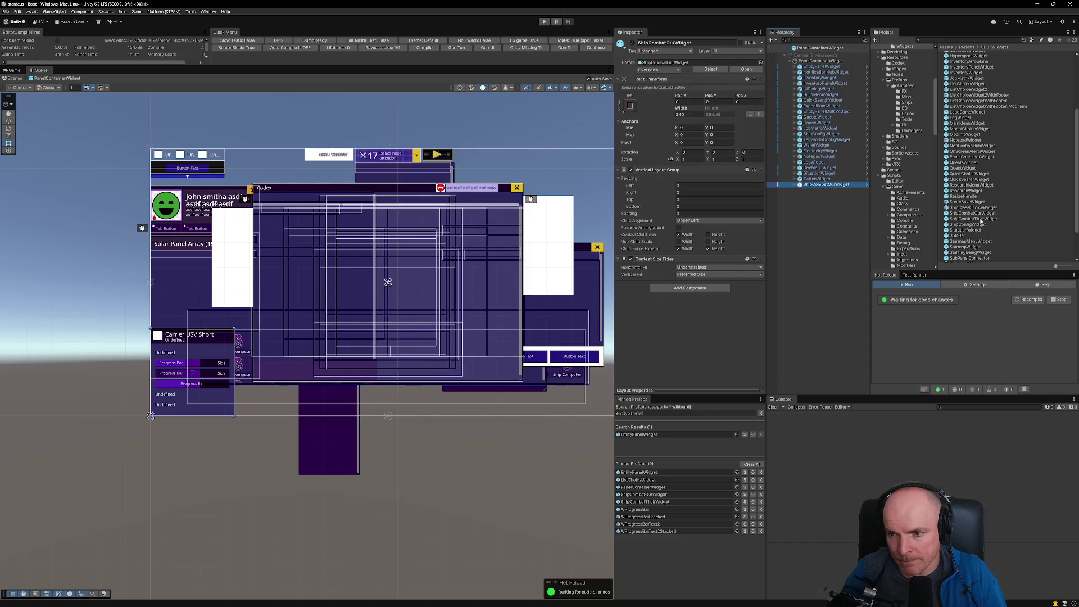
pyautogui.moveTo(981, 221); pyautogui.dragTo(823, 189)
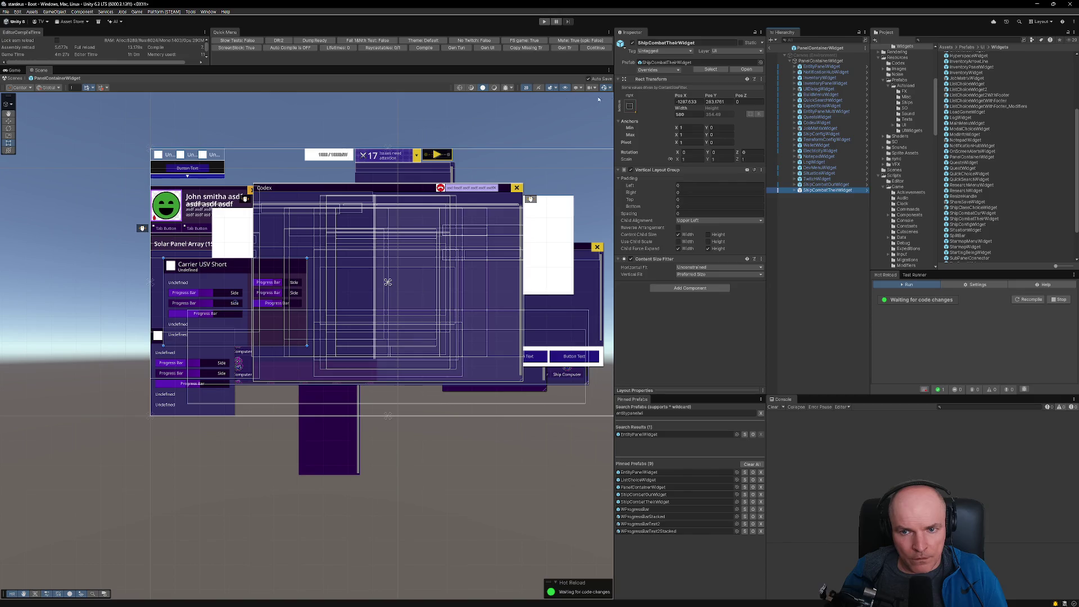
pyautogui.click(630, 107)
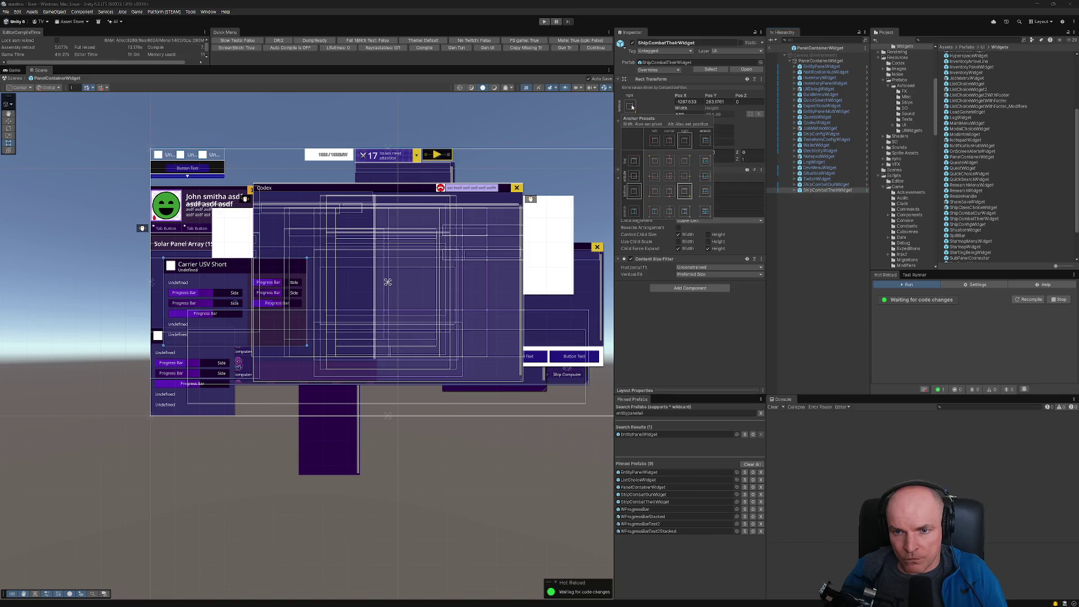
pyautogui.keyDown('alt'); pyautogui.keyDown('shift'); pyautogui.click(686, 195); pyautogui.keyUp('shift'); pyautogui.keyUp('alt')
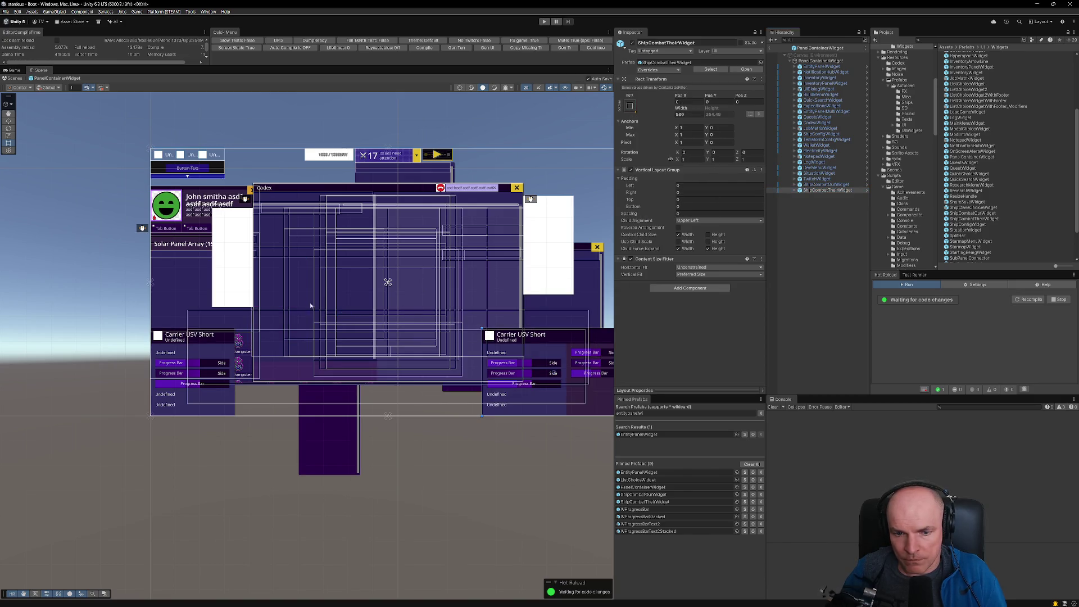
pyautogui.press('f')
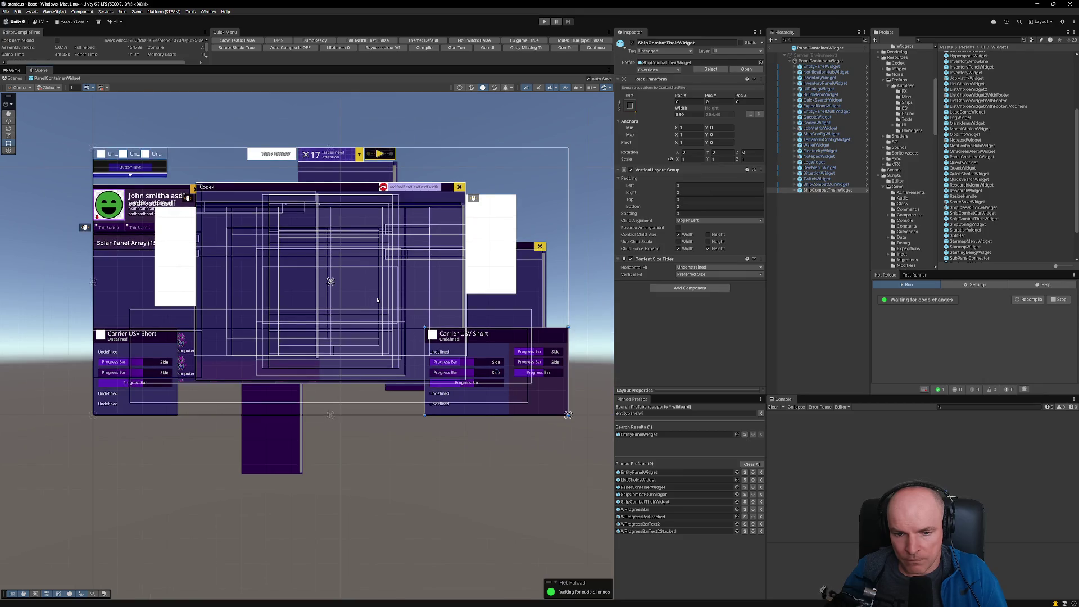
pyautogui.click(771, 48)
pyautogui.click(596, 48)
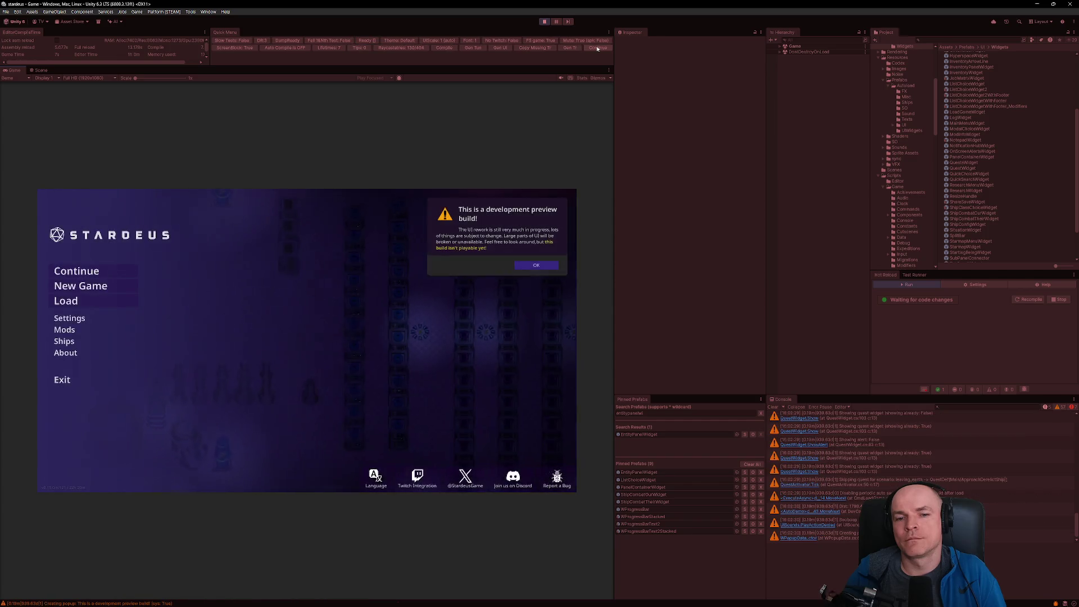
# Step: Dismiss the development preview notice, continue the saved game, then switch to Figma
pyautogui.click(536, 265)
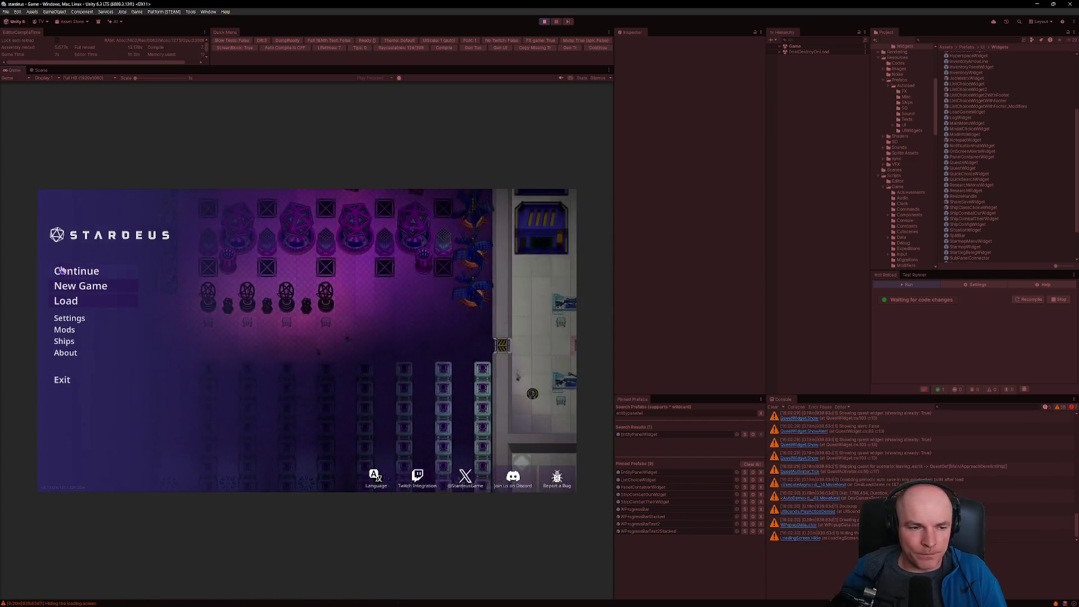
pyautogui.click(72, 273)
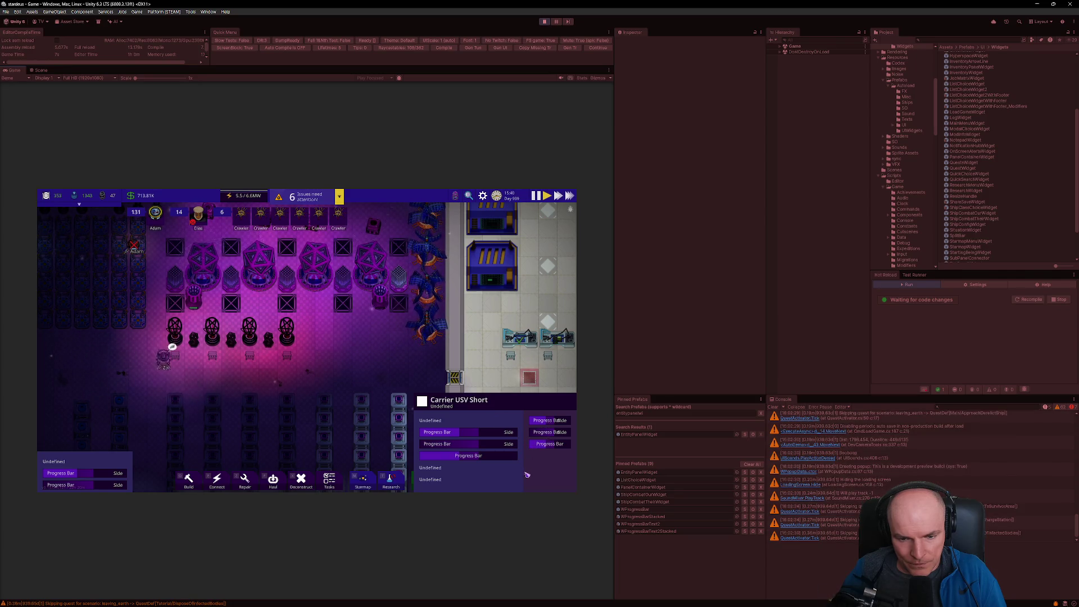
pyautogui.hotkey('alt', 'Tab')
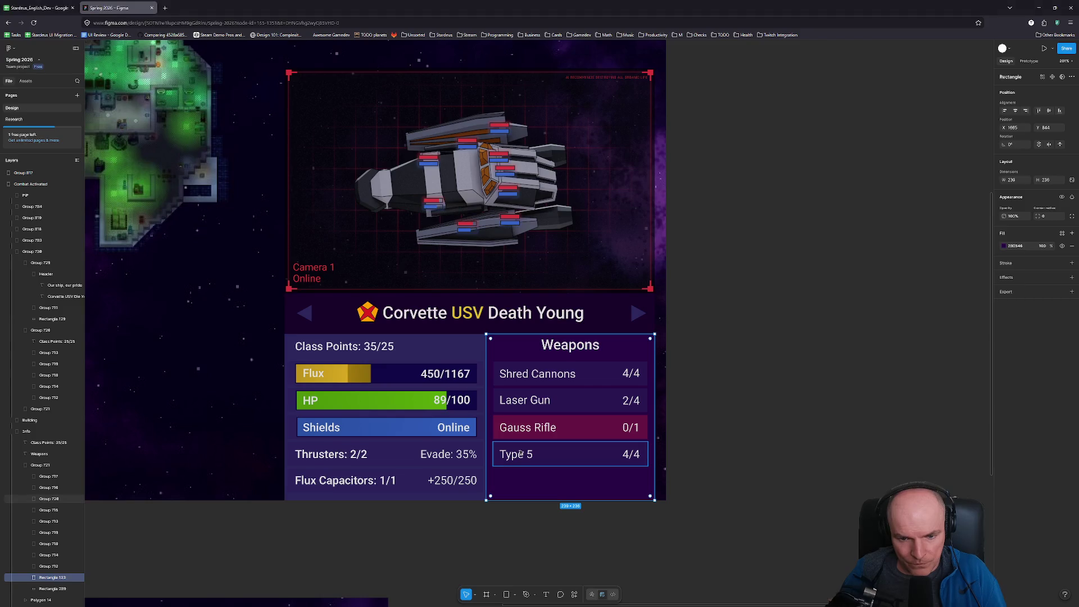
# Step: Select the stats panel background and Flux bar group, then scroll to the Flux Capacitors row
pyautogui.click(477, 360)
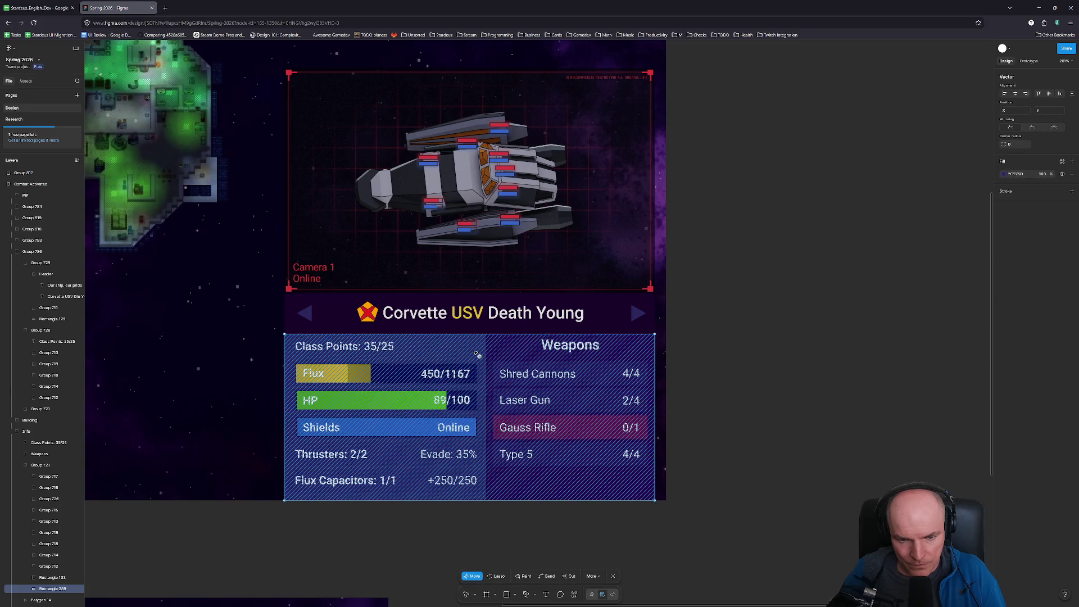
pyautogui.click(364, 360)
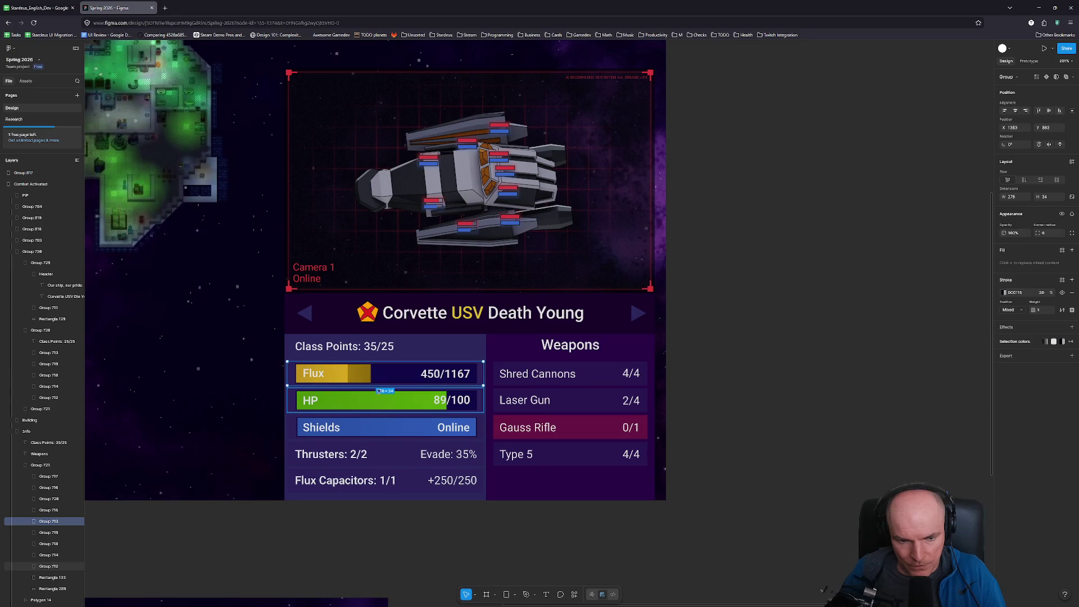
pyautogui.hscroll(-5, 337, 396)
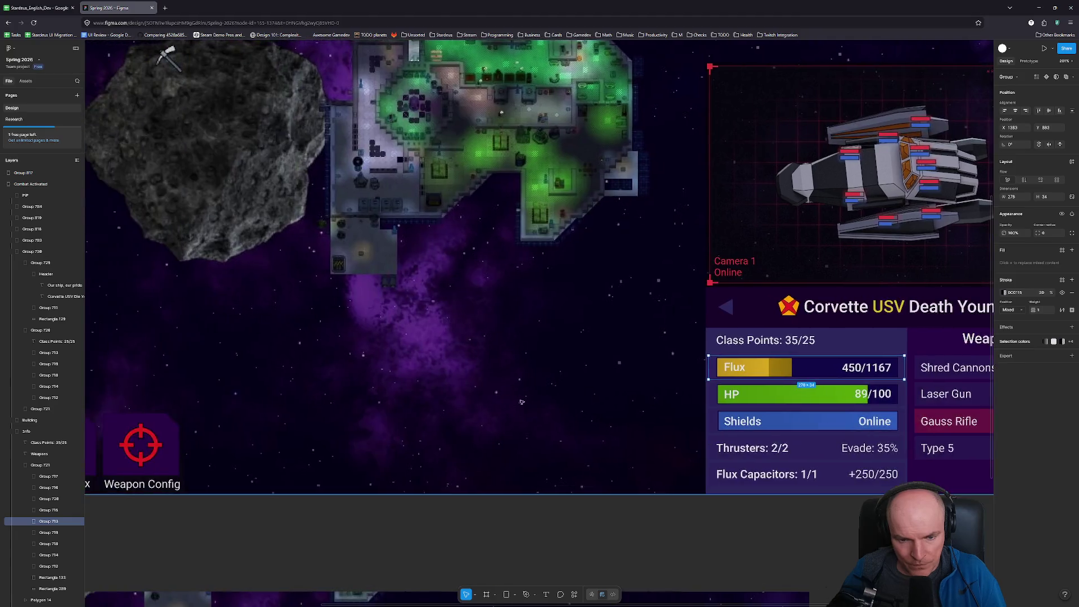
pyautogui.keyDown('ctrl'); pyautogui.scroll(-4, 212, 401); pyautogui.keyUp('ctrl')
pyautogui.hscroll(-3, 212, 402)
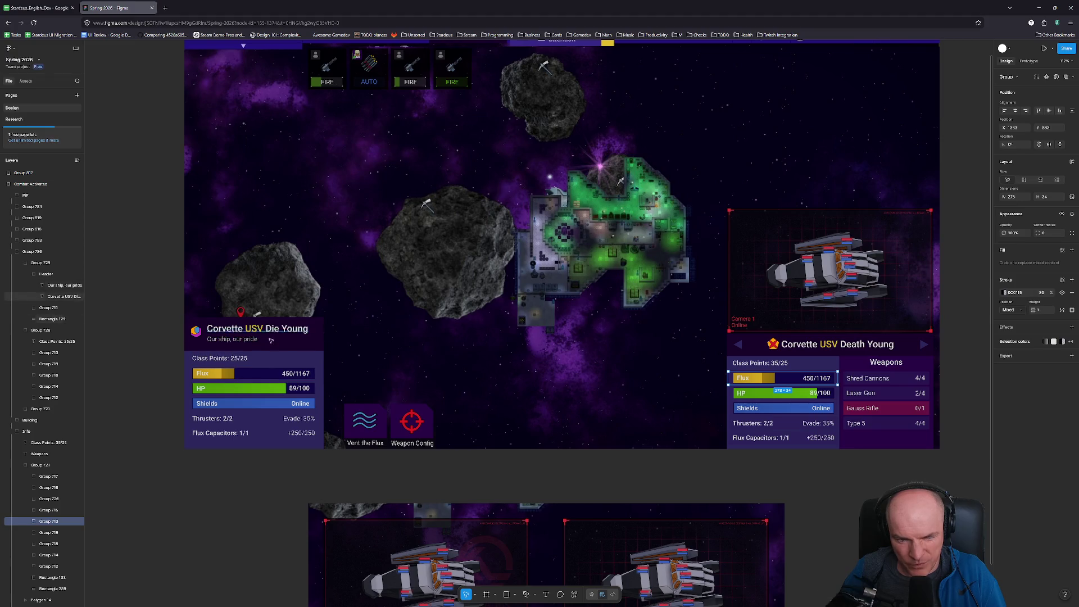
pyautogui.hscroll(5, 511, 379)
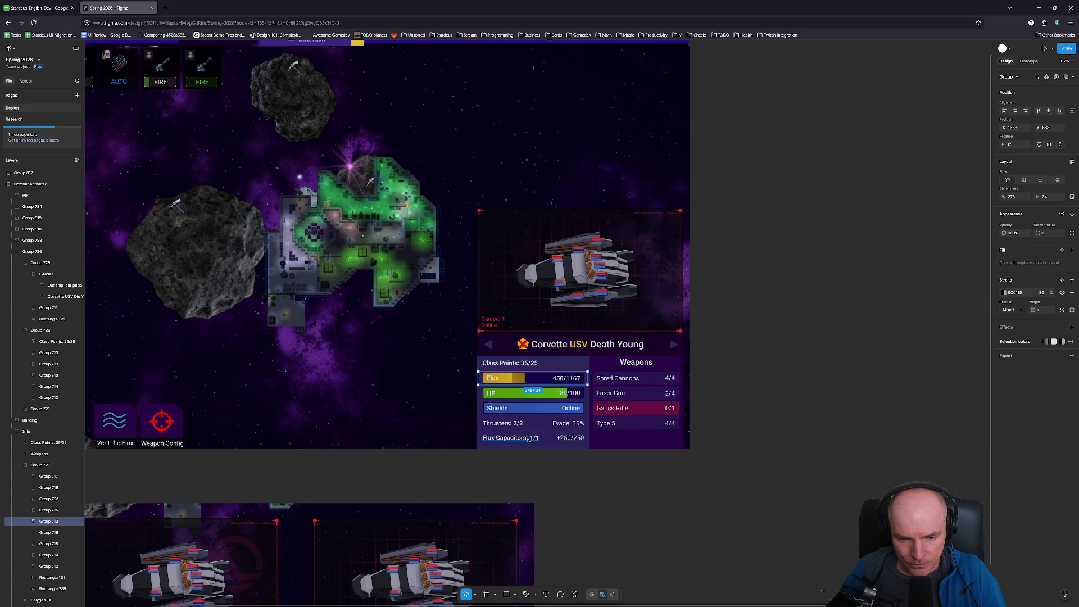
pyautogui.scroll(3, 547, 442)
pyautogui.scroll(5, 547, 442)
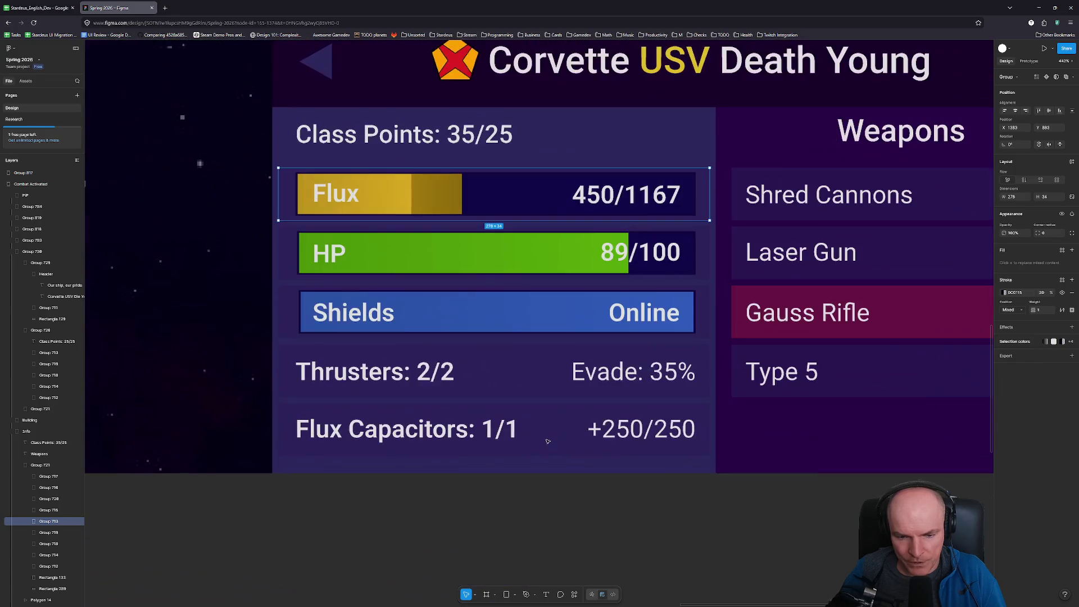
# Step: Change the Flux Capacitors count from 1/1 to 24/24
pyautogui.keyDown('ctrl'); pyautogui.click(509, 430); pyautogui.keyUp('ctrl')
pyautogui.press('Return')
pyautogui.click(508, 441)
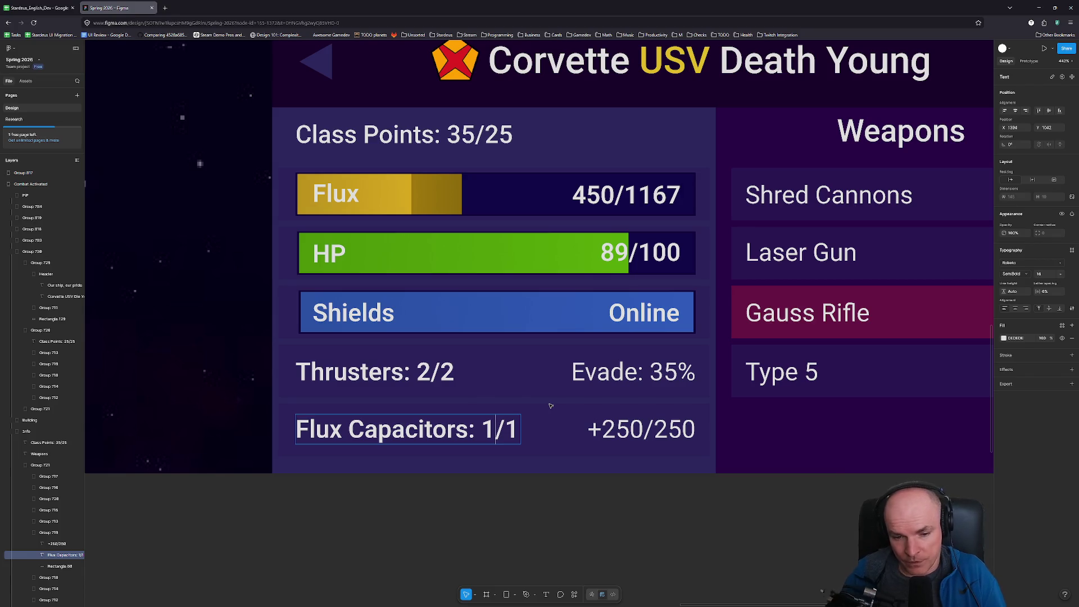
pyautogui.press('BackSpace')
pyautogui.write('24')
pyautogui.press('Right')
pyautogui.press('Delete')
pyautogui.write('24')
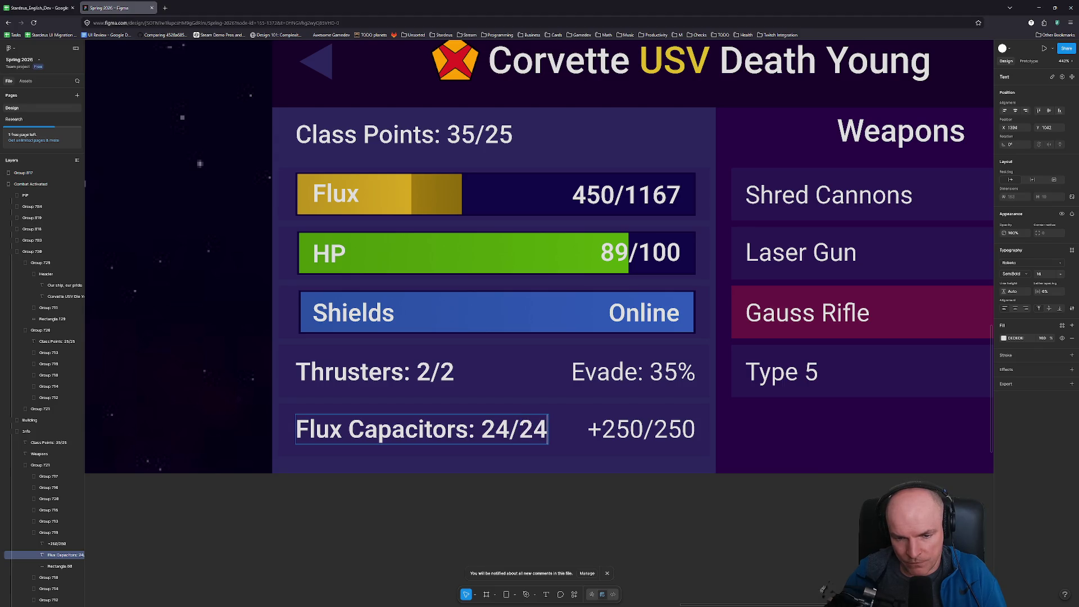
# Step: Change the +250/250 value to +2500/2500
pyautogui.doubleClick(642, 425)
pyautogui.press('Right')
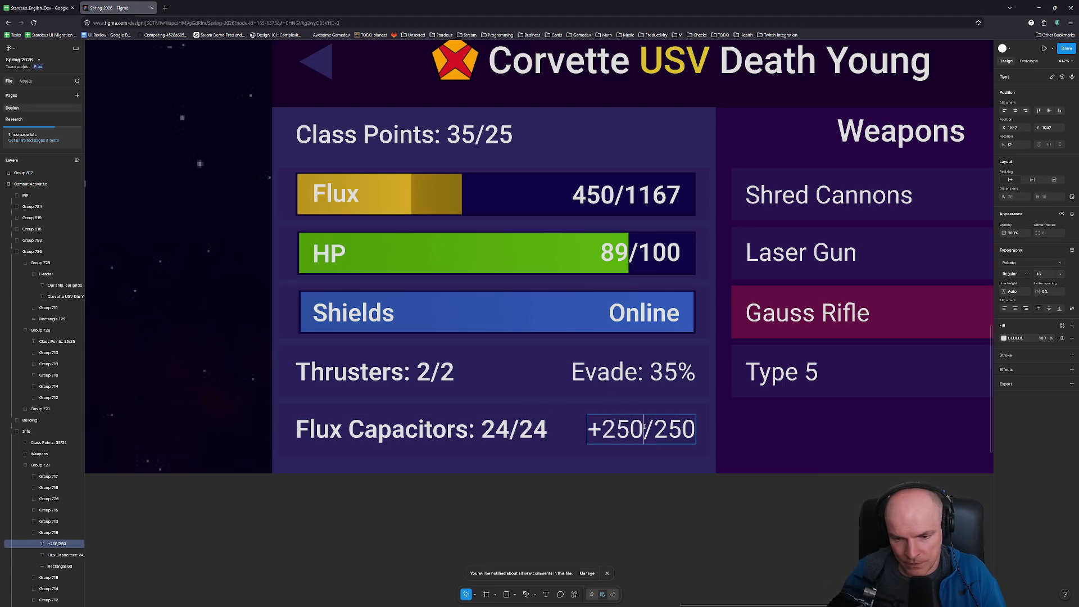
pyautogui.write('0')
pyautogui.press('Right')
pyautogui.press('Right')
pyautogui.press('Right')
pyautogui.write('0')
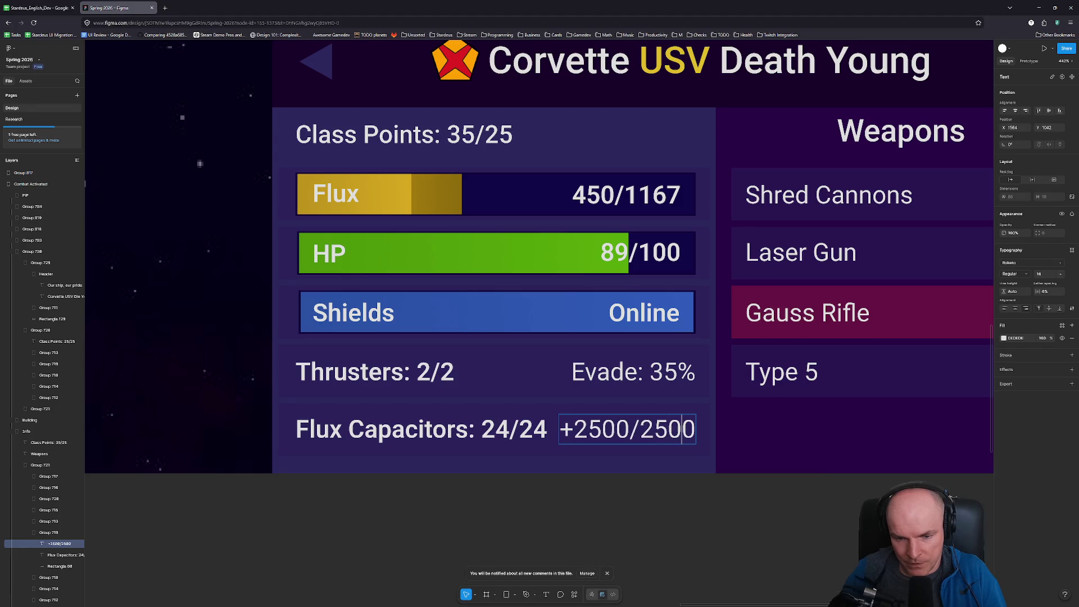
pyautogui.scroll(-1, 549, 426)
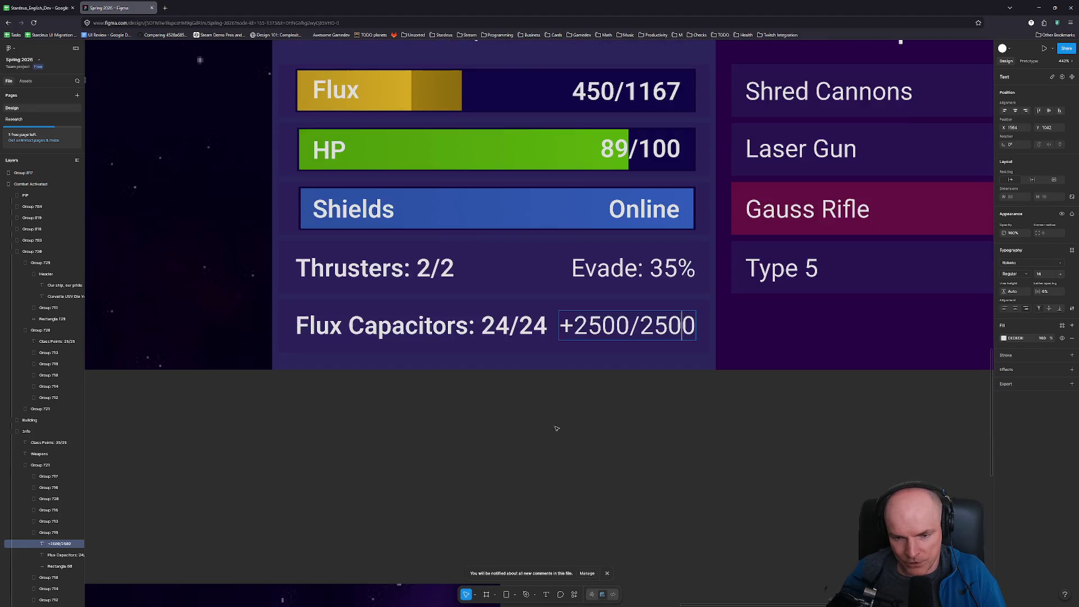
pyautogui.keyDown('ctrl'); pyautogui.scroll(-5, 544, 356); pyautogui.keyUp('ctrl')
pyautogui.press('Escape')
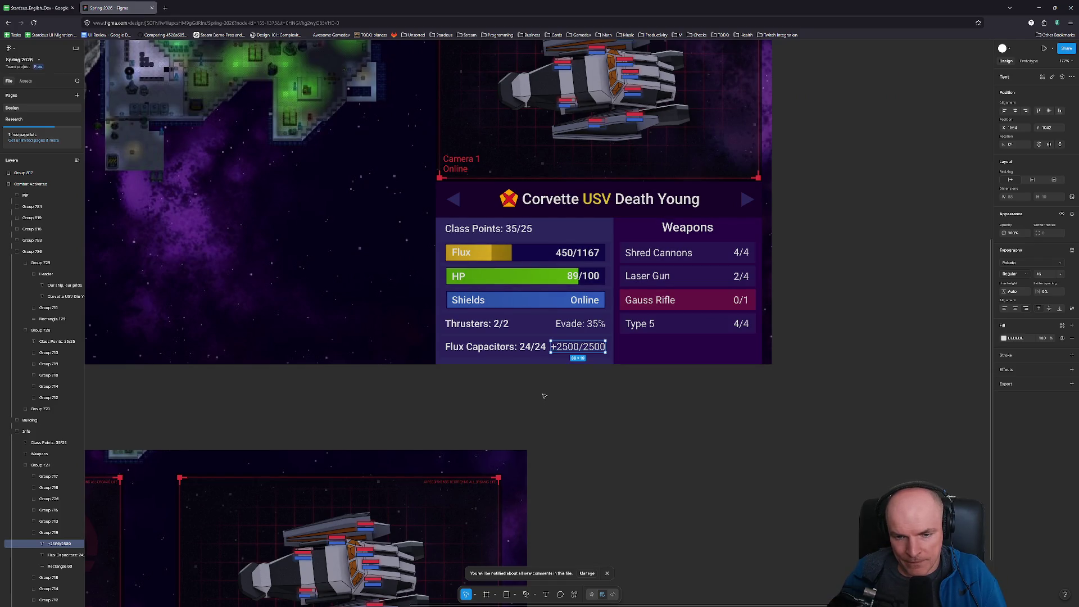
pyautogui.click(553, 353)
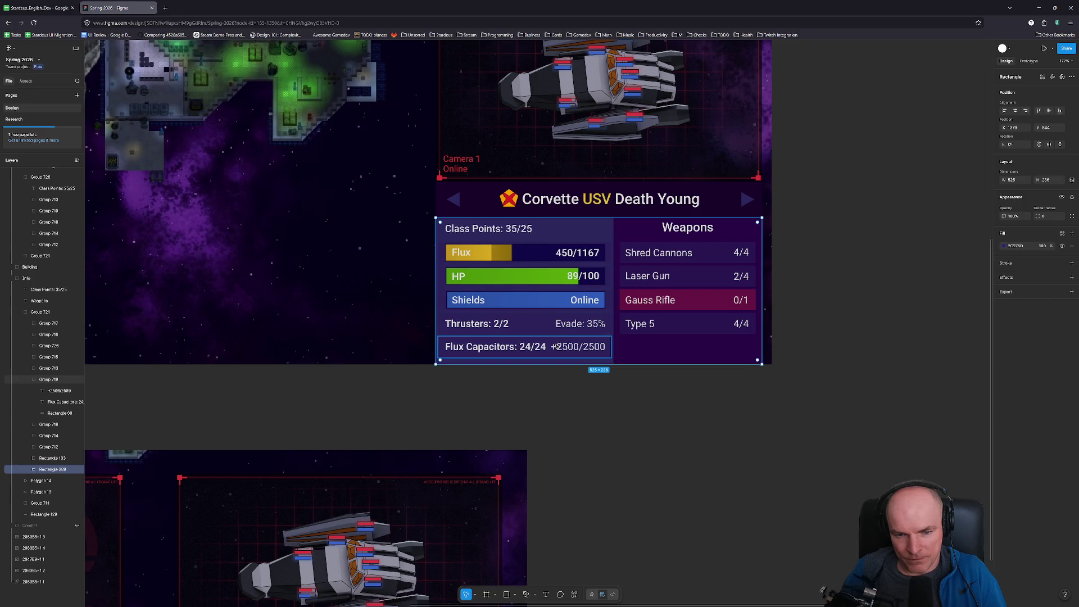
pyautogui.doubleClick(508, 349)
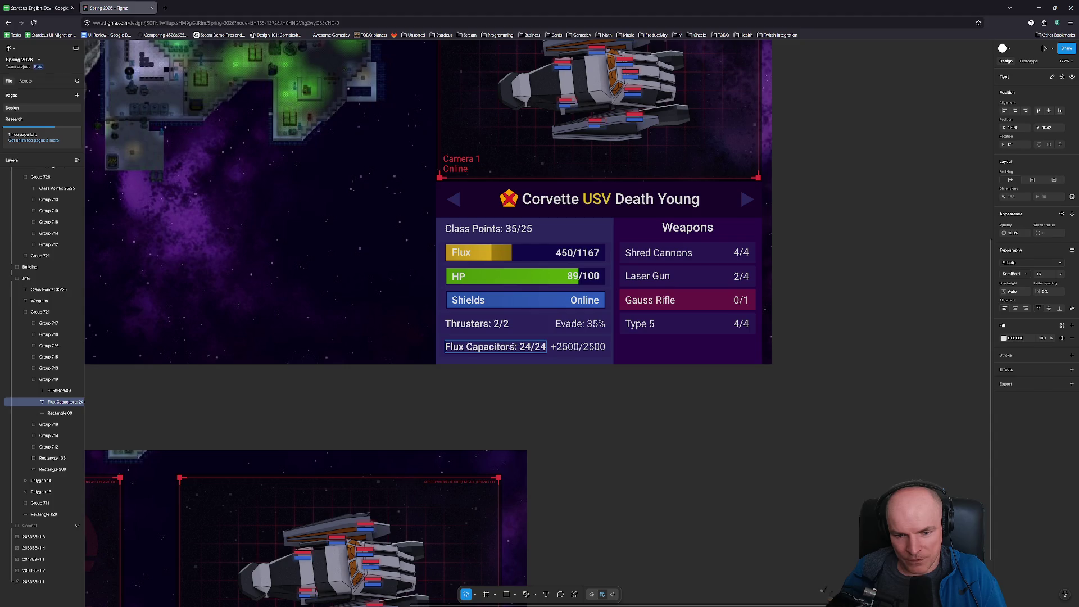
pyautogui.moveTo(516, 347); pyautogui.dragTo(445, 347)
pyautogui.moveTo(531, 601)
pyautogui.write('Конденсаторы потока')
pyautogui.press('Escape')
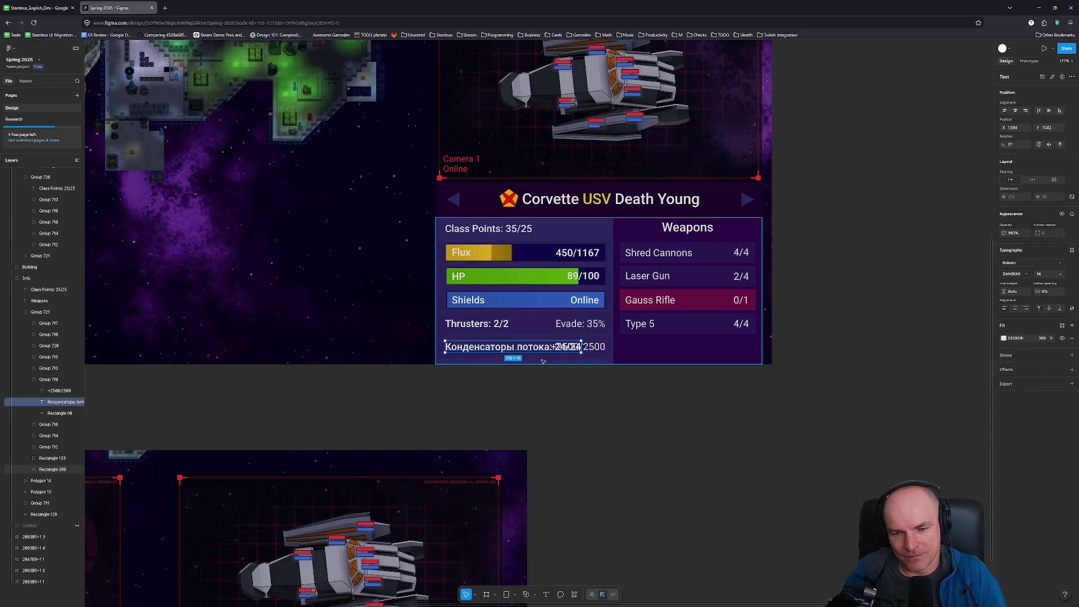
pyautogui.press('Escape')
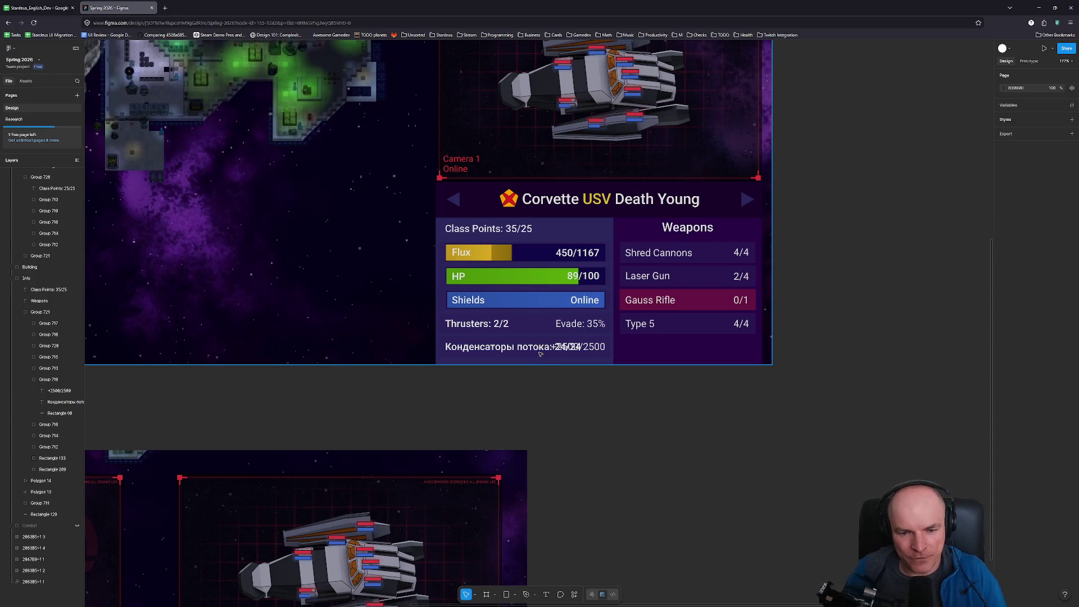
pyautogui.click(538, 347)
pyautogui.hotkey('ctrl', 'z')
pyautogui.press('Escape')
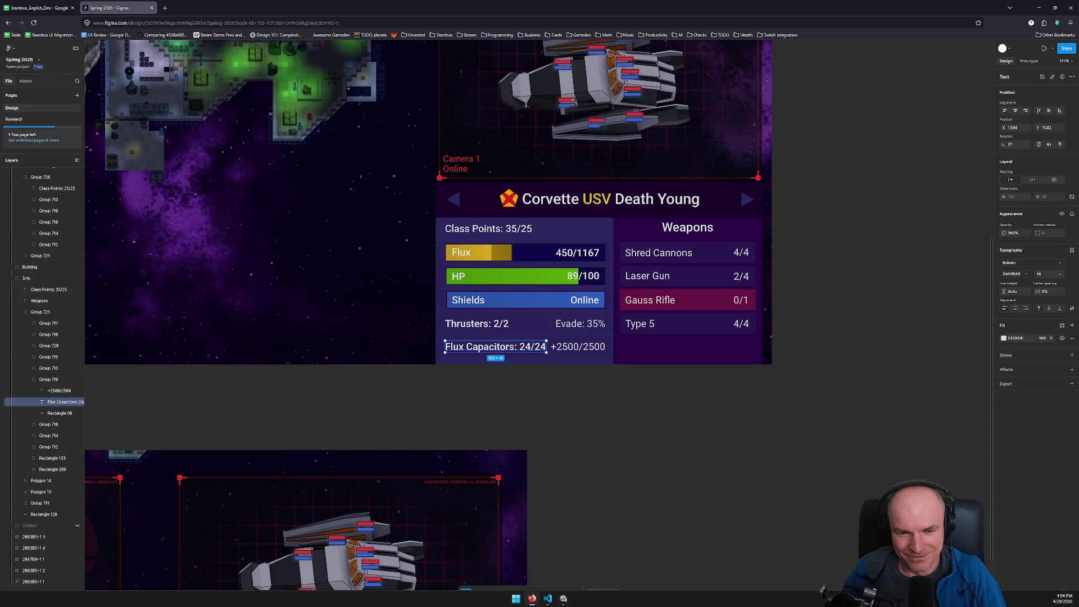
pyautogui.scroll(-5, 494, 347)
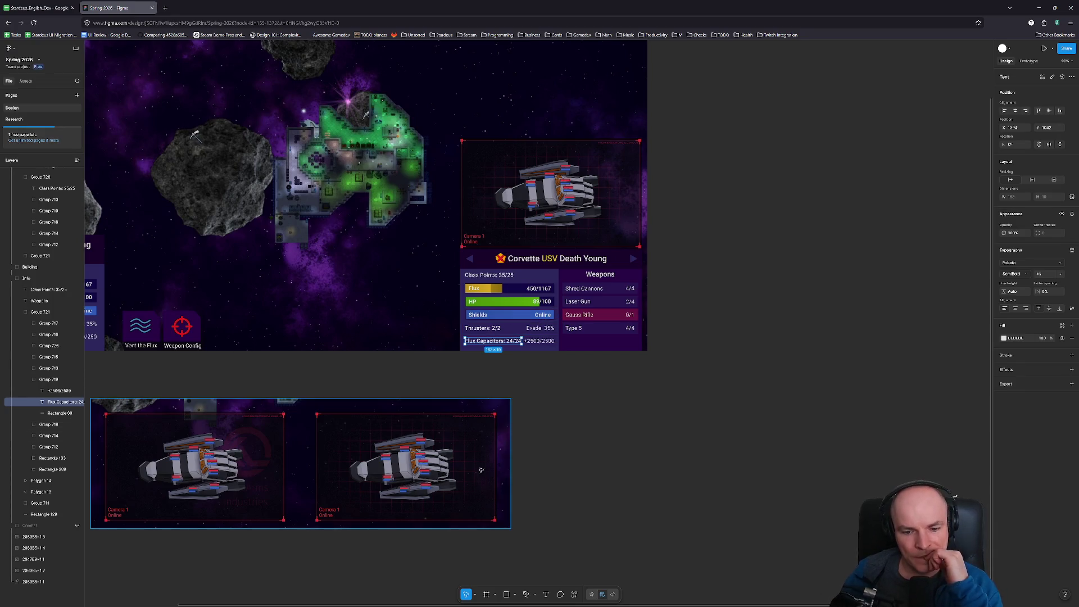
# Step: Set the Game view to Steam Deck (1280x800), stop Play mode, and return to Figma
pyautogui.moveTo(498, 604)
pyautogui.click(563, 599)
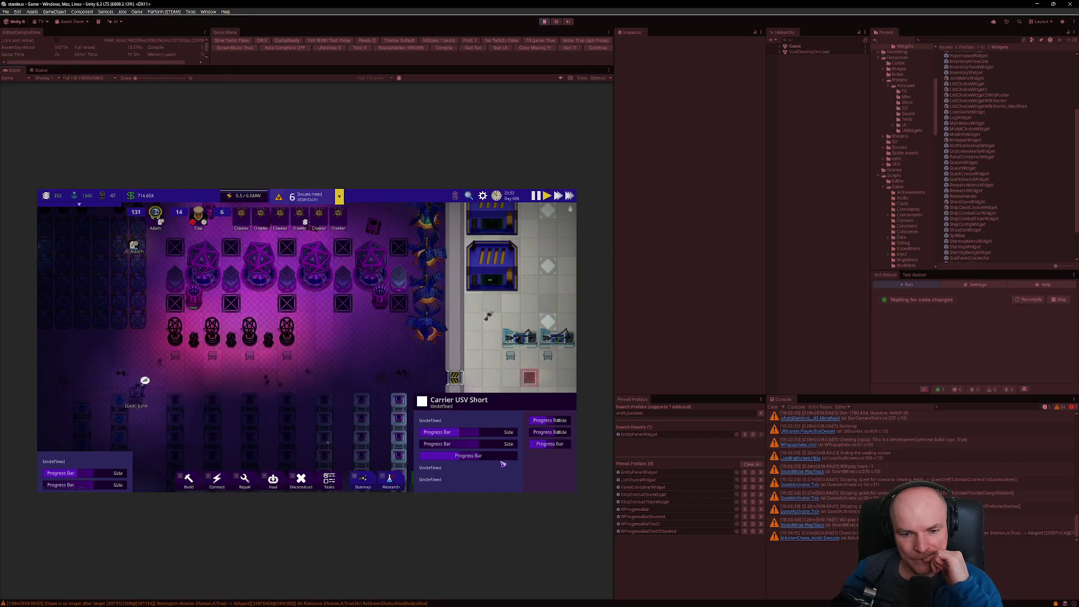
pyautogui.scroll(-2, 439, 419)
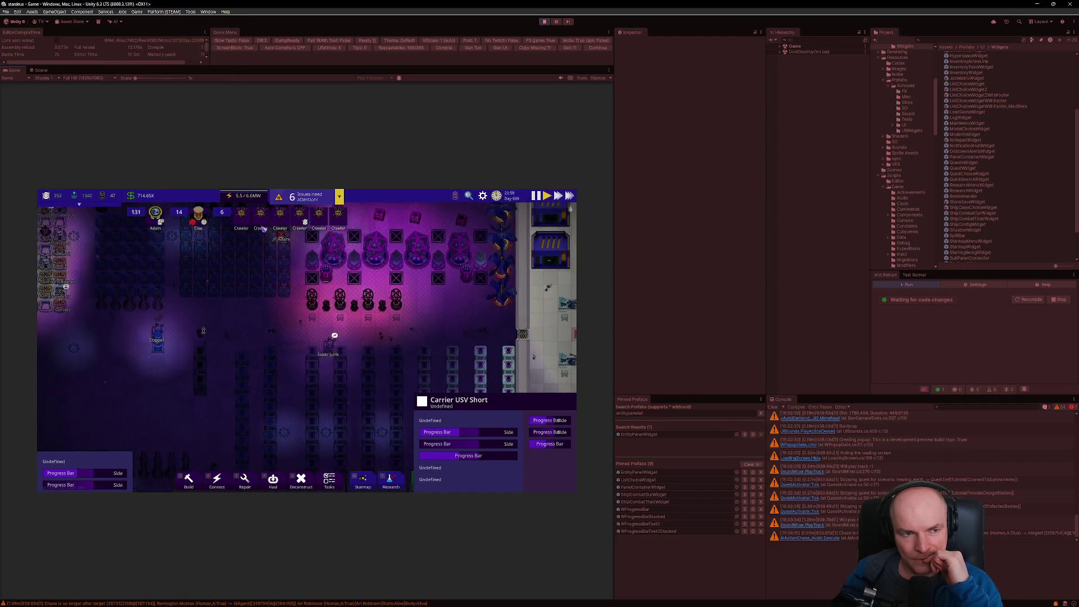
pyautogui.click(85, 77)
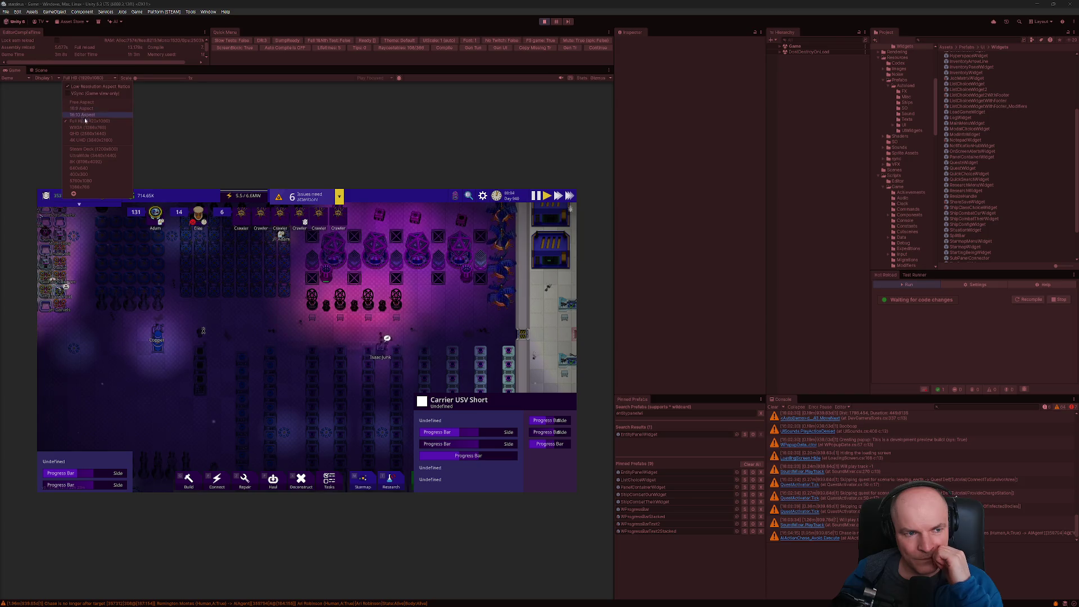
pyautogui.click(84, 149)
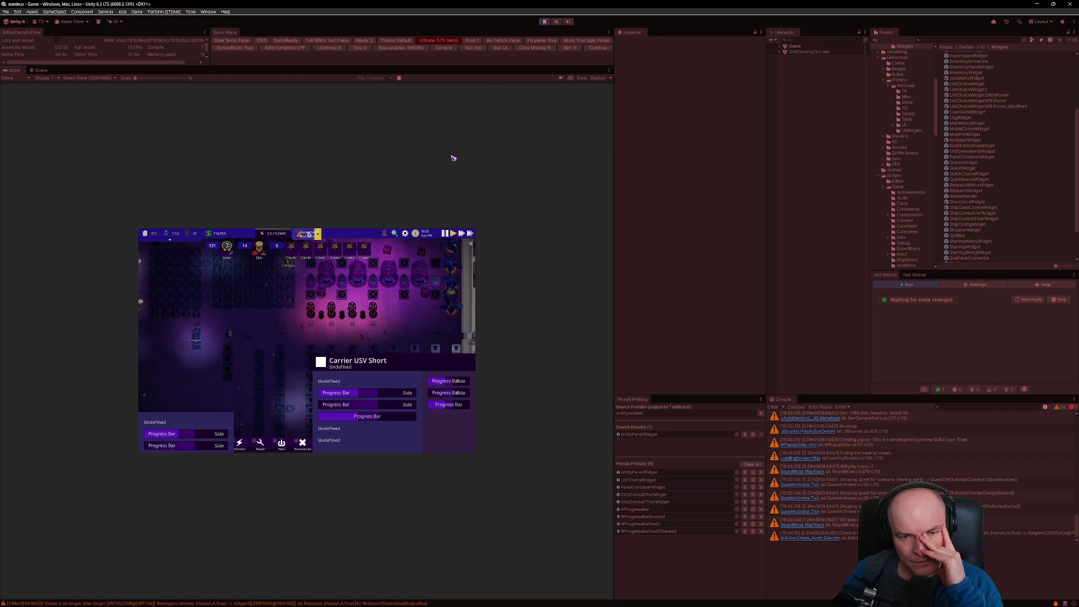
pyautogui.click(544, 22)
pyautogui.hotkey('alt', 'Tab')
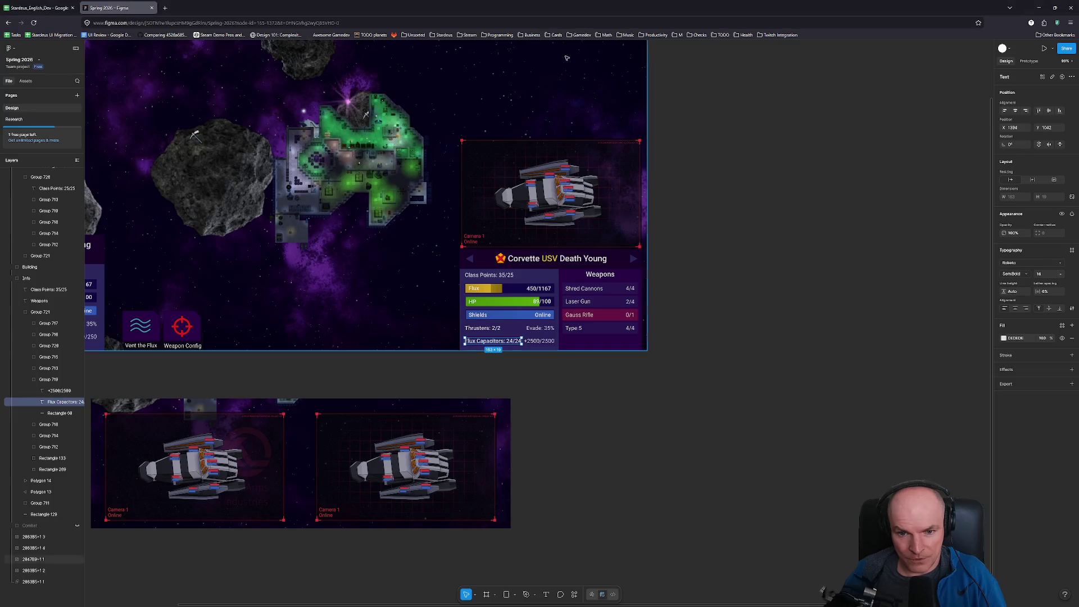
# Step: Review WProgressText.cs in VS Code, then open the ShipCombatOurWidget prefab in Unity
pyautogui.click(555, 600)
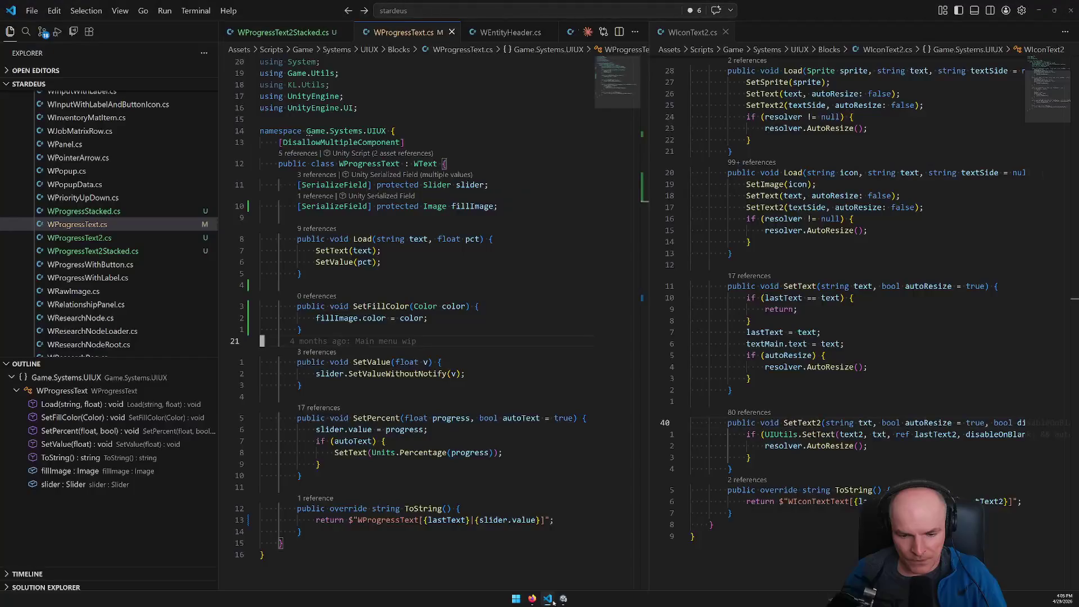
pyautogui.click(562, 599)
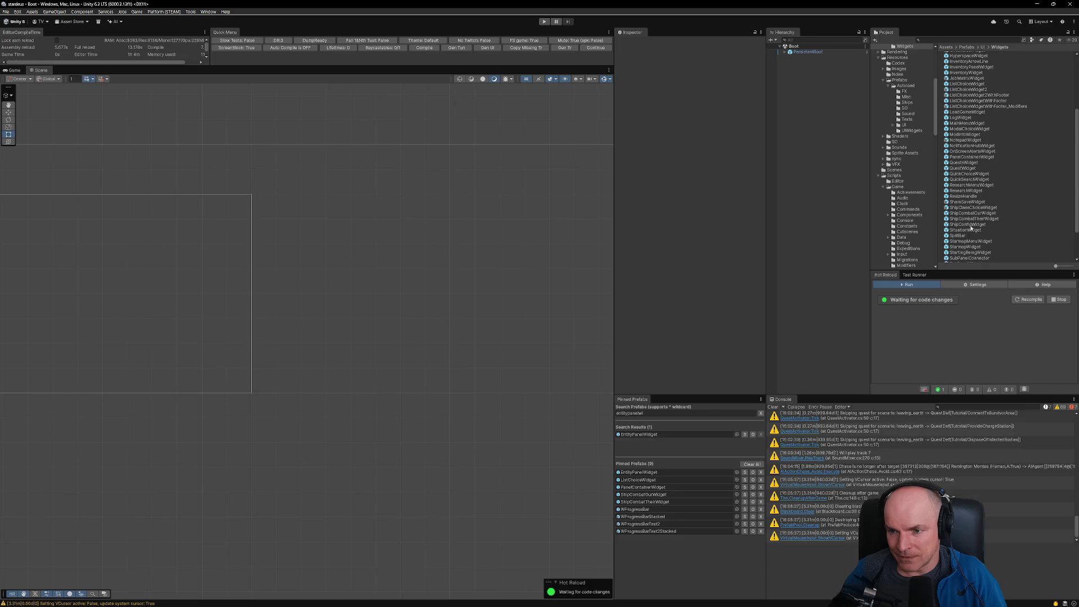
pyautogui.doubleClick(971, 213)
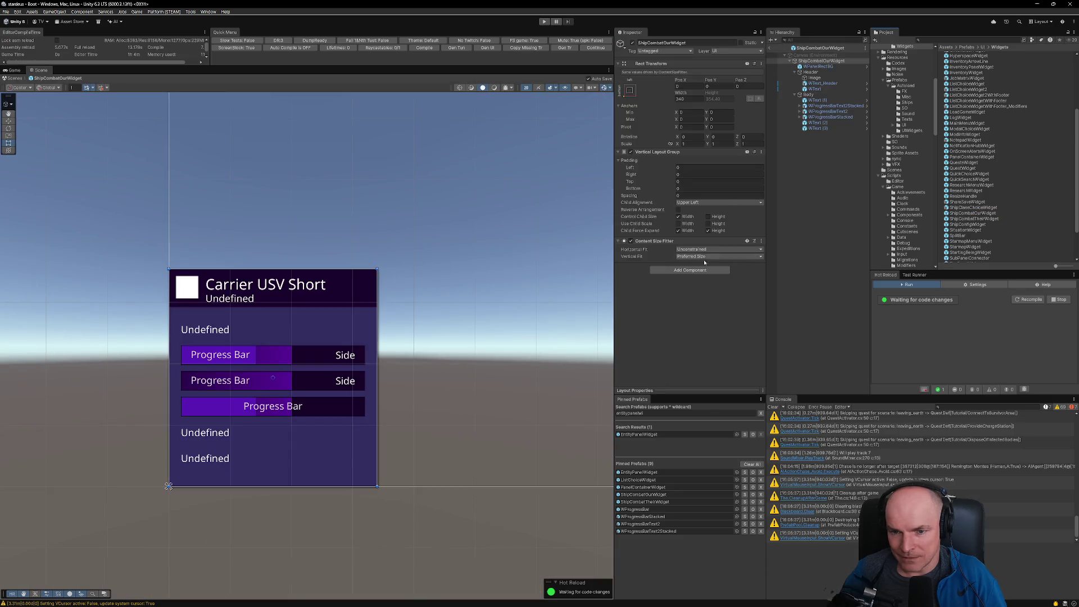
# Step: Add the Scalable UI Element component to ShipCombatOurWidget
pyautogui.click(689, 270)
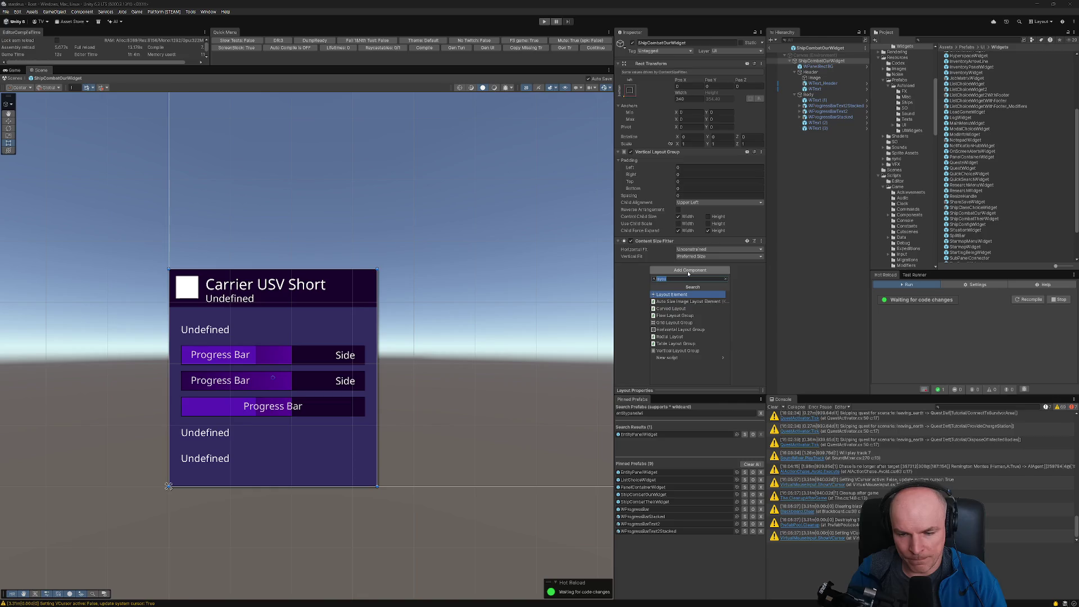
pyautogui.write('scal')
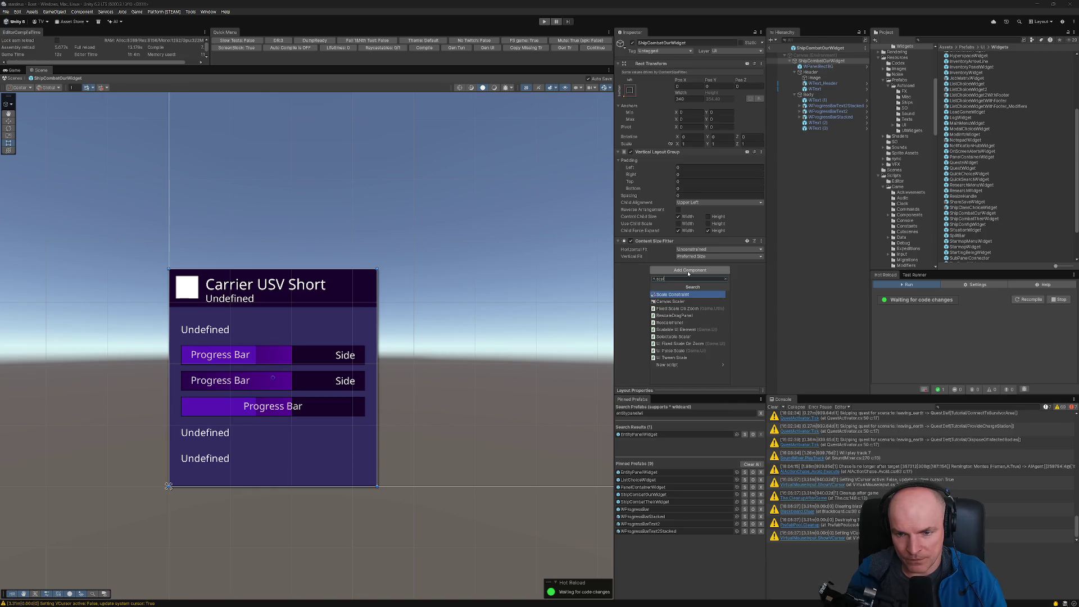
pyautogui.write('e')
pyautogui.press('Return')
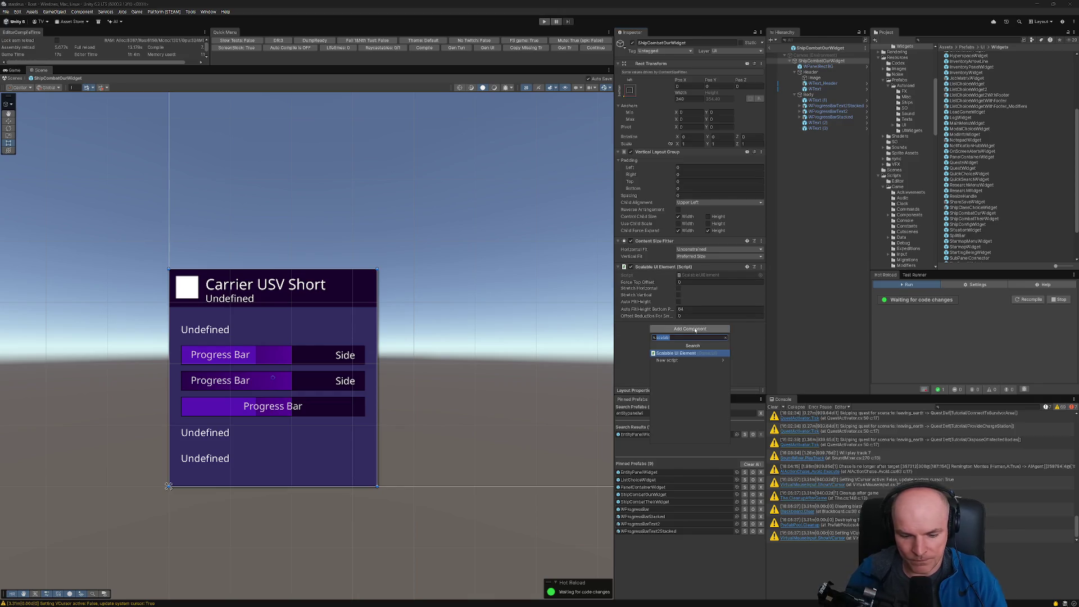
# Step: Add UI Bring To Top On Click targeting ShipCombatOurWidget, then open ShipCombatTheirWidget
pyautogui.click(695, 329)
pyautogui.write('bring')
pyautogui.press('Return')
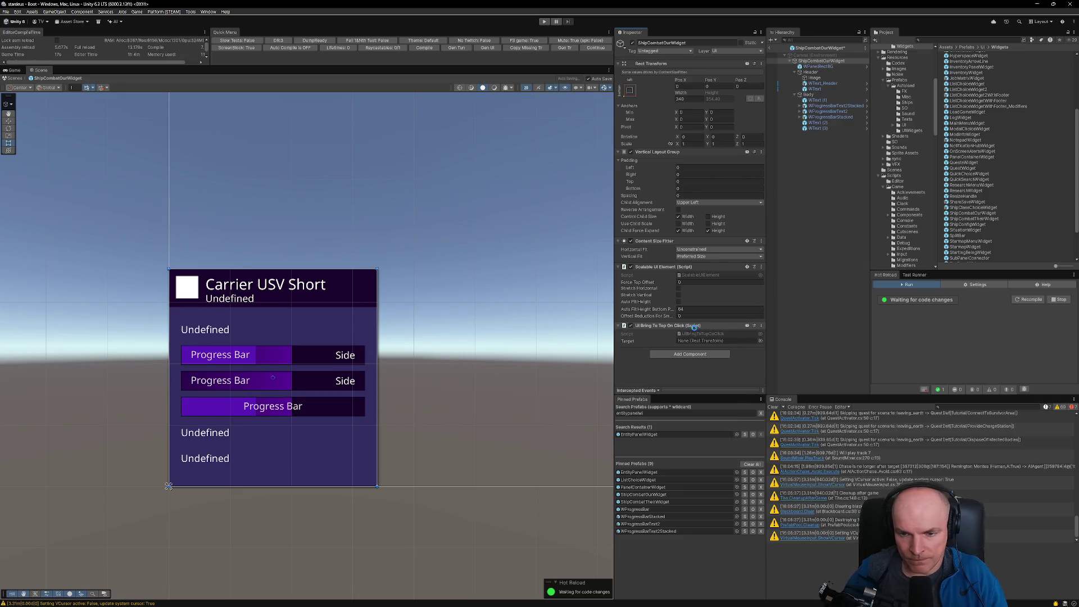
pyautogui.click(702, 341)
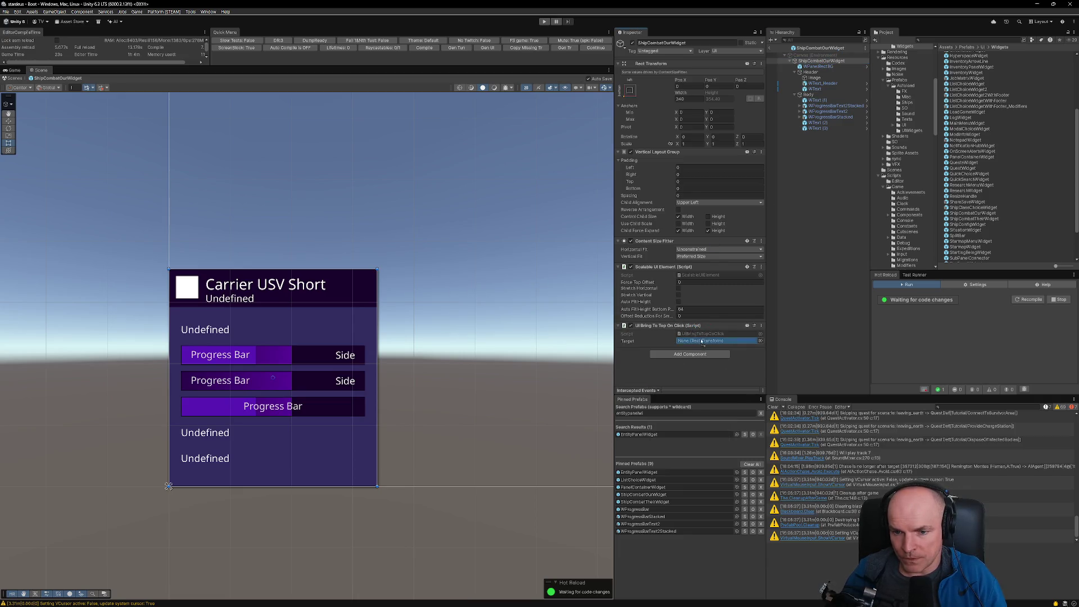
pyautogui.moveTo(701, 342); pyautogui.dragTo(701, 342)
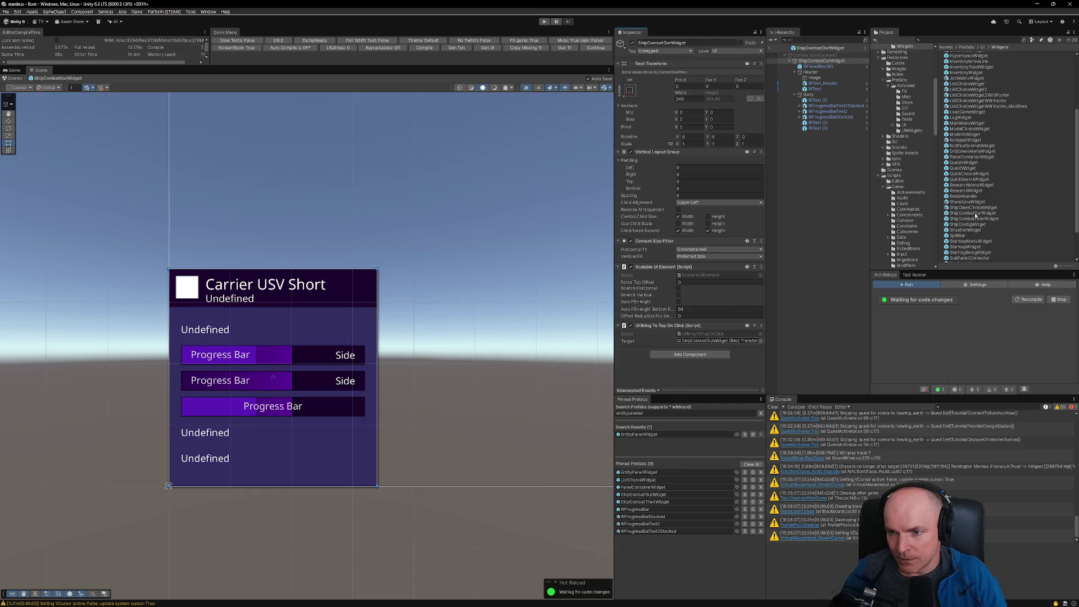
pyautogui.doubleClick(981, 219)
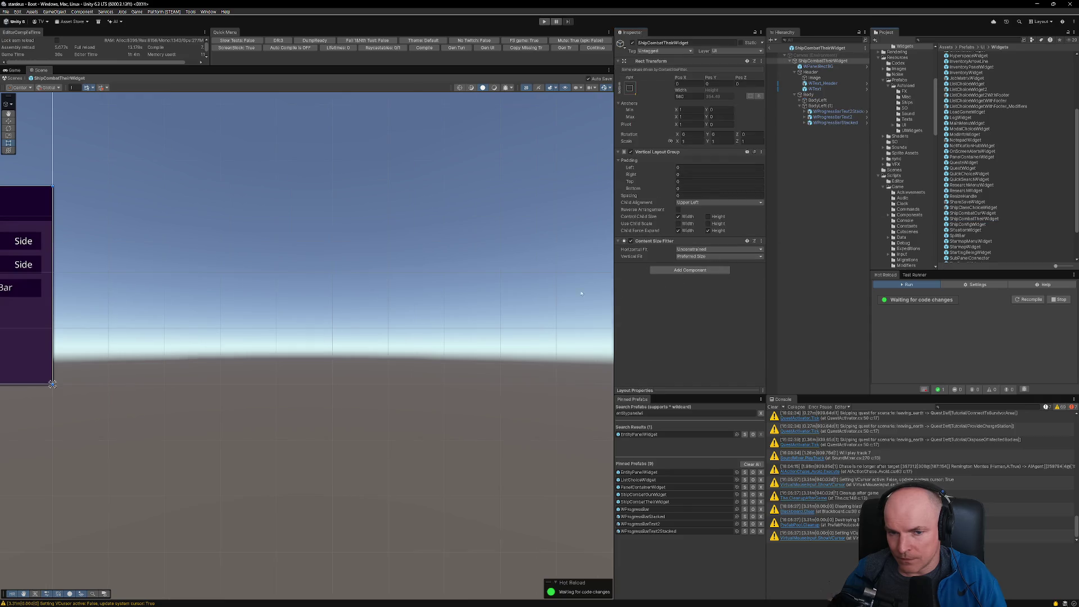
# Step: Add the Scalable UI Element component to ShipCombatTheirWidget
pyautogui.click(690, 270)
pyautogui.write('scalable')
pyautogui.press('Return')
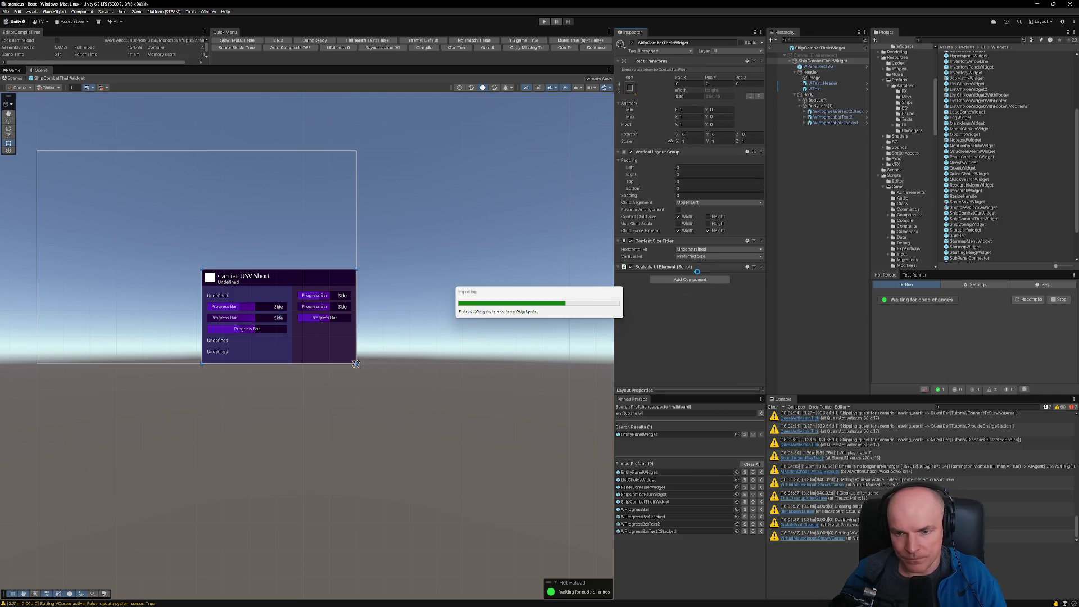
# Step: Add UI Bring To Top On Click with ShipCombatTheirWidget as Target, then switch to Figma
pyautogui.click(690, 329)
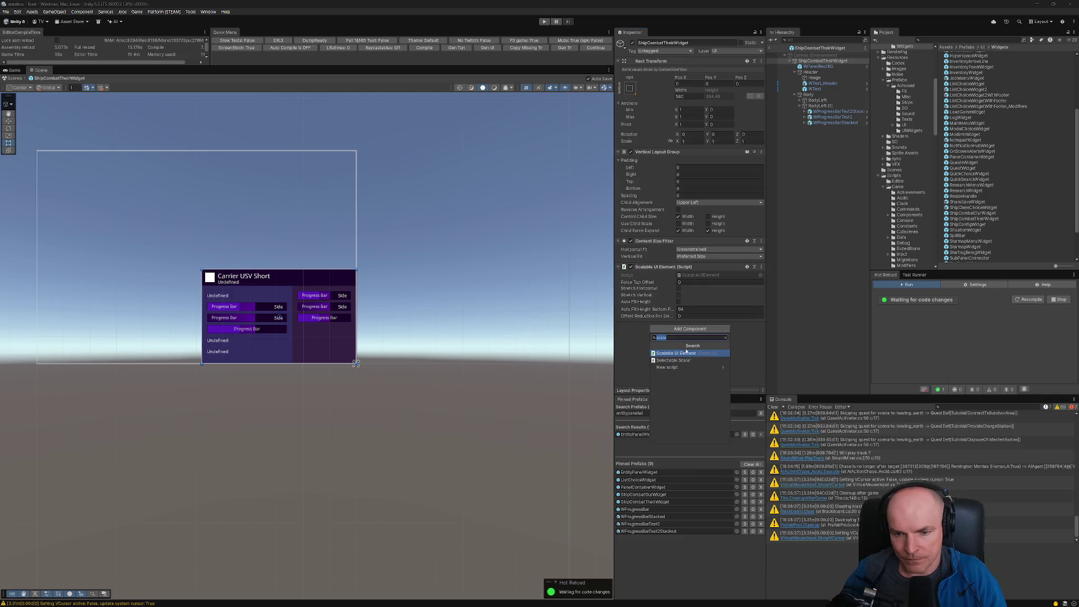
pyautogui.write('bring')
pyautogui.press('Return')
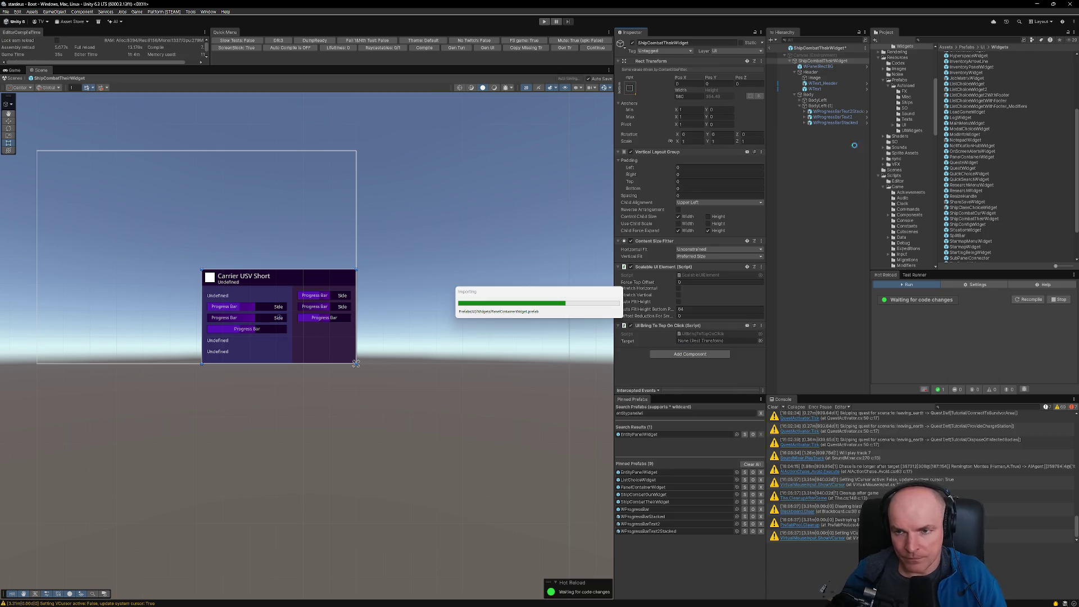
pyautogui.click(706, 341)
pyautogui.moveTo(809, 48); pyautogui.dragTo(710, 341)
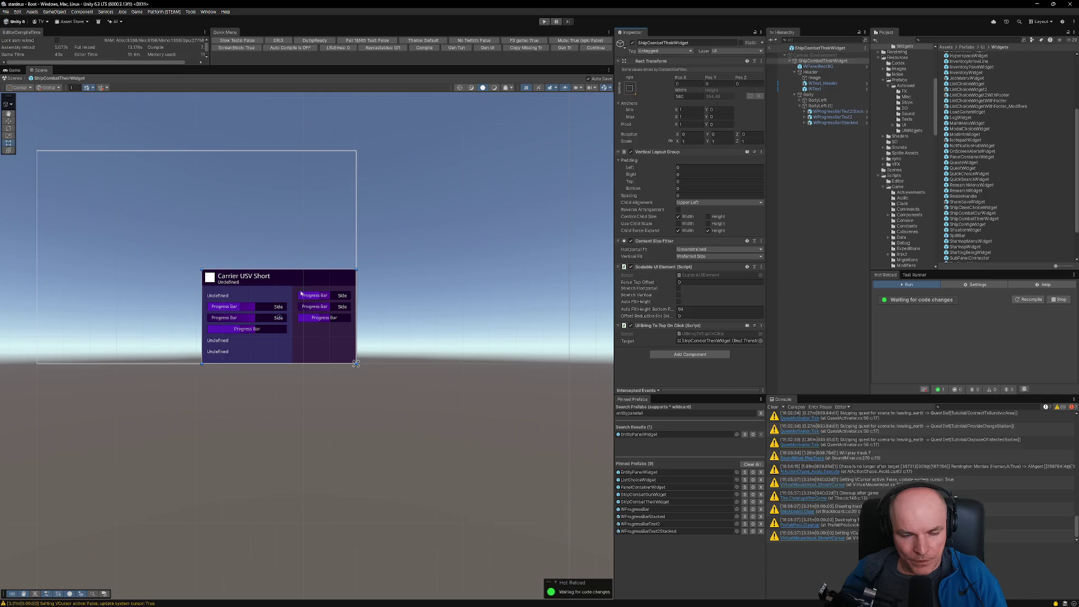
pyautogui.hotkey('alt', 'Tab')
pyautogui.hotkey('alt', 'Tab')
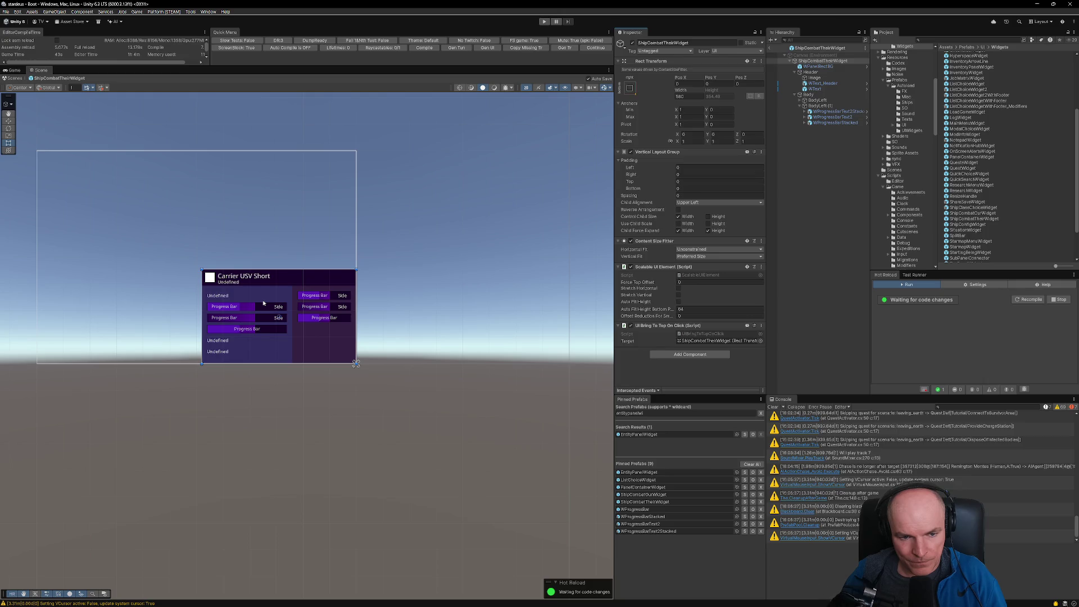
pyautogui.click(532, 599)
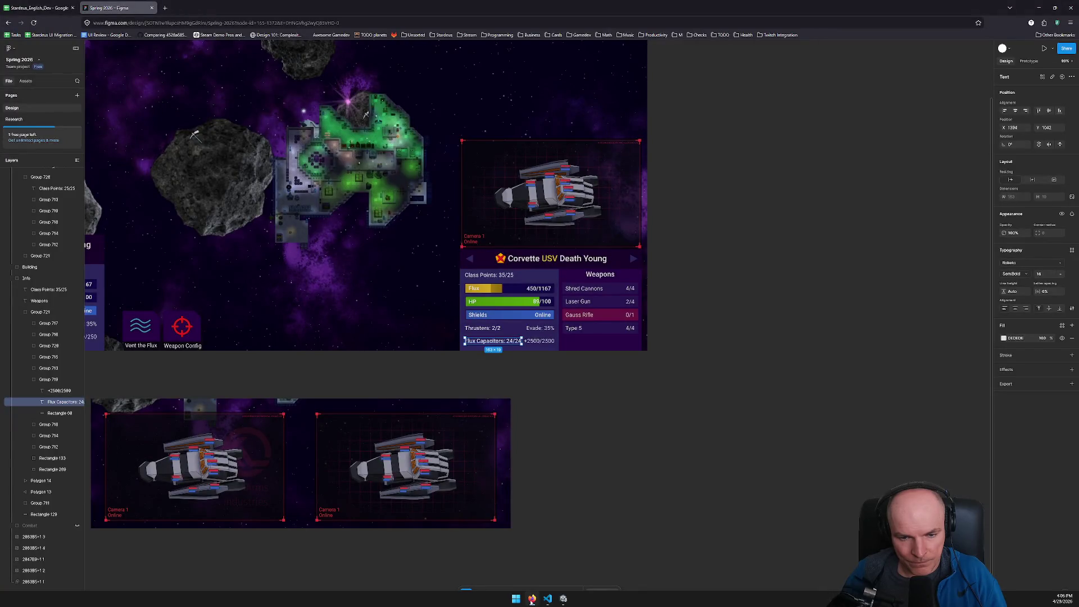
# Step: Change the panel's bottom Undefined text to 'Flux Capacitors: 24/24 2500/2500'
pyautogui.click(531, 599)
pyautogui.click(229, 353)
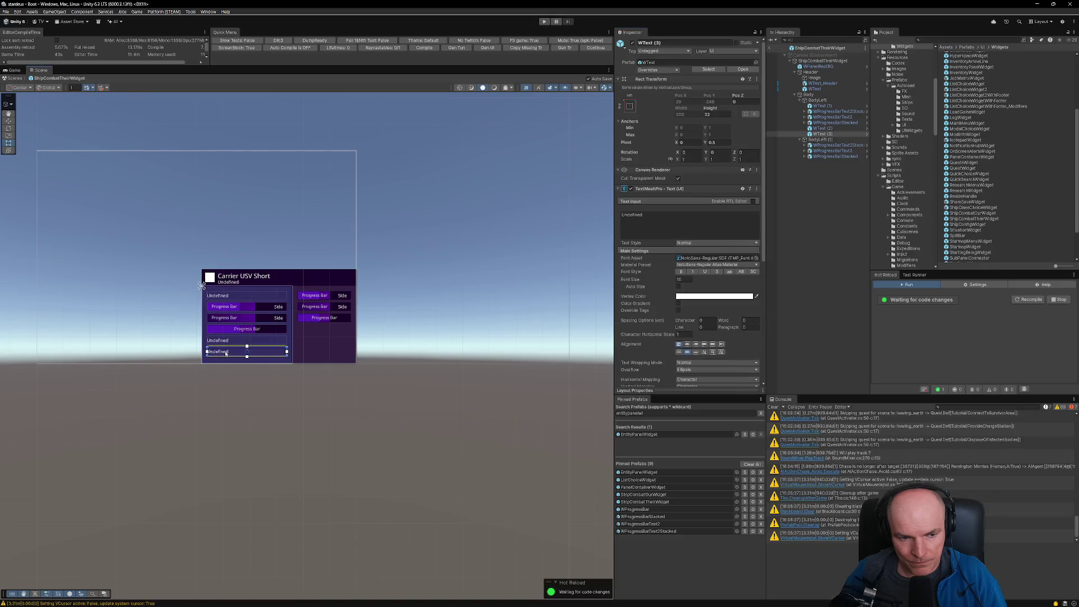
pyautogui.click(654, 214)
pyautogui.write('Flux')
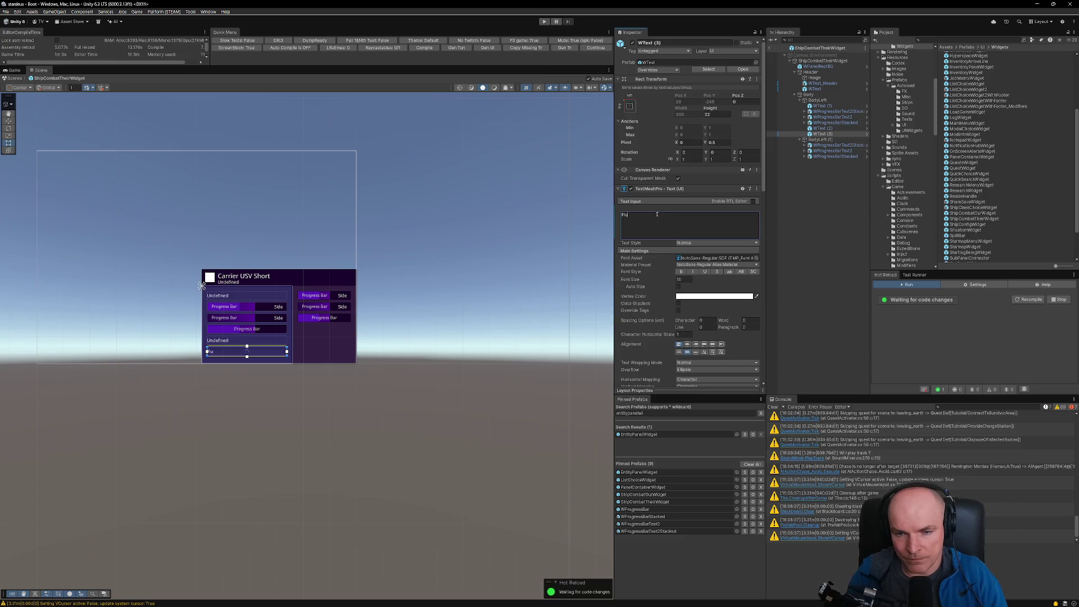
pyautogui.write(' Capa')
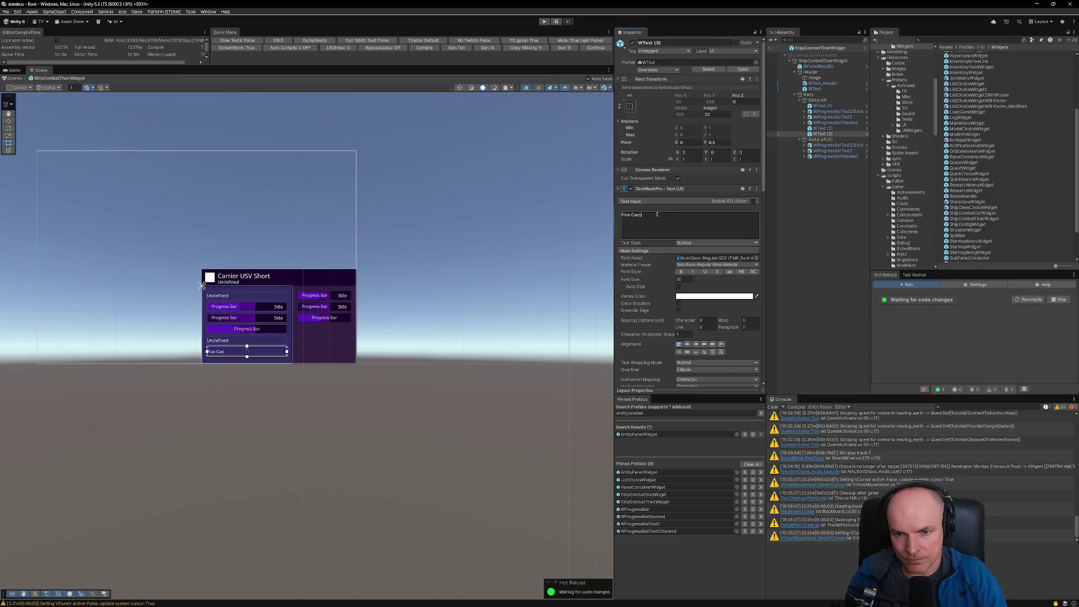
pyautogui.write('citors: 24/24')
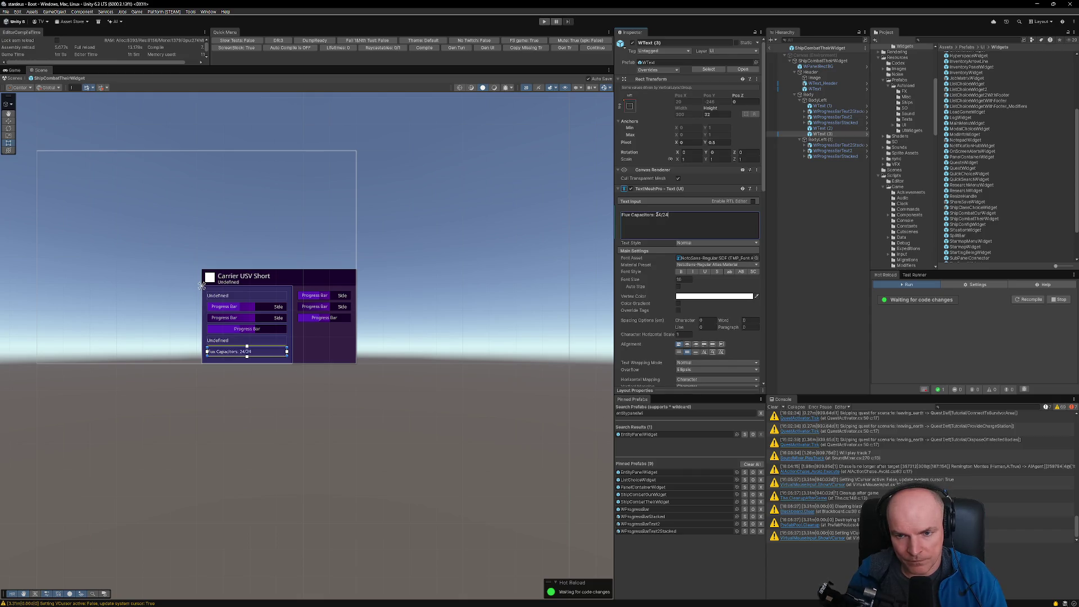
pyautogui.write(' 2500/')
pyautogui.write('2500')
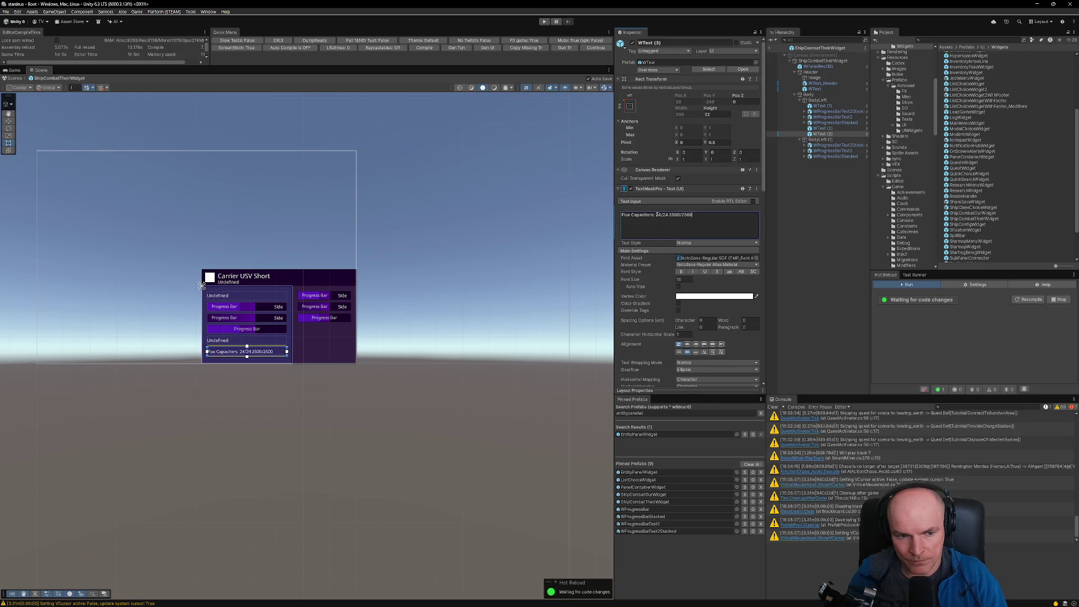
pyautogui.press('Return')
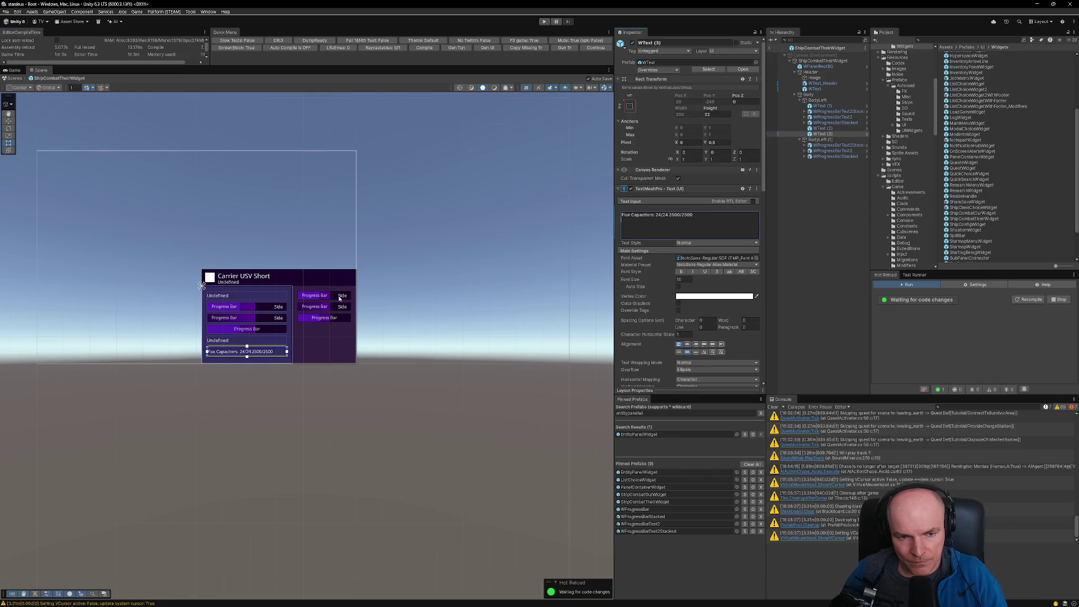
# Step: Relabel the right column's first bar Shredder Cannons, checking weapon names in the Figma mockup
pyautogui.hotkey('alt', 'Tab')
pyautogui.hotkey('alt', 'Tab')
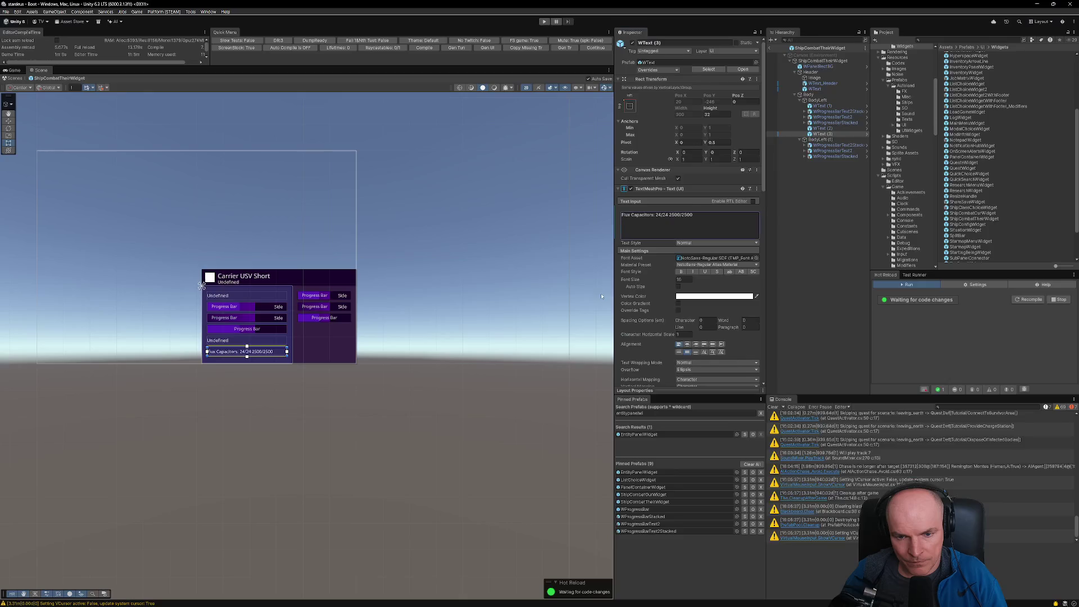
pyautogui.click(320, 297)
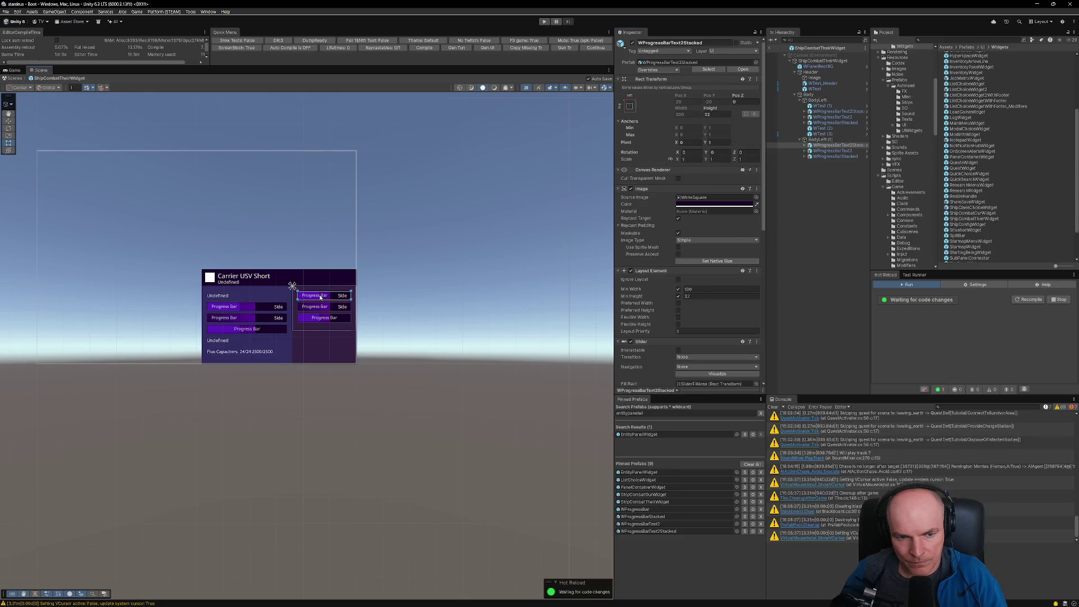
pyautogui.click(321, 298)
pyautogui.write('s')
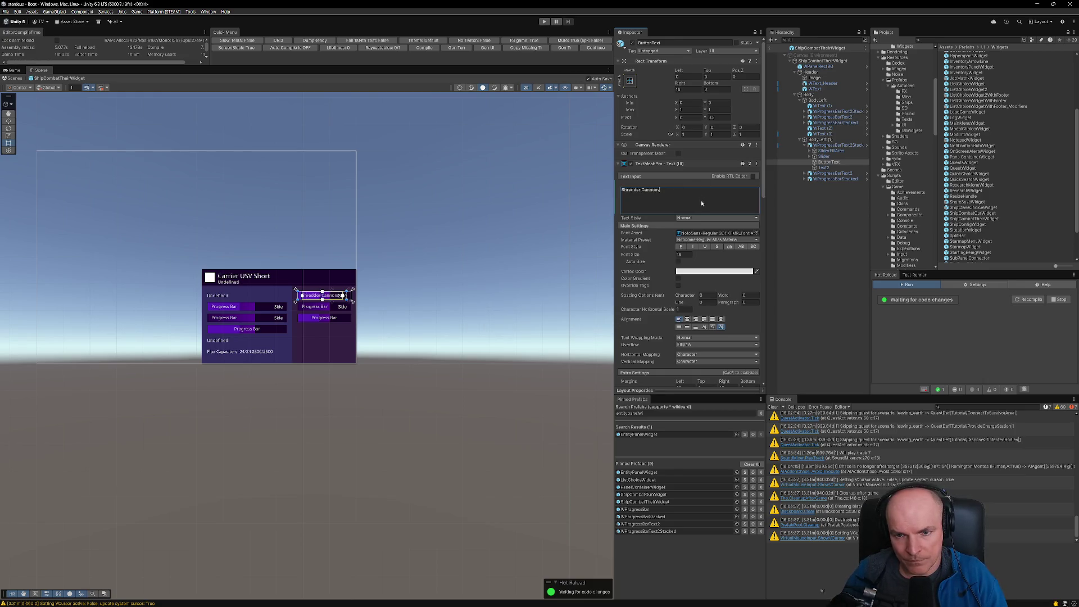
pyautogui.hotkey('alt', 'Tab')
pyautogui.scroll(5, 581, 288)
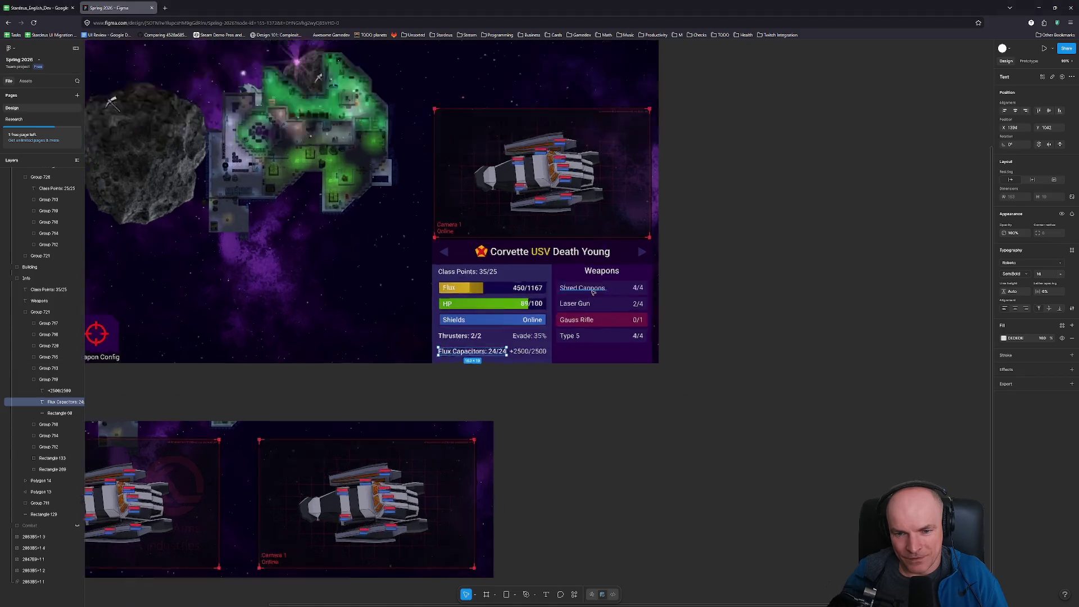
# Step: Zoom into the Figma Weapons list to read the Shred Cannons 4/4 row, then return to Unity
pyautogui.scroll(2, 581, 288)
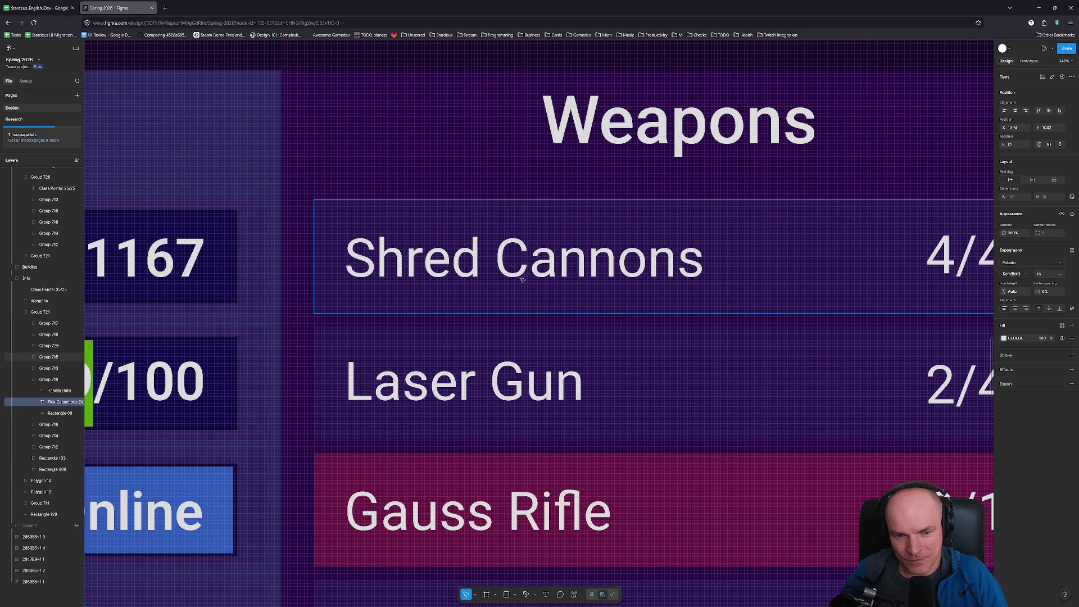
pyautogui.scroll(-10, 451, 285)
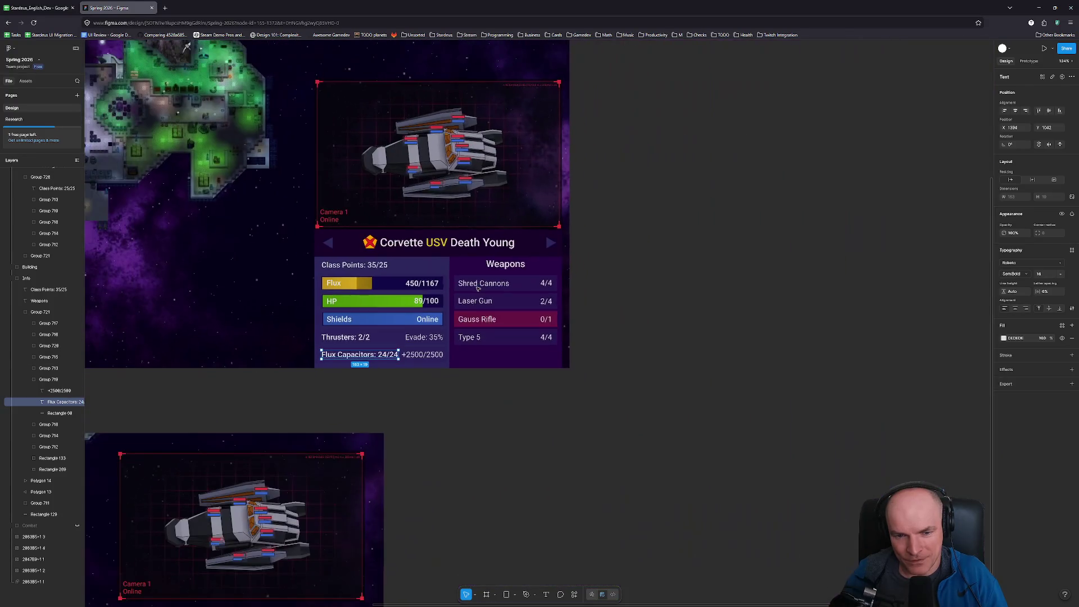
pyautogui.hotkey('alt', 'Tab')
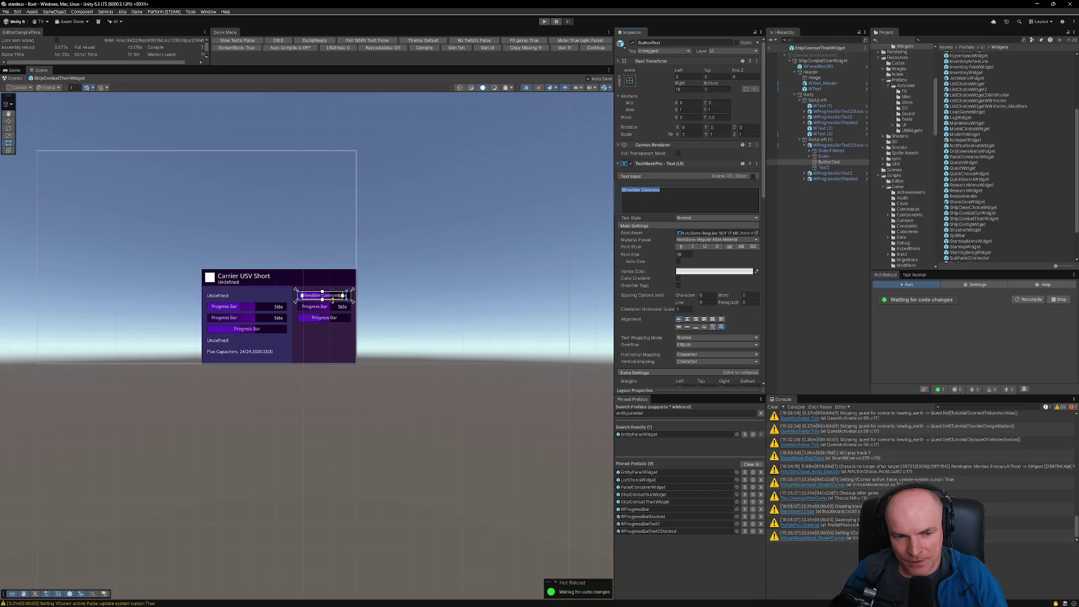
pyautogui.scroll(5, 333, 301)
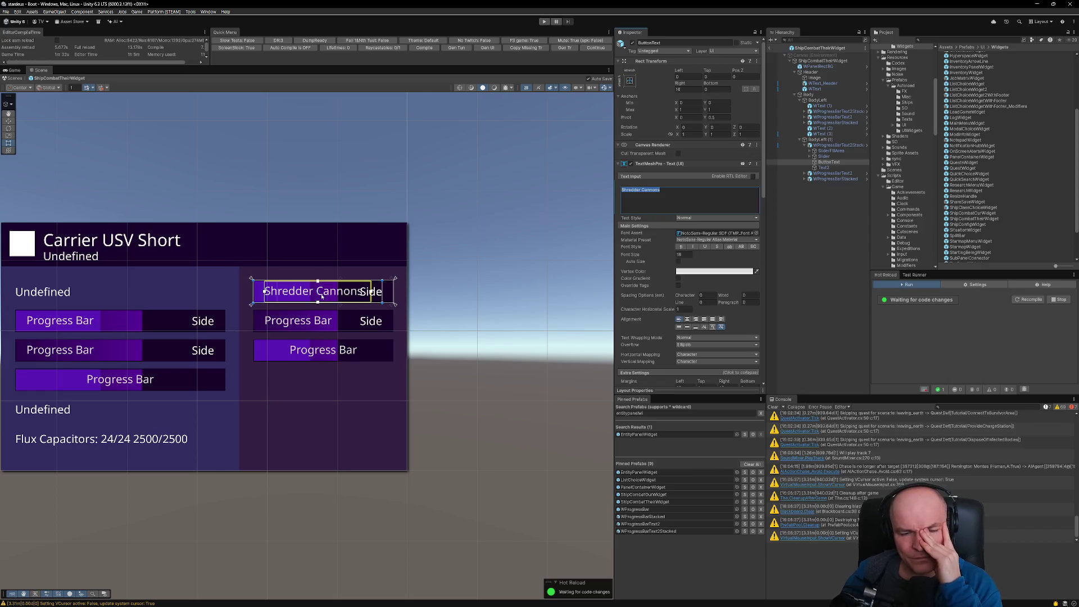
pyautogui.scroll(-5, 322, 296)
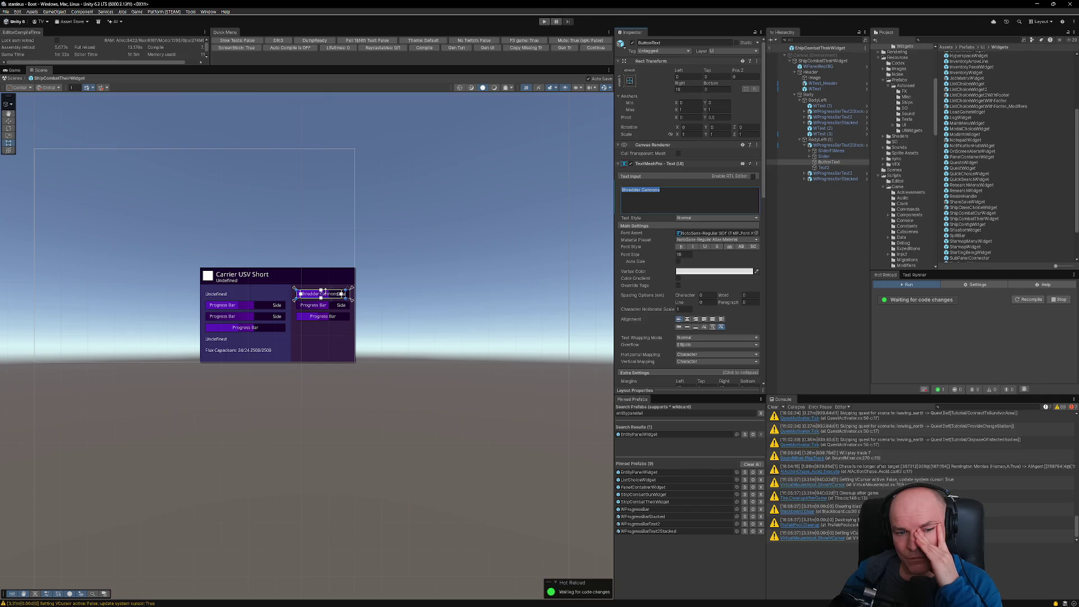
pyautogui.click(368, 319)
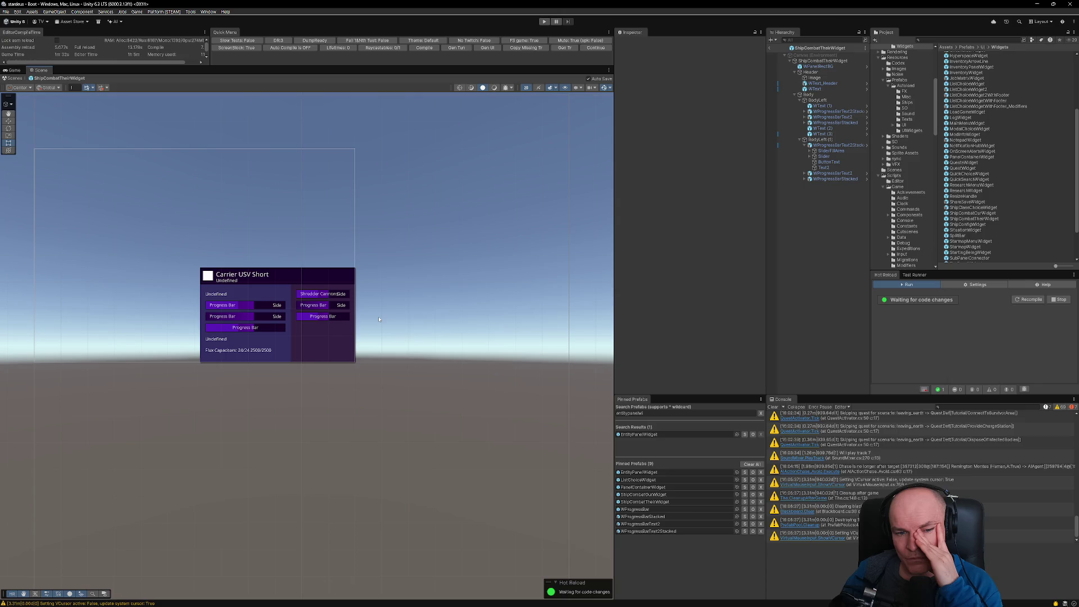
pyautogui.scroll(-1, 292, 331)
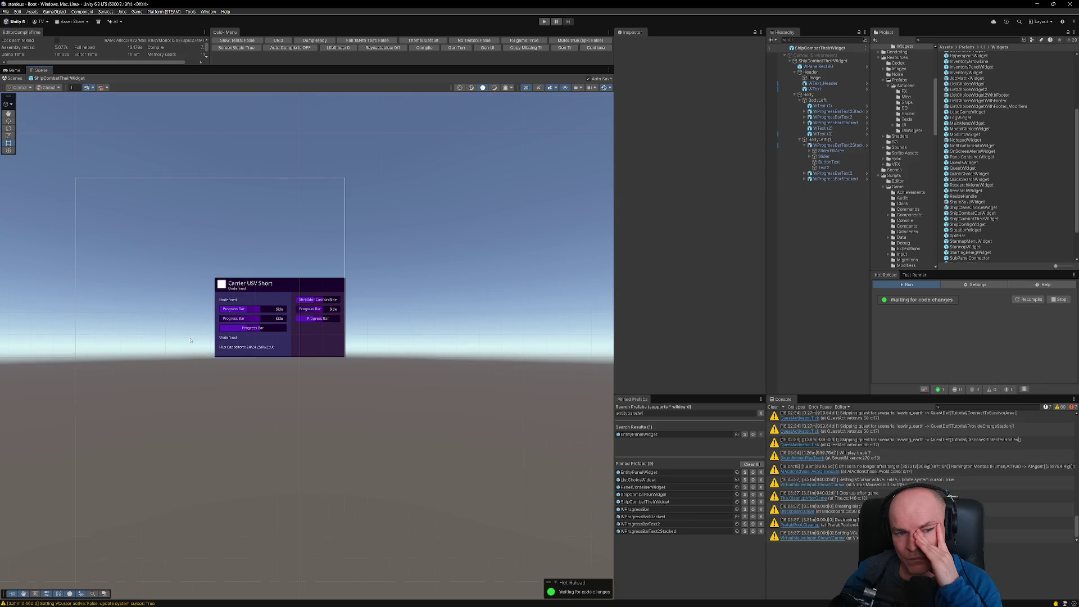
pyautogui.moveTo(190, 340); pyautogui.dragTo(300, 337)
pyautogui.scroll(3, 300, 329)
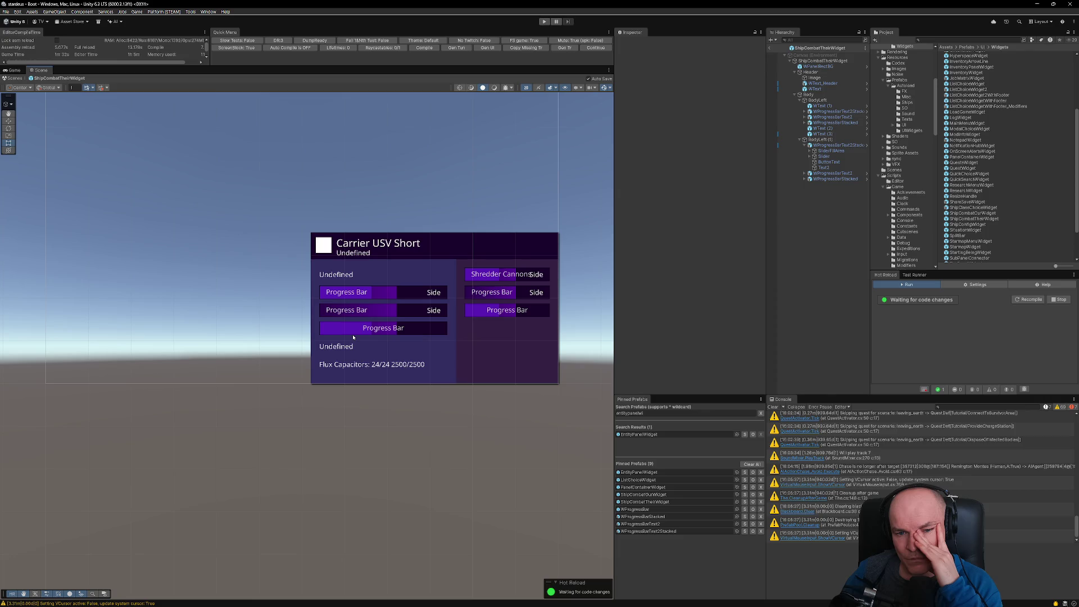
pyautogui.scroll(-2, 353, 336)
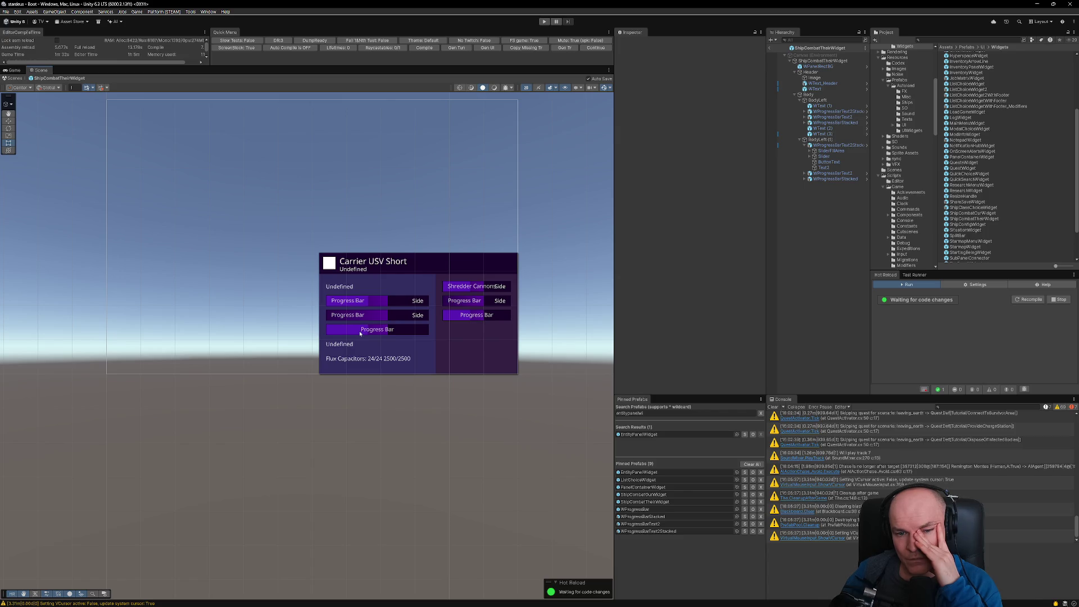
pyautogui.click(532, 598)
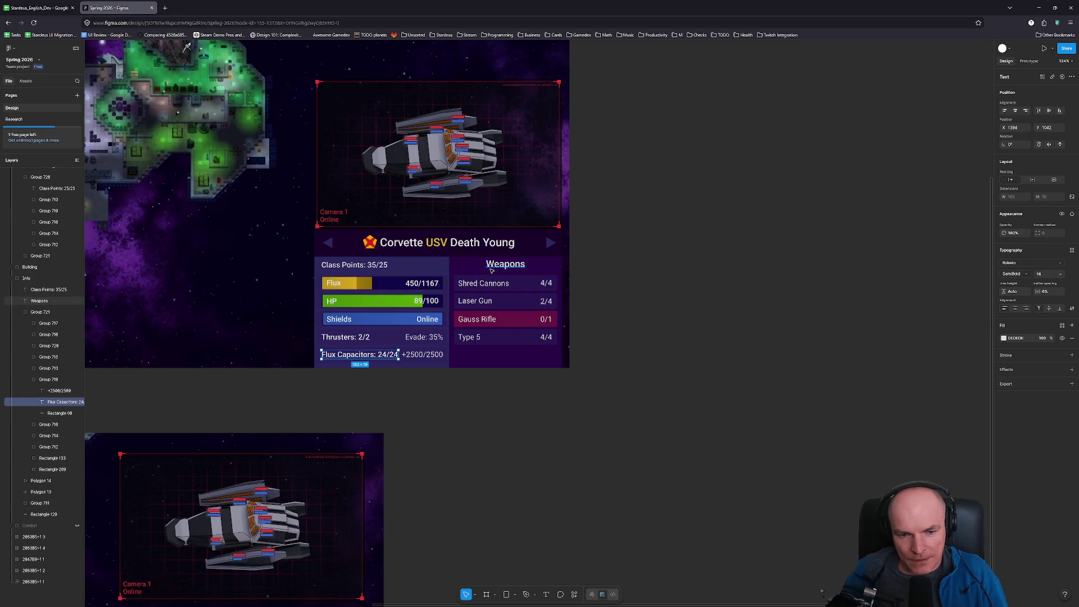
pyautogui.hotkey('alt', 'Tab')
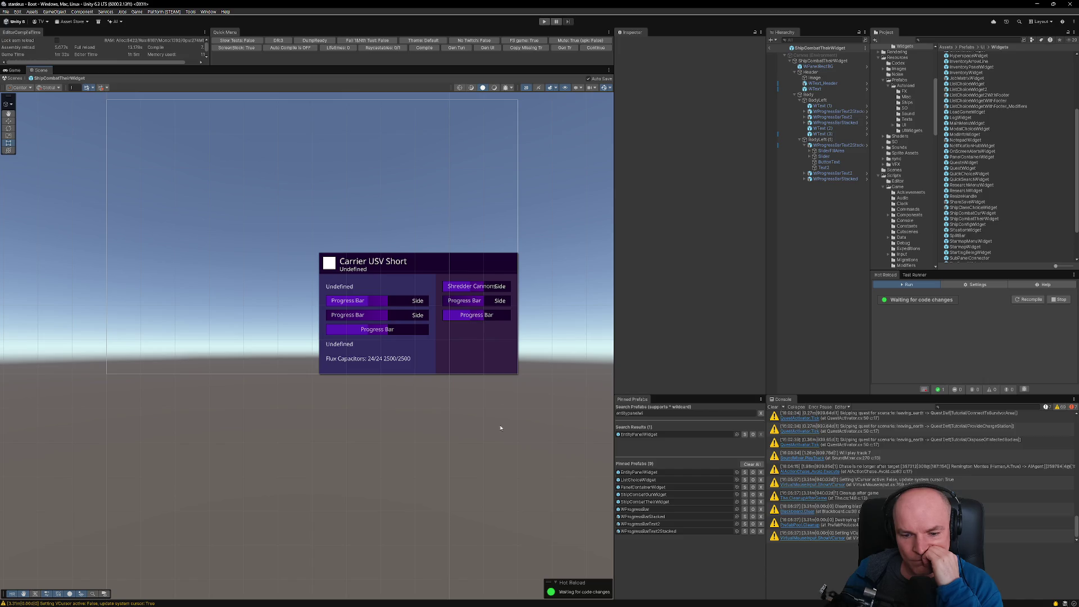
pyautogui.moveTo(524, 606)
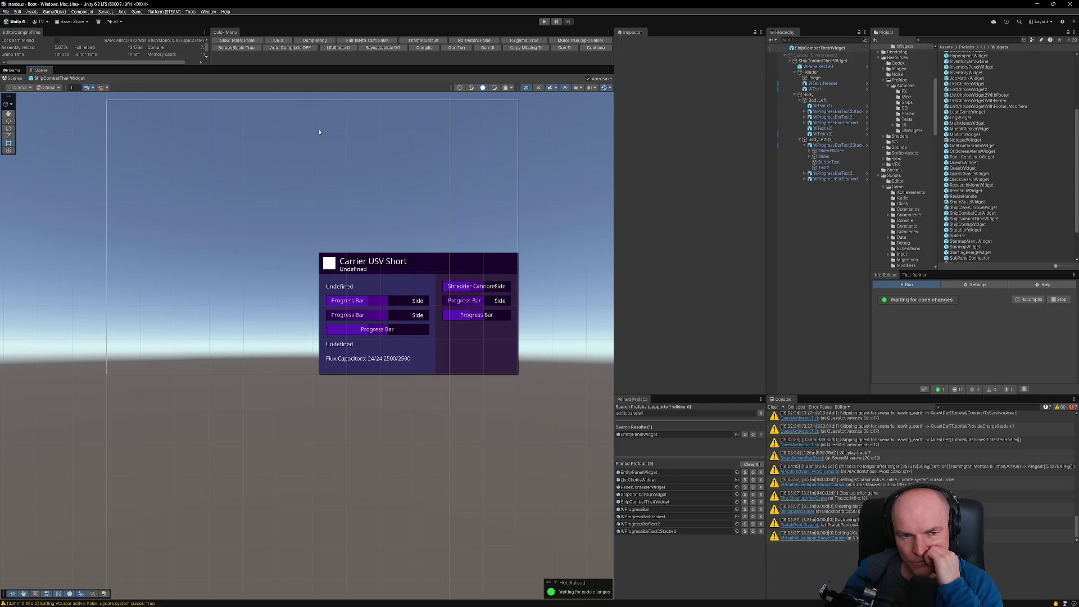
# Step: Set the Game view resolution to Full HD (1920x1080)
pyautogui.click(12, 70)
pyautogui.click(100, 78)
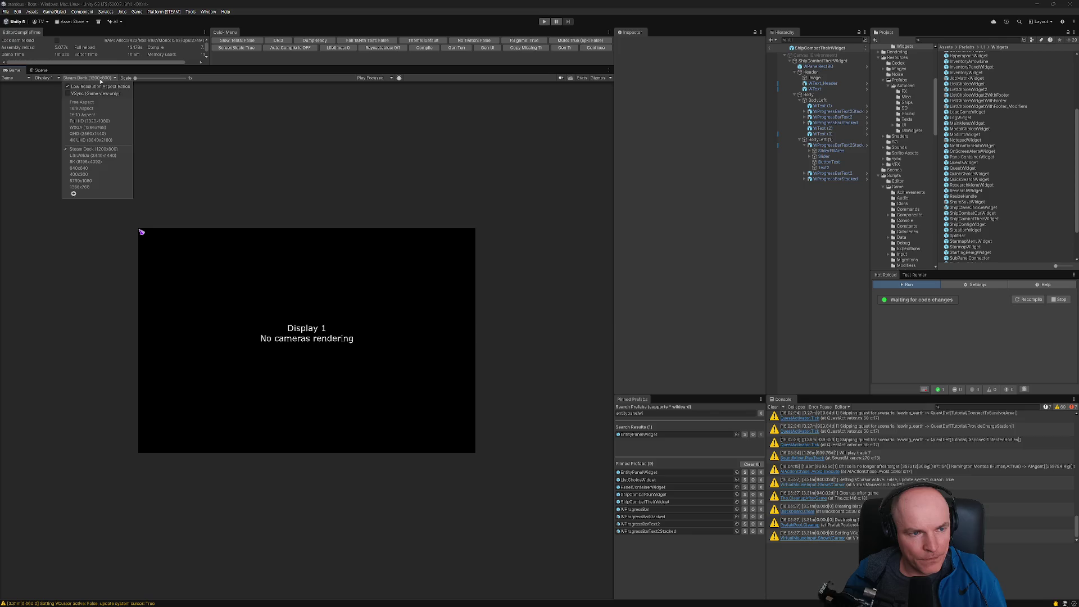
pyautogui.click(101, 121)
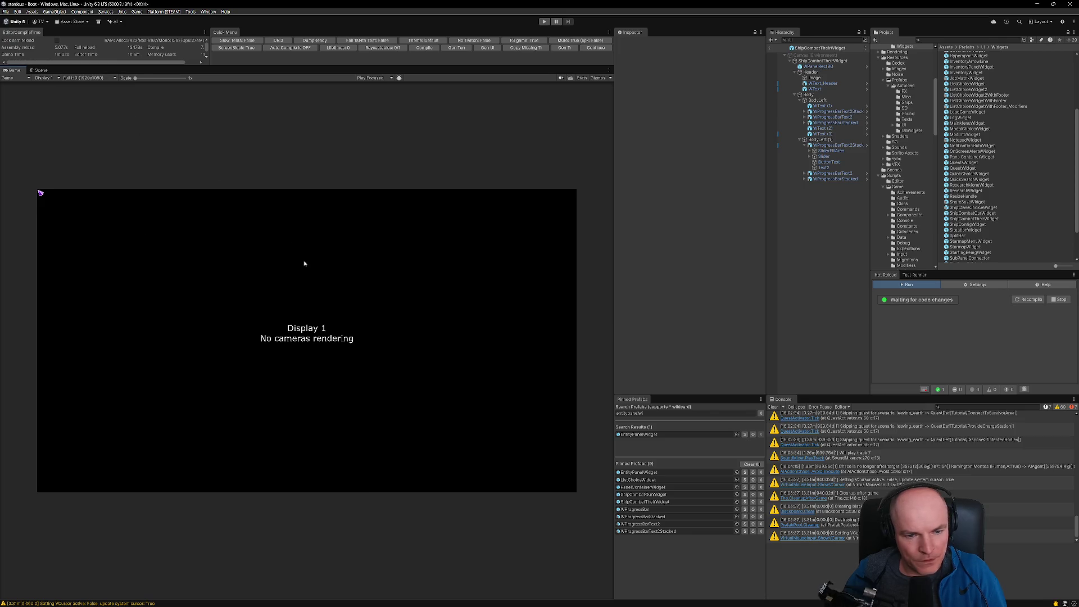
# Step: Check the PIP camera group in the Figma design, then open the ShipCombatTheirWidget prefab
pyautogui.hotkey('alt', 'Tab')
pyautogui.scroll(-1, 452, 283)
pyautogui.scroll(4, 451, 283)
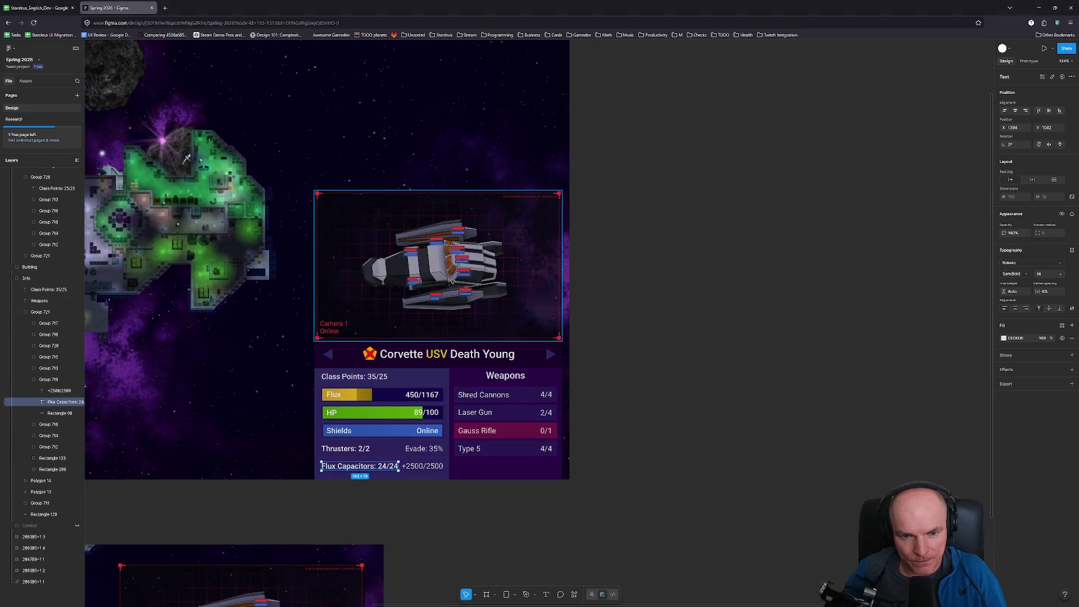
pyautogui.click(453, 279)
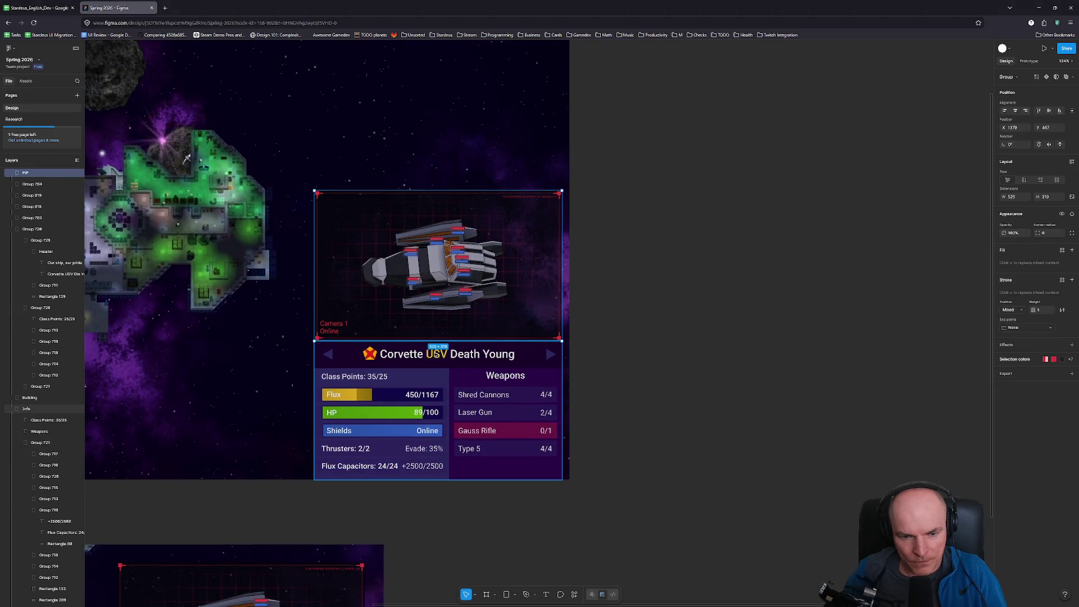
pyautogui.hotkey('alt', 'Tab')
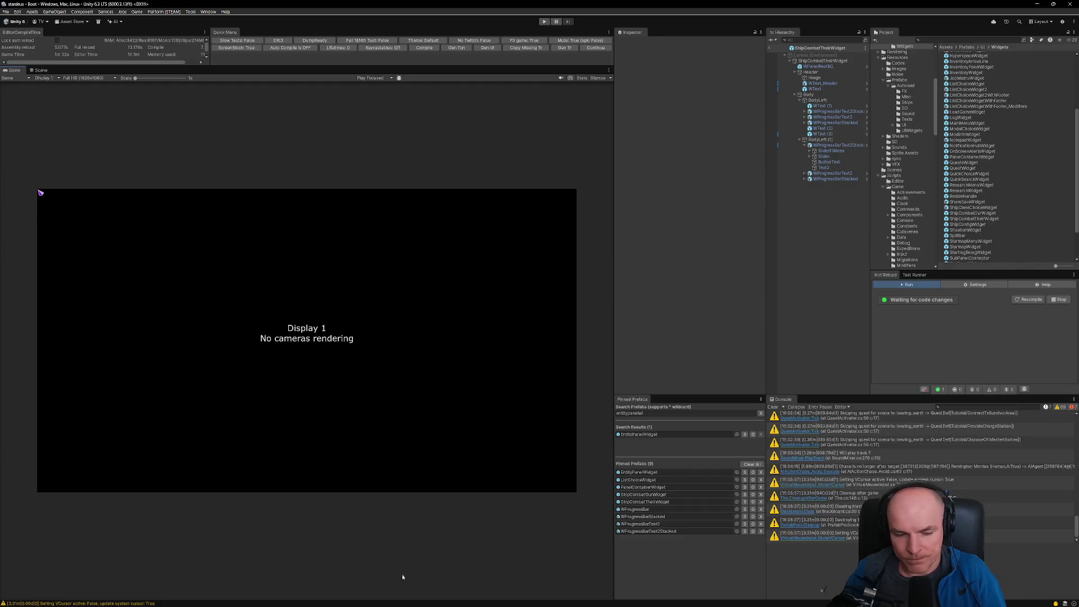
pyautogui.click(532, 599)
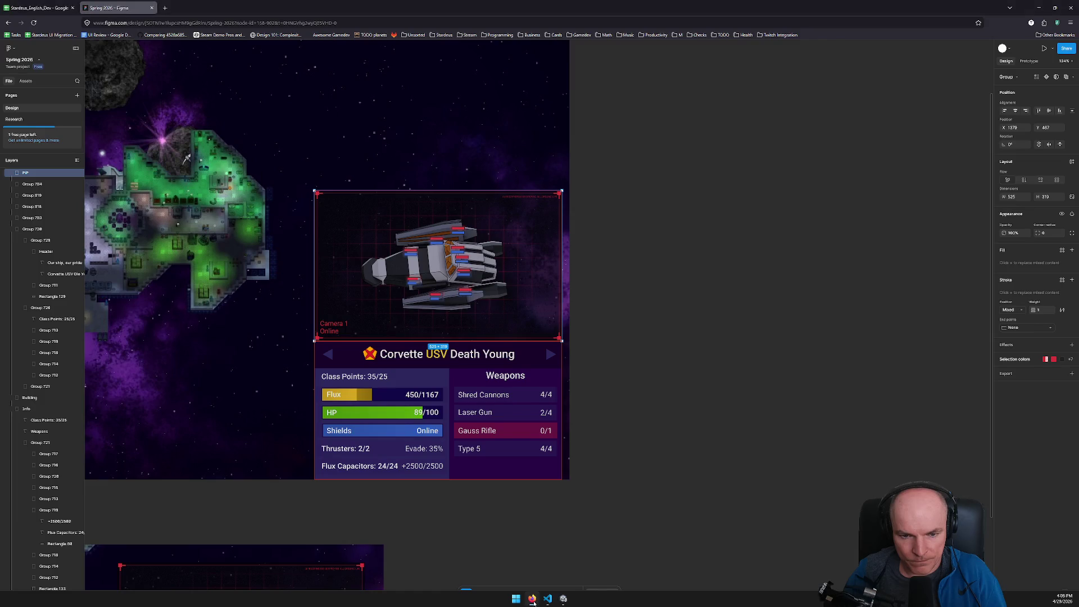
pyautogui.click(548, 599)
pyautogui.click(564, 600)
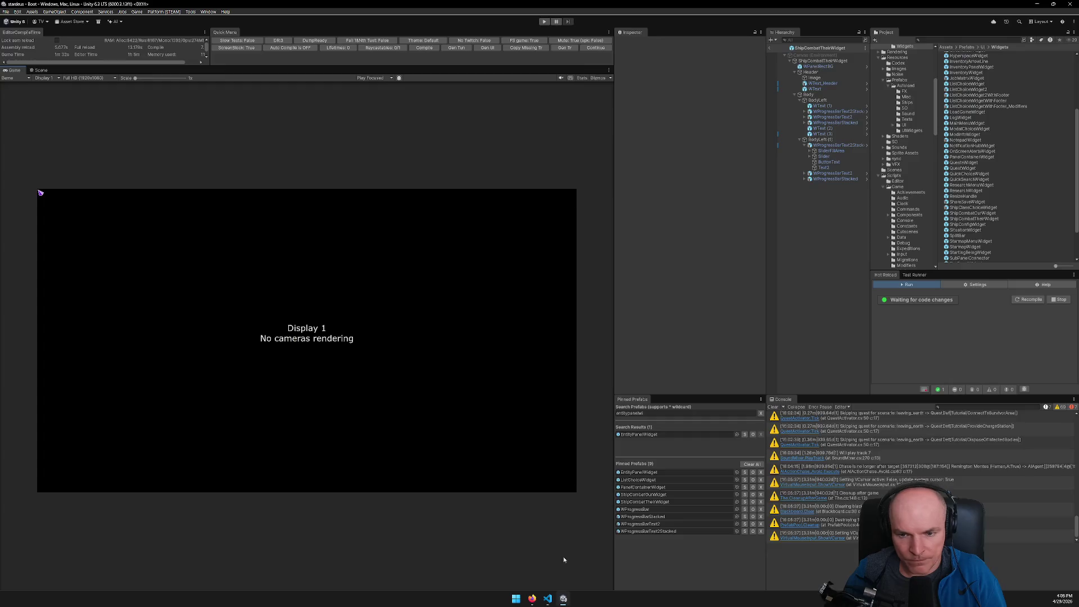
pyautogui.doubleClick(979, 218)
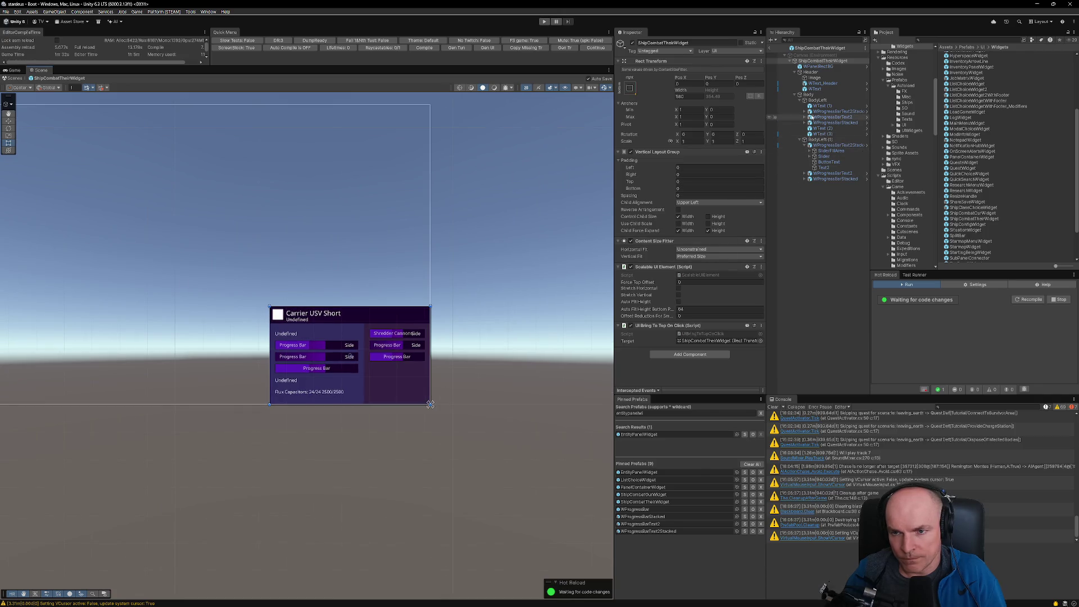
# Step: Create an Image under the ShipCombatTheirWidget root and move it above WPanelRectBG
pyautogui.rightClick(805, 61)
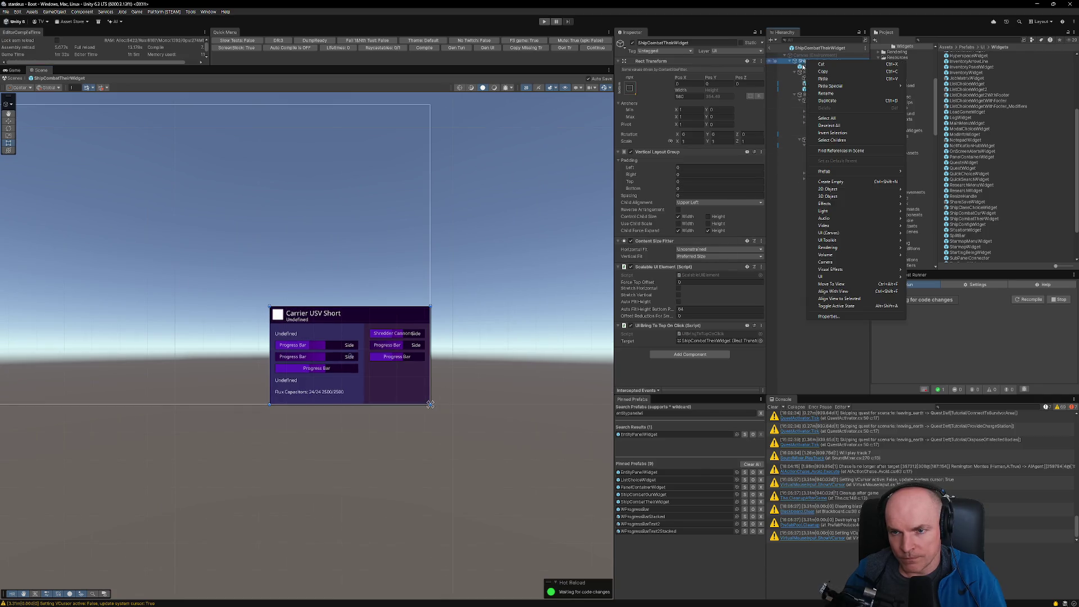
pyautogui.moveTo(845, 280)
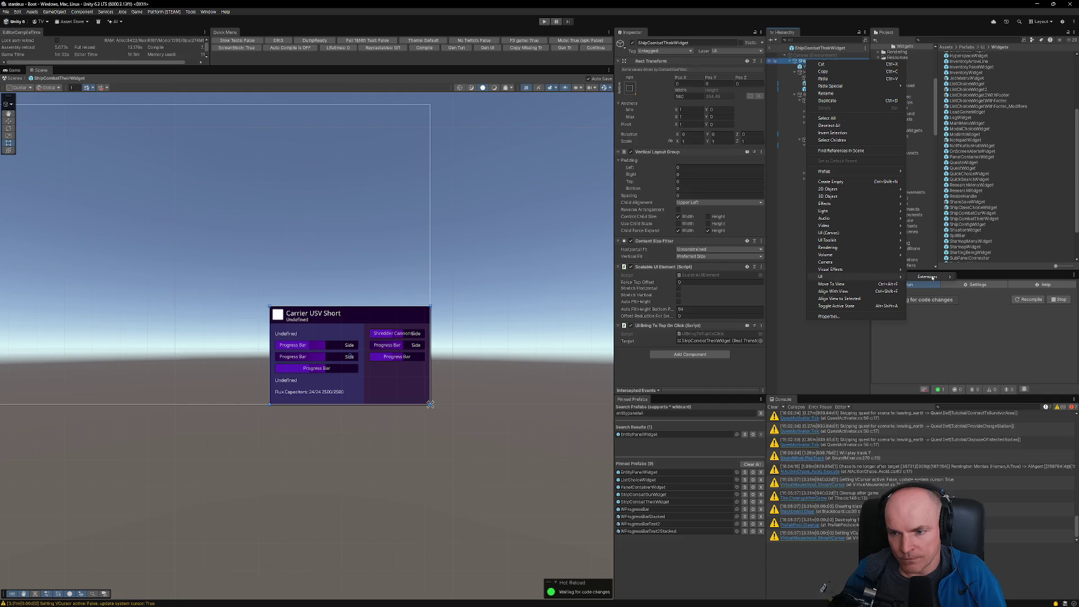
pyautogui.moveTo(927, 277)
pyautogui.click(927, 232)
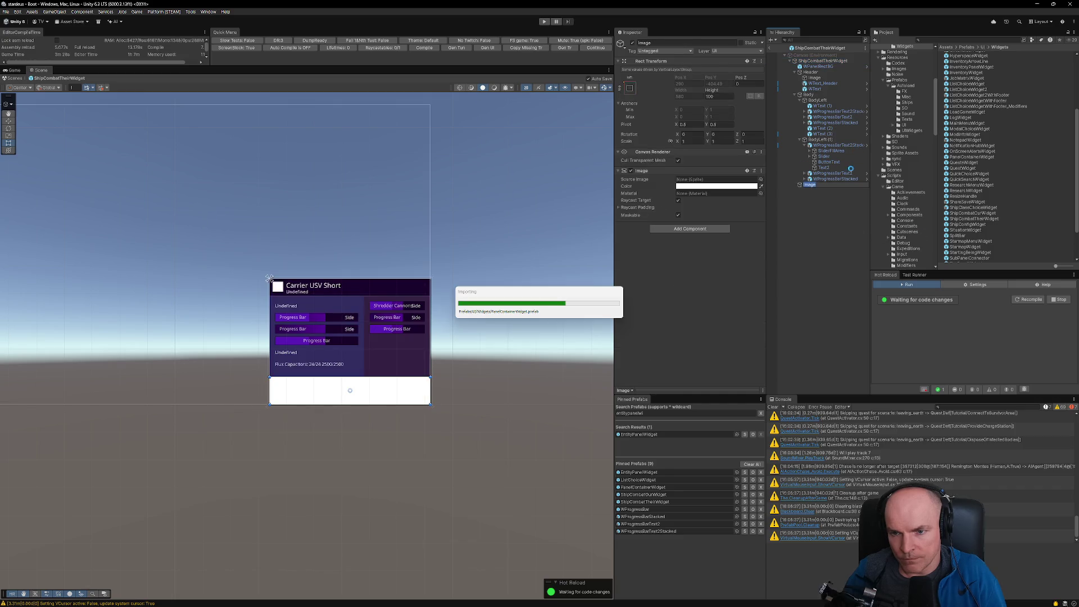
pyautogui.click(798, 187)
pyautogui.moveTo(801, 186); pyautogui.dragTo(820, 65)
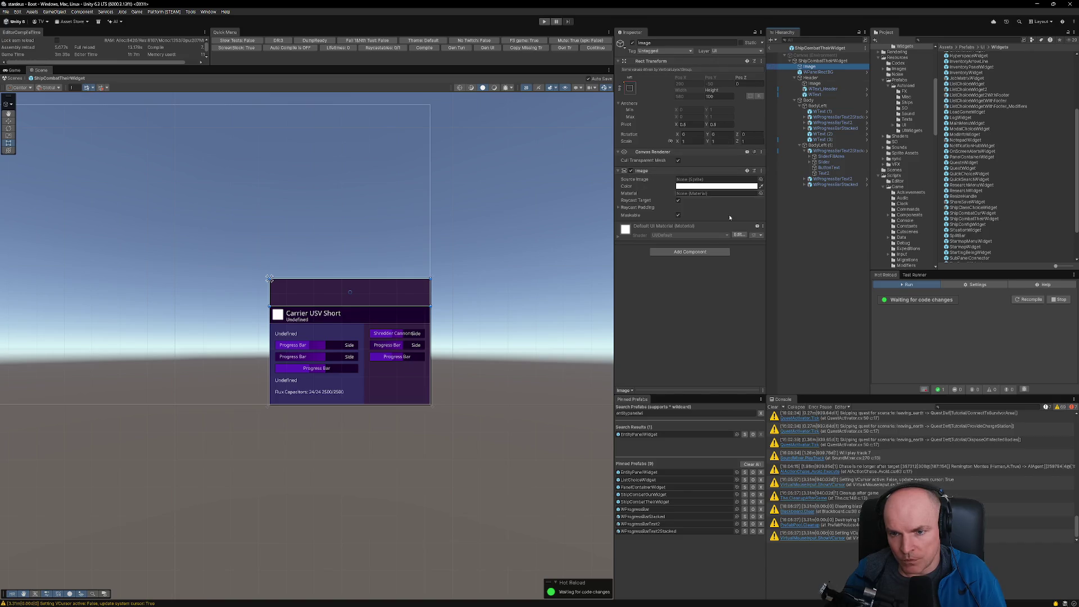
# Step: Add a Layout Element to the new Image with Ignore Layout ticked
pyautogui.click(698, 252)
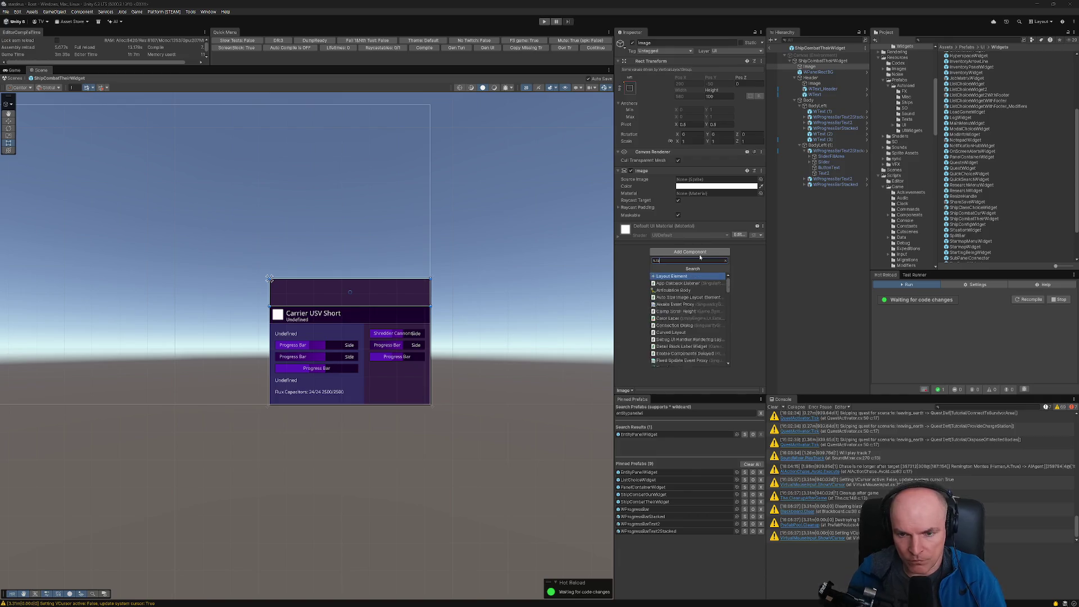
pyautogui.click(672, 283)
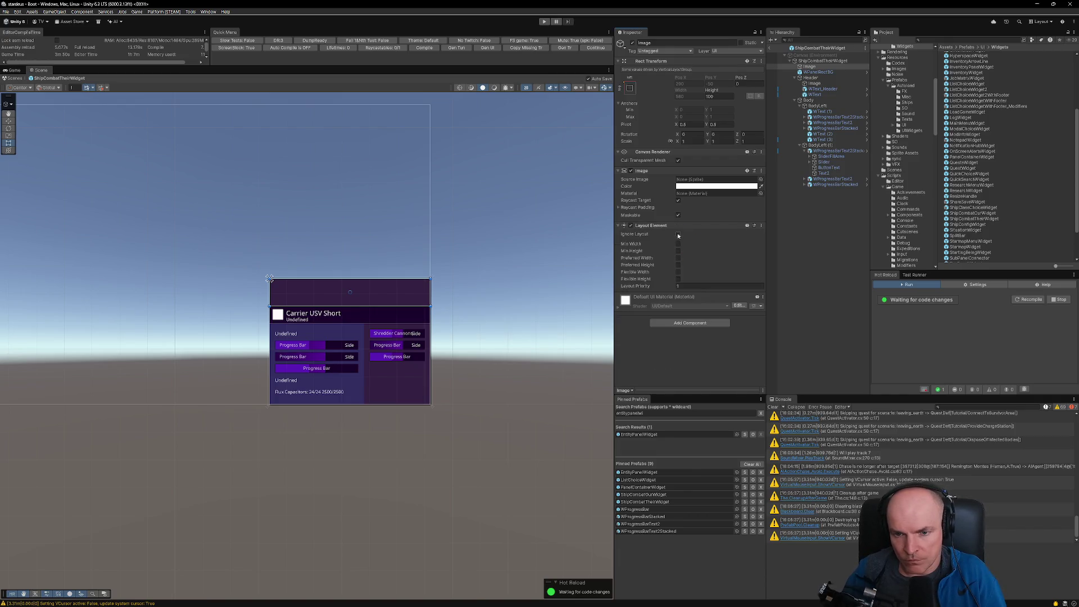
pyautogui.click(678, 235)
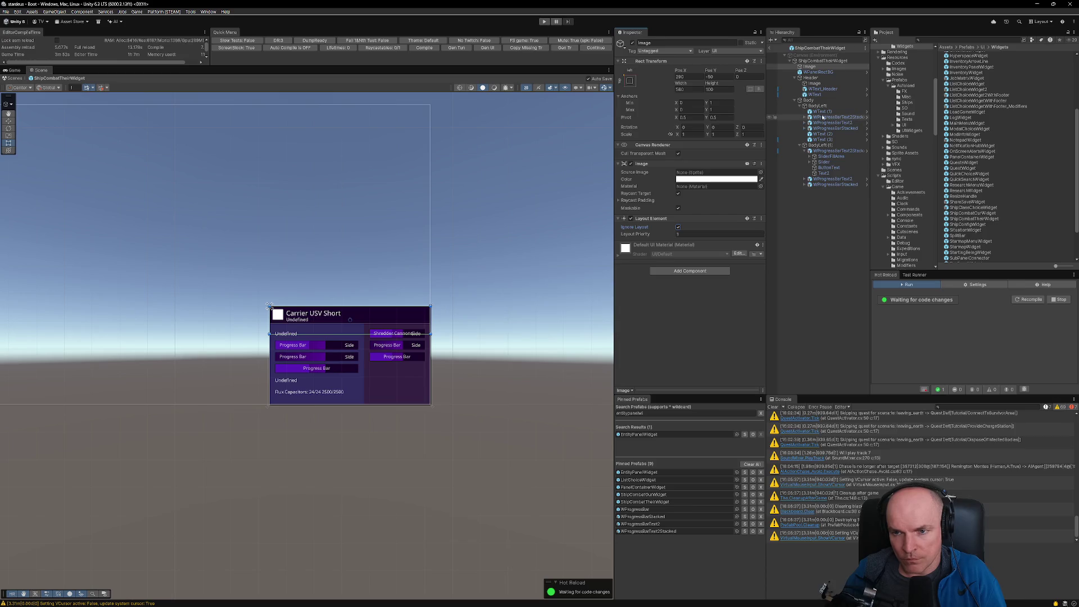
# Step: Anchor the new Image to top-stretch, undoing an accidental anchor change on the header icon
pyautogui.click(815, 84)
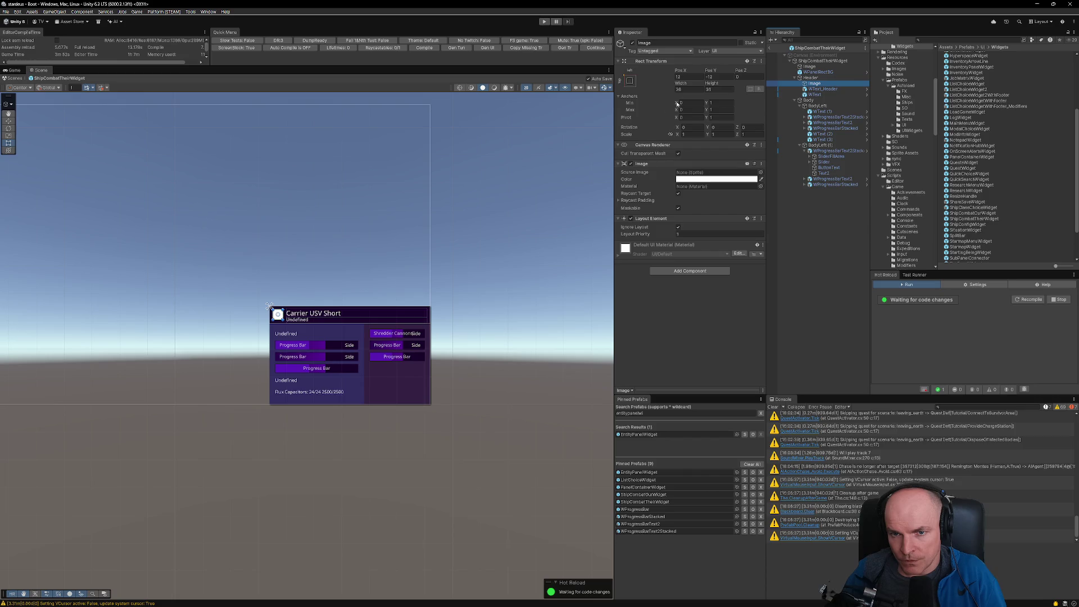
pyautogui.click(629, 81)
pyautogui.keyDown('alt'); pyautogui.click(705, 168); pyautogui.keyUp('alt')
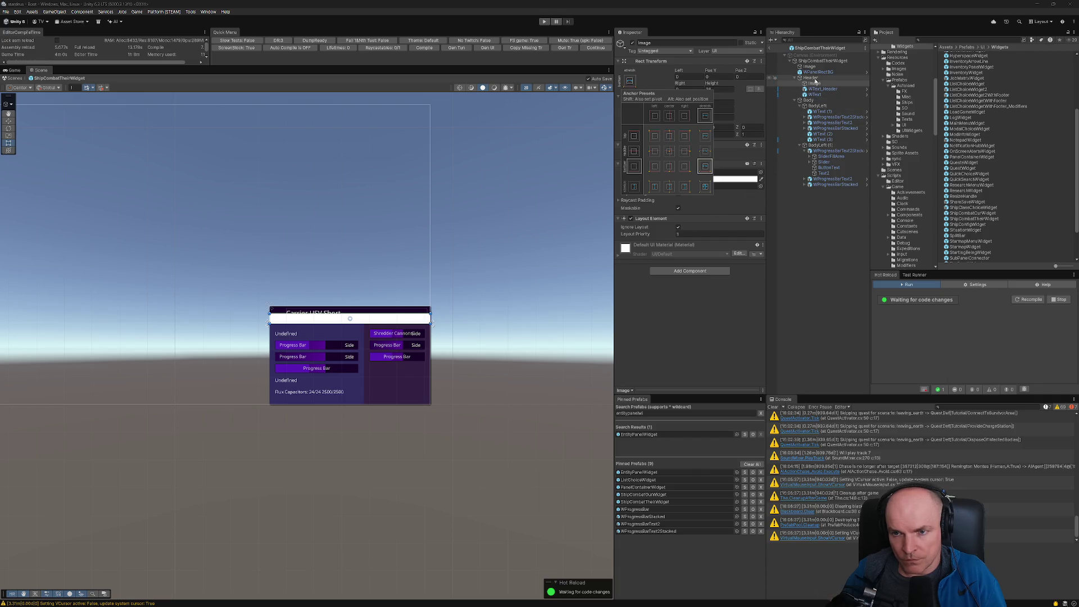
pyautogui.hotkey('ctrl', 'z')
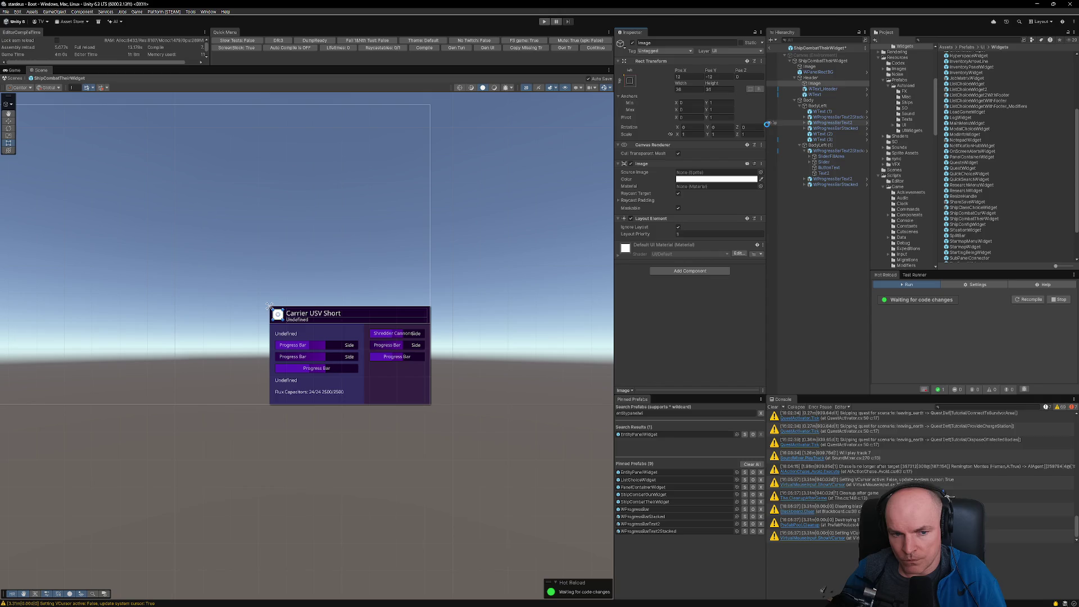
pyautogui.click(810, 66)
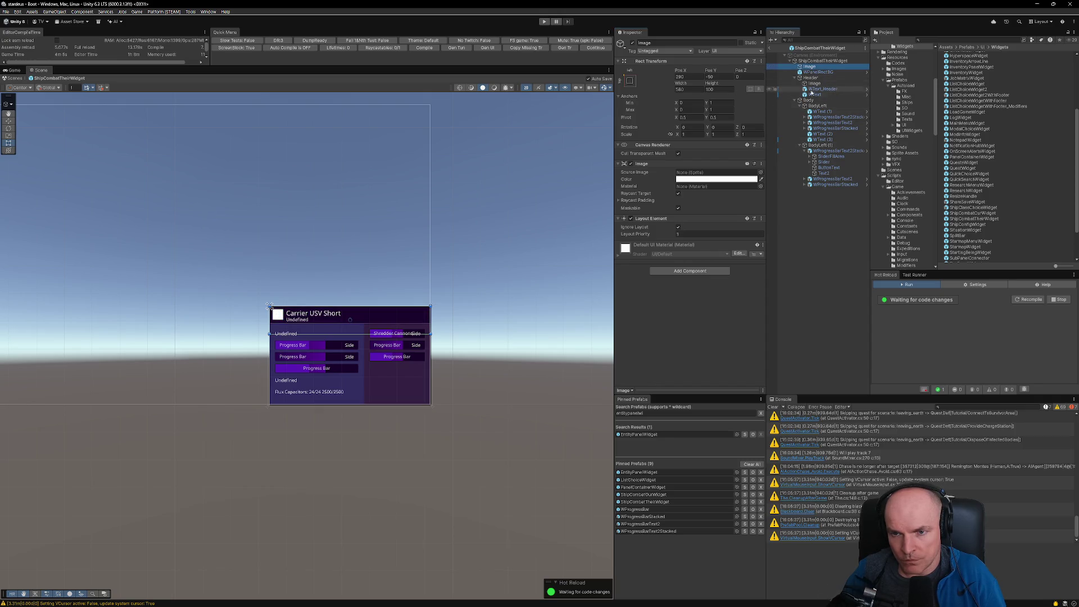
pyautogui.click(630, 81)
pyautogui.click(705, 189)
pyautogui.click(706, 136)
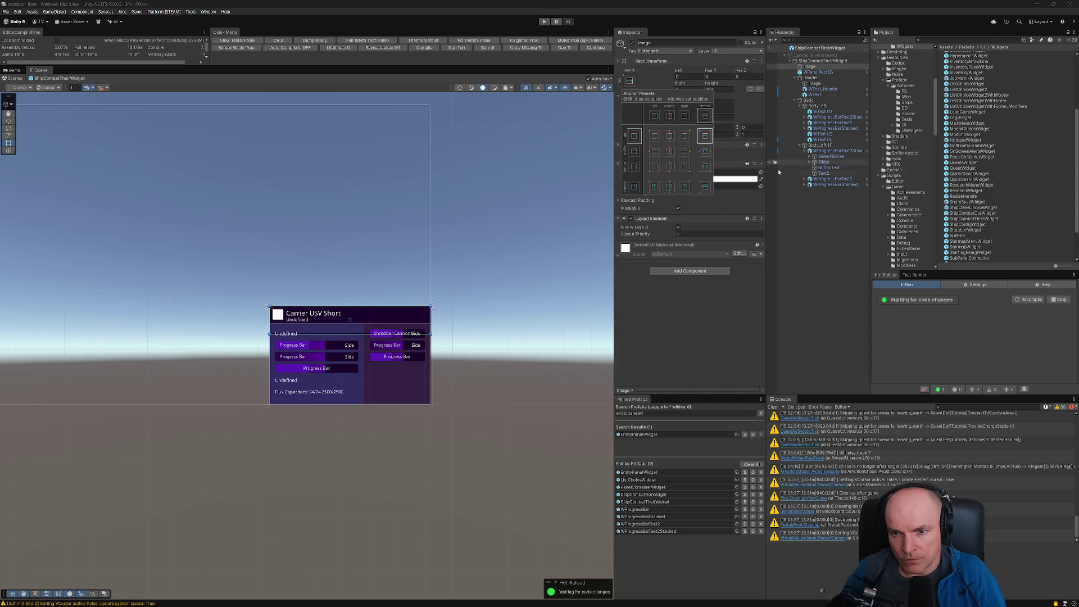
pyautogui.click(782, 189)
# Step: Rename the new Image to PIP
pyautogui.click(810, 66)
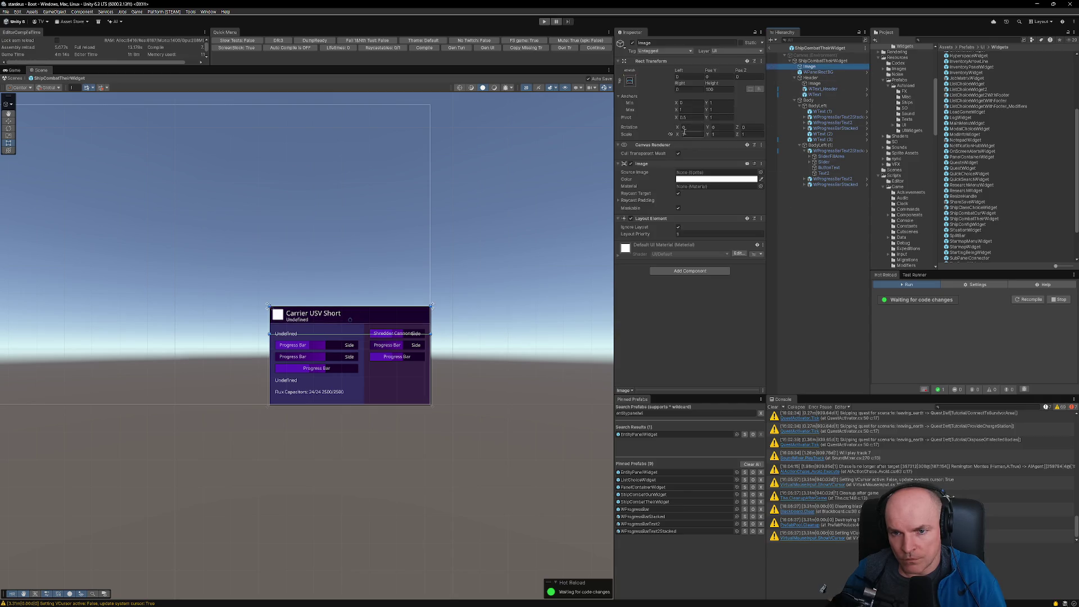
pyautogui.click(812, 66)
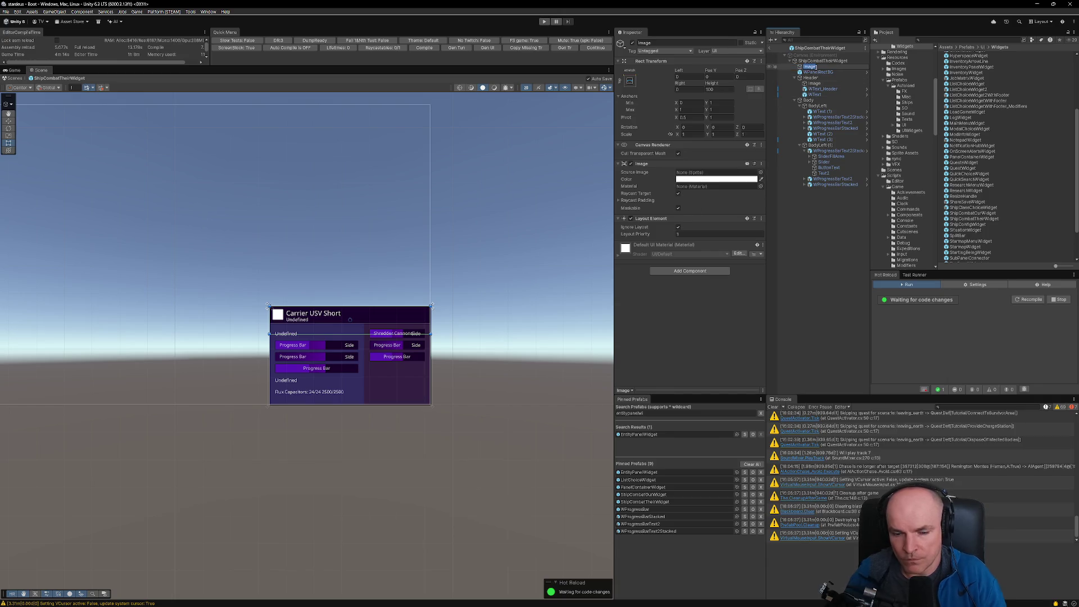
pyautogui.write('PIP')
pyautogui.press('Return')
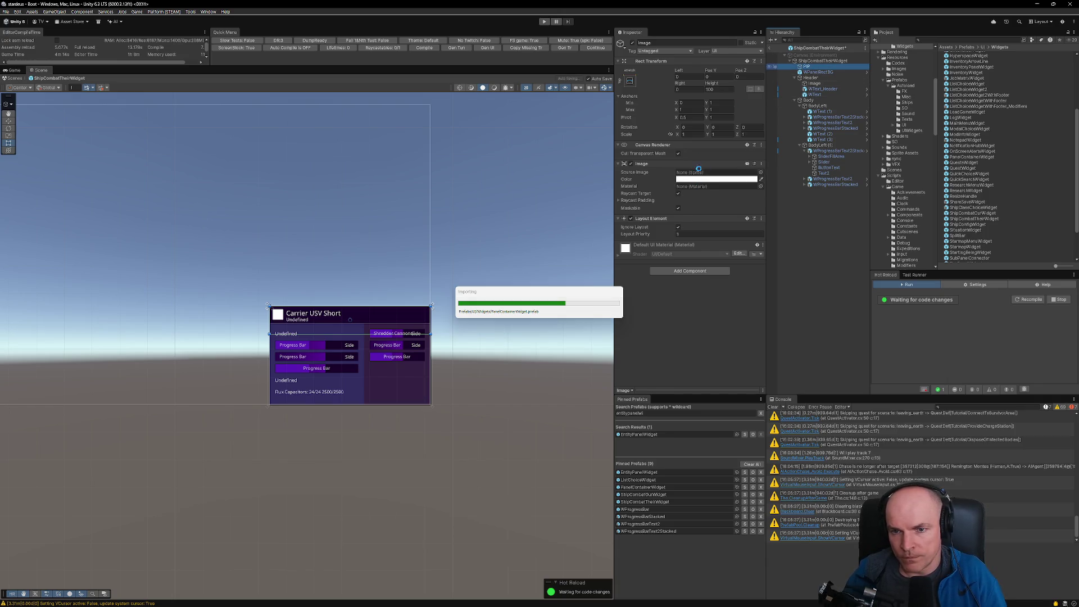
# Step: Set the PIP image's Pos Y to -380 and its Height to 350
pyautogui.click(721, 77)
pyautogui.write('-380')
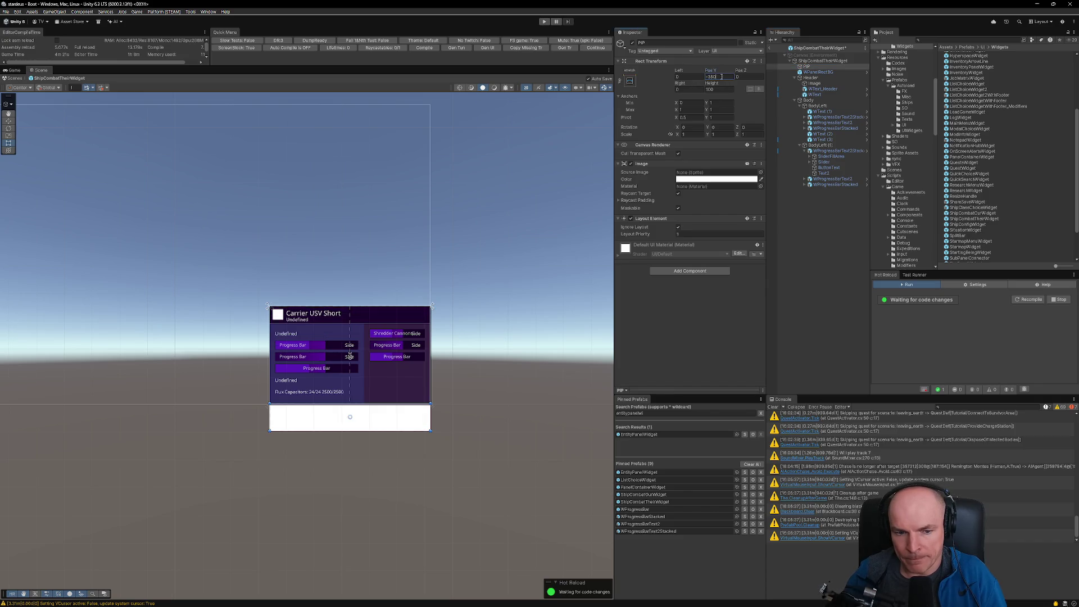
pyautogui.click(729, 89)
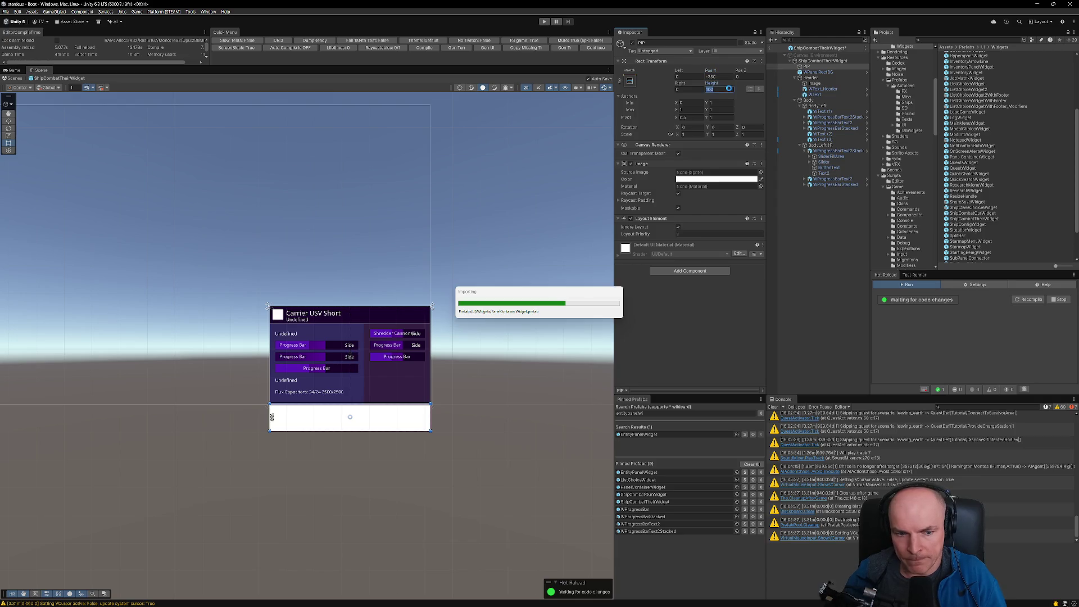
pyautogui.write('350')
pyautogui.click(722, 76)
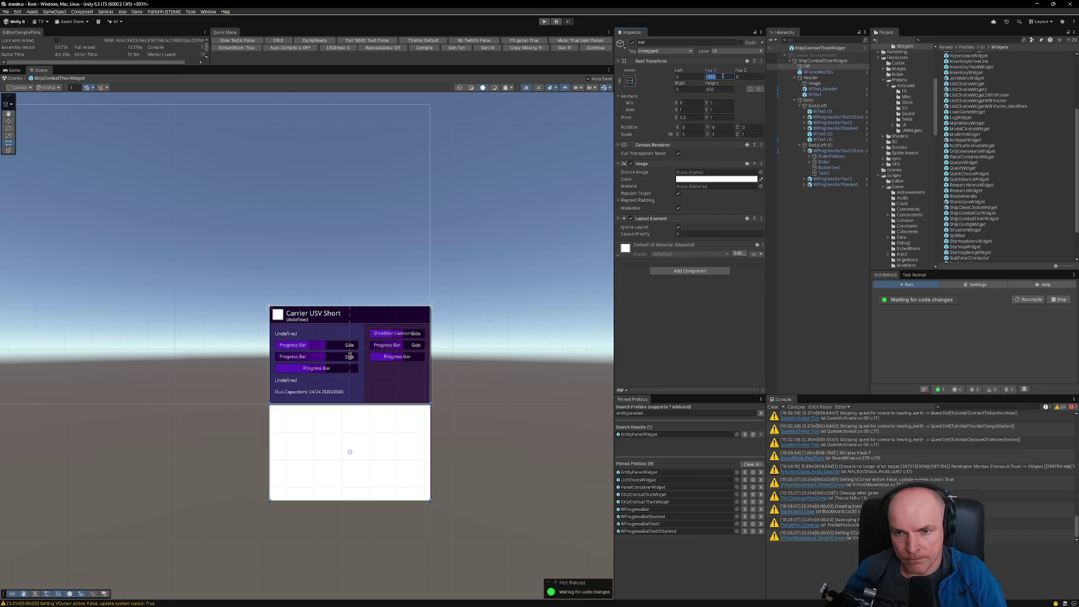
# Step: Set PIP's Pos Y to 350 and change its colour to dark purple
pyautogui.write('350')
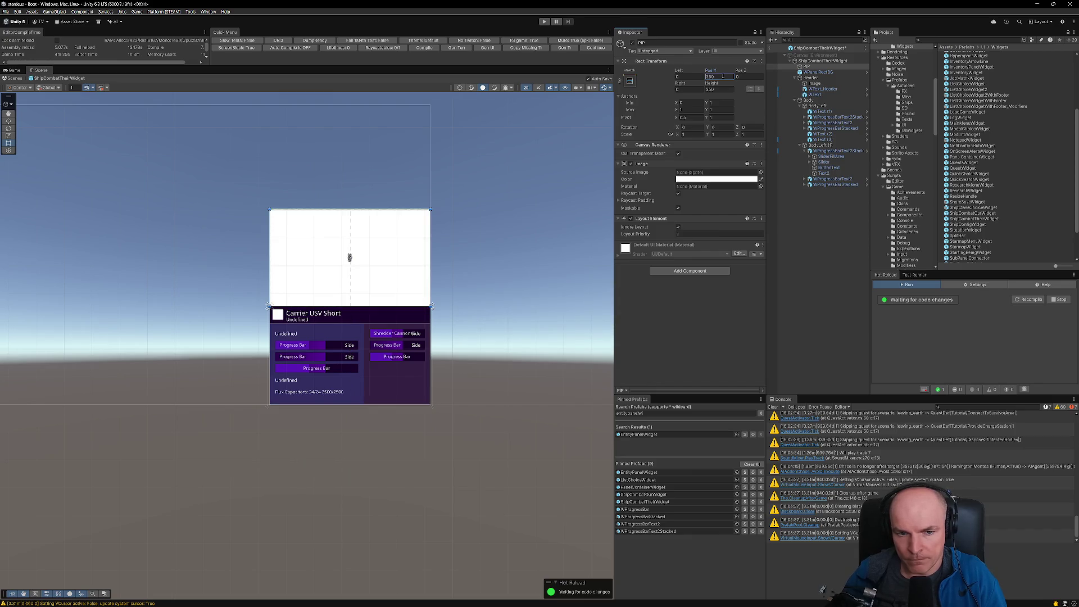
pyautogui.scroll(-2, 464, 301)
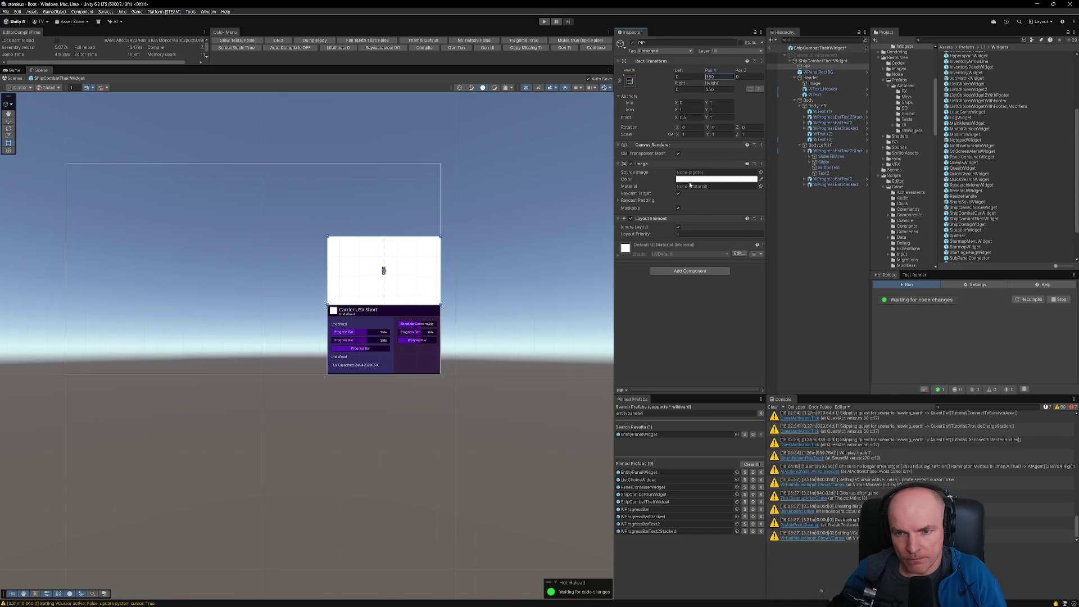
pyautogui.click(713, 179)
pyautogui.moveTo(747, 224); pyautogui.dragTo(742, 243)
pyautogui.click(724, 269)
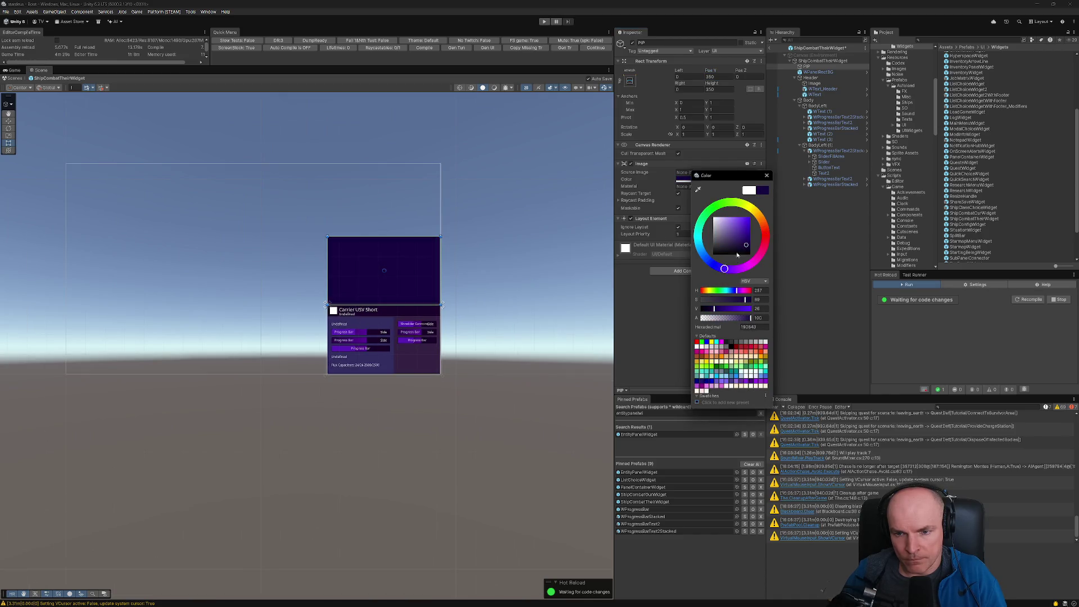
pyautogui.click(490, 225)
# Step: Centre the widget in the Scene view and select the Side label by Shredder Cannons
pyautogui.scroll(2, 477, 284)
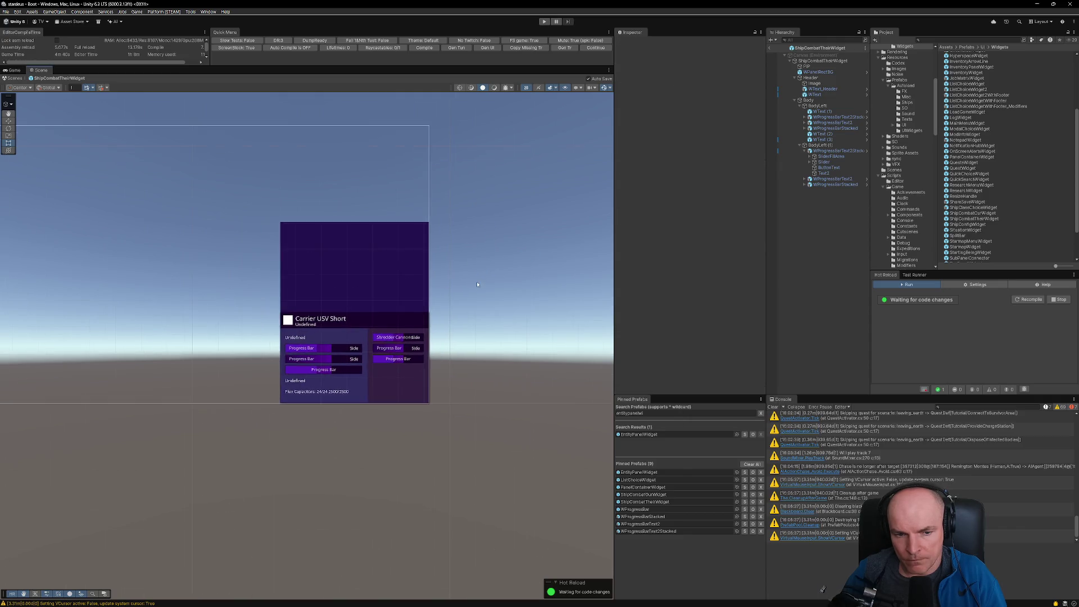
pyautogui.moveTo(477, 284); pyautogui.dragTo(536, 262)
pyautogui.scroll(3, 479, 284)
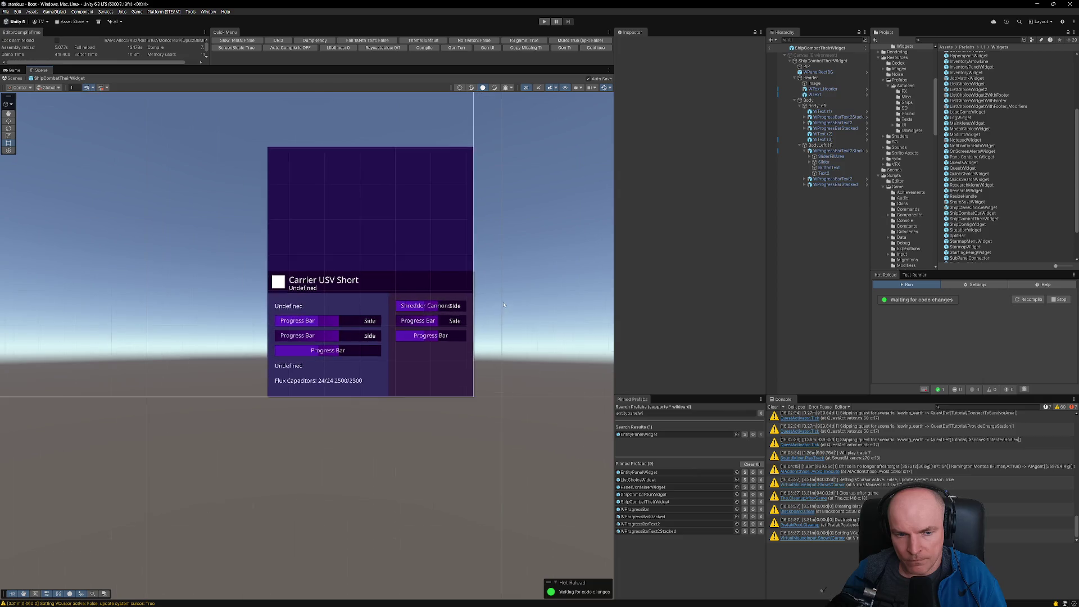
pyautogui.scroll(-1, 479, 285)
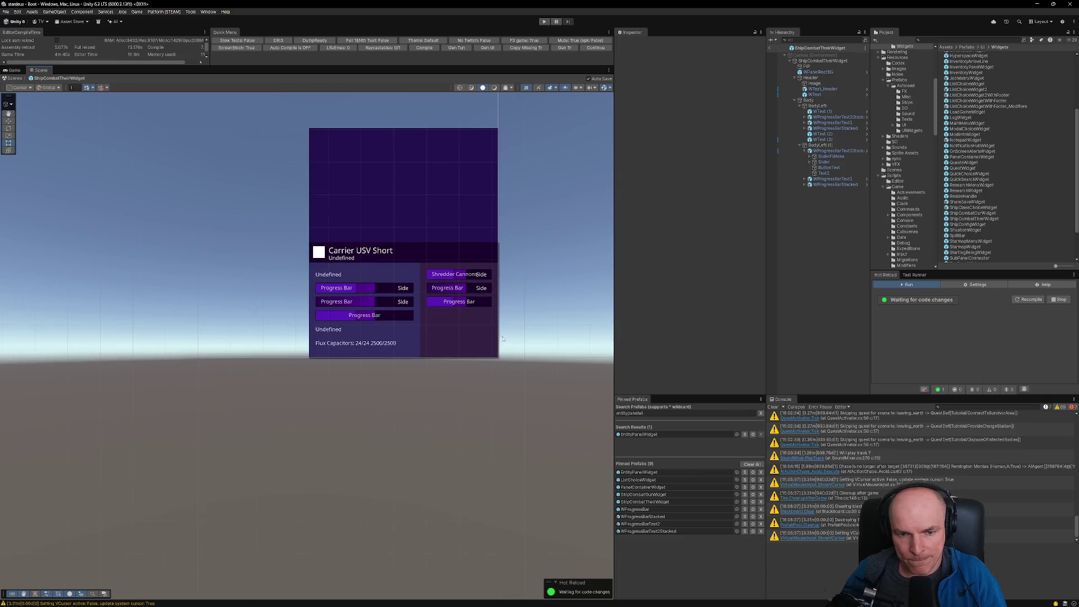
pyautogui.scroll(3, 466, 279)
pyautogui.click(461, 276)
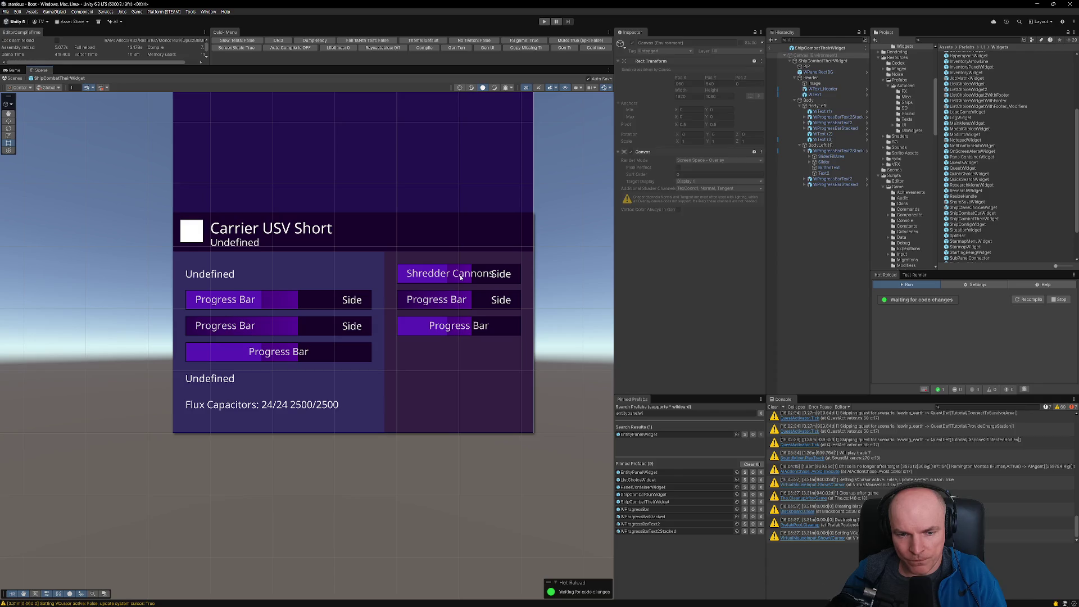
pyautogui.click(461, 277)
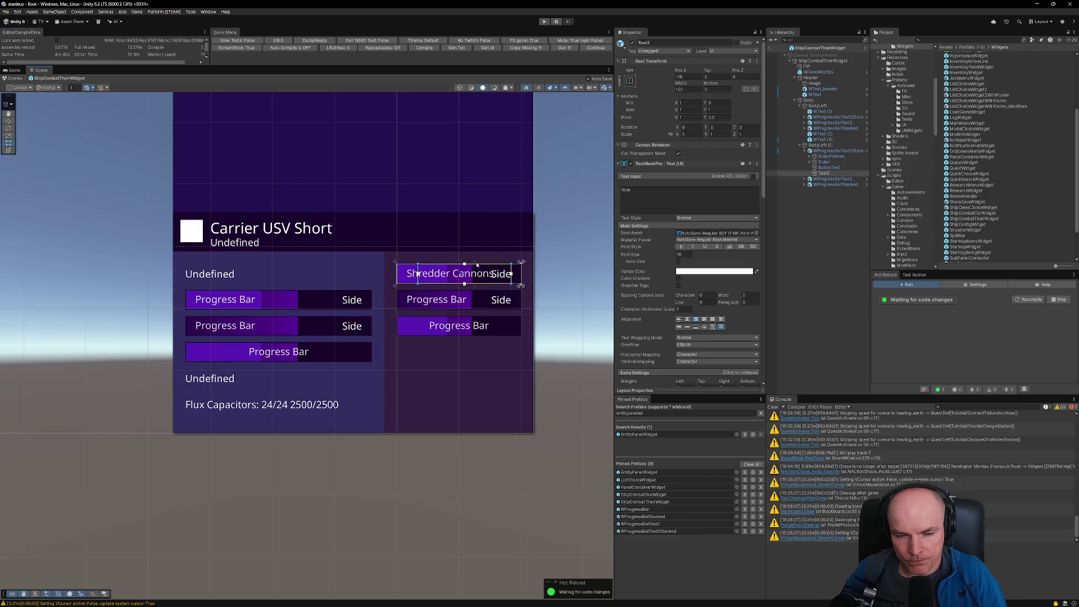
# Step: Inspect the right column's progress bars and duplicate the WText (1) Undefined label
pyautogui.click(466, 304)
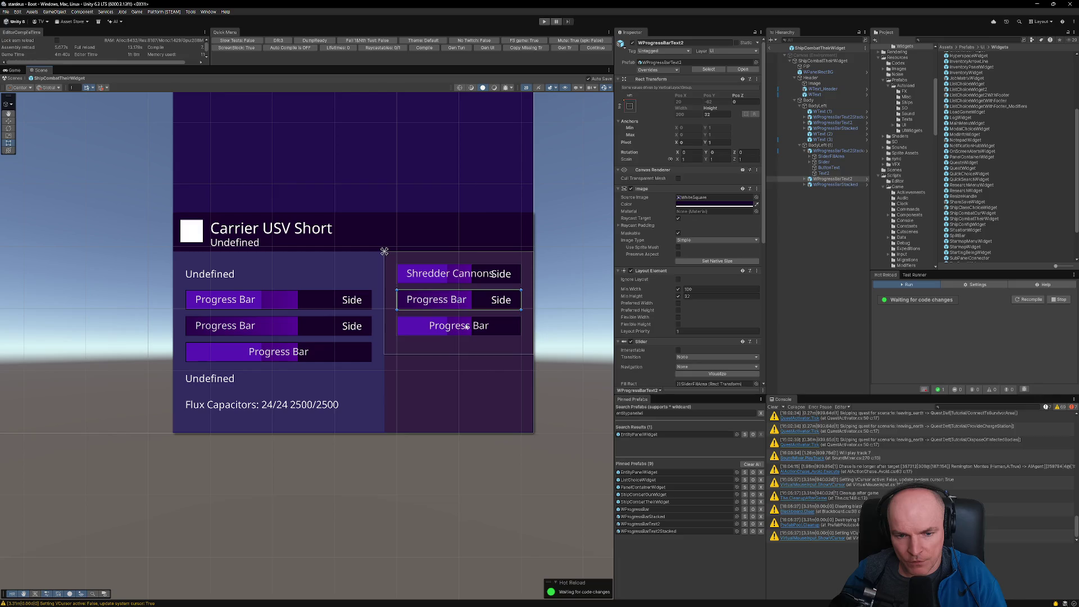
pyautogui.click(466, 327)
pyautogui.scroll(5, 466, 327)
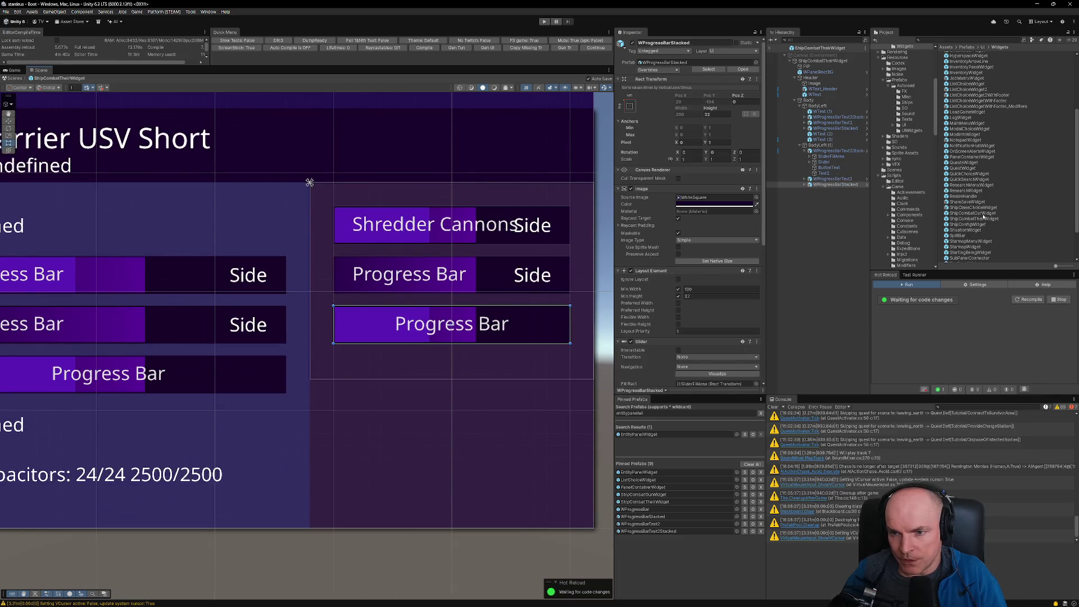
pyautogui.scroll(-3, 983, 218)
pyautogui.click(822, 112)
pyautogui.click(830, 184)
pyautogui.hotkey('ctrl', 'v')
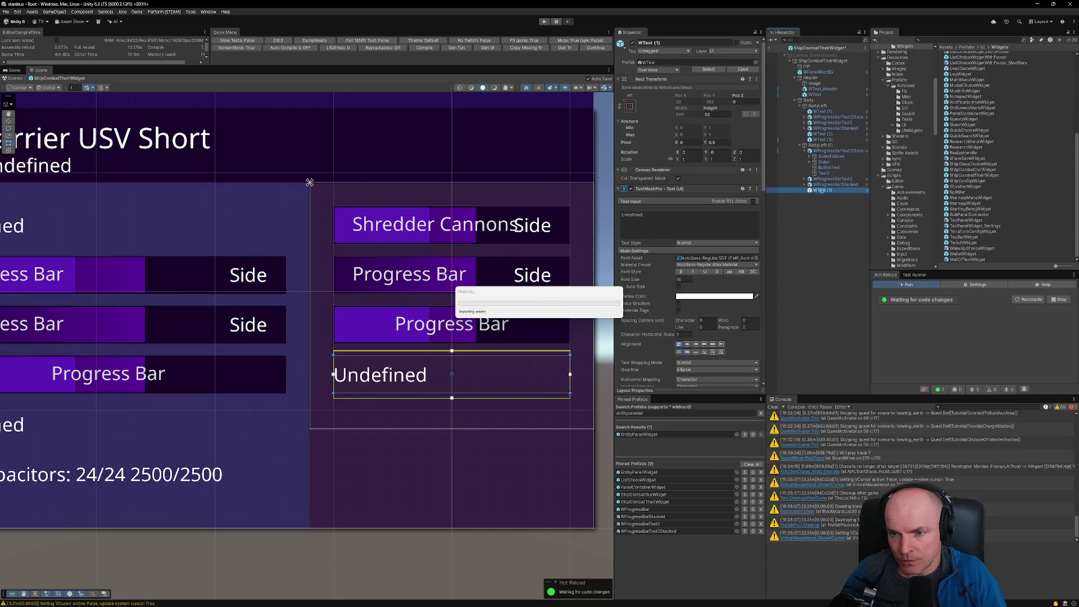
# Step: Place the label copy in BodyLeft (1) directly above WProgressBarStacked
pyautogui.moveTo(827, 175); pyautogui.dragTo(827, 176)
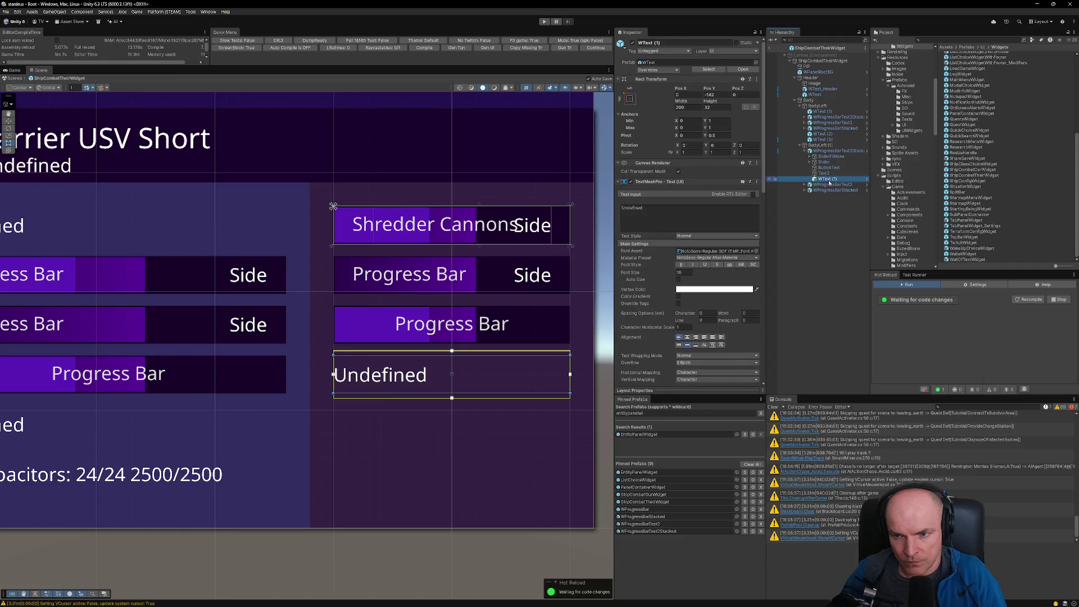
pyautogui.moveTo(826, 180); pyautogui.dragTo(817, 146)
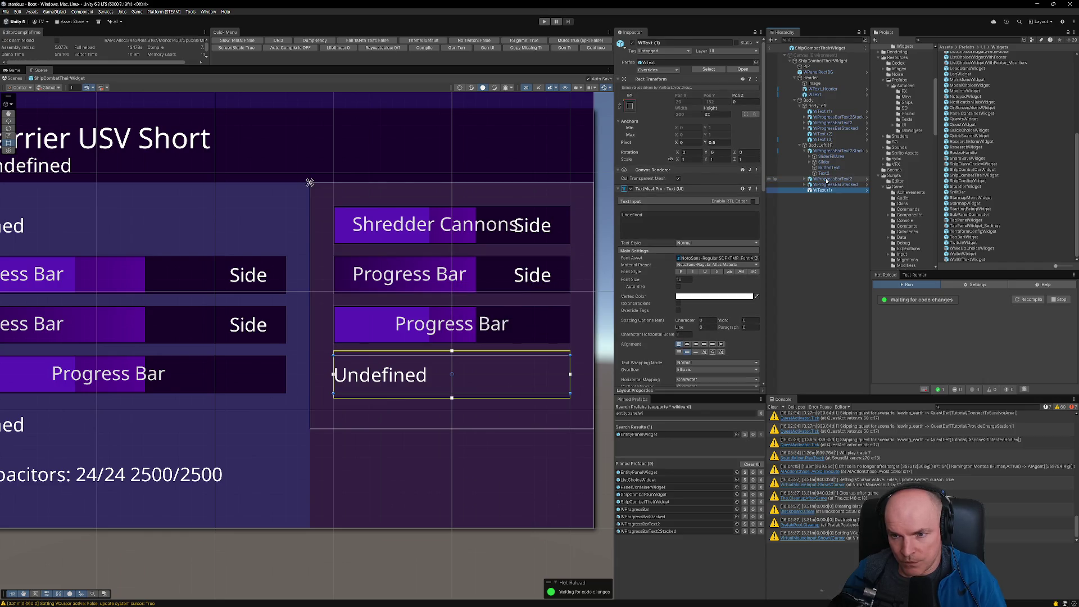
pyautogui.click(805, 151)
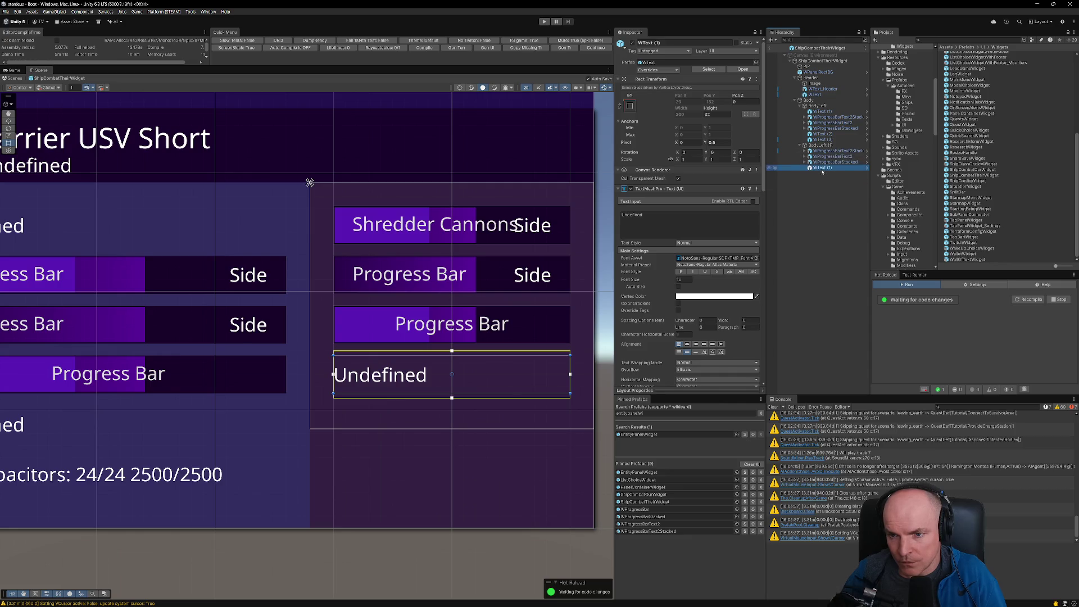
pyautogui.moveTo(823, 168); pyautogui.dragTo(825, 156)
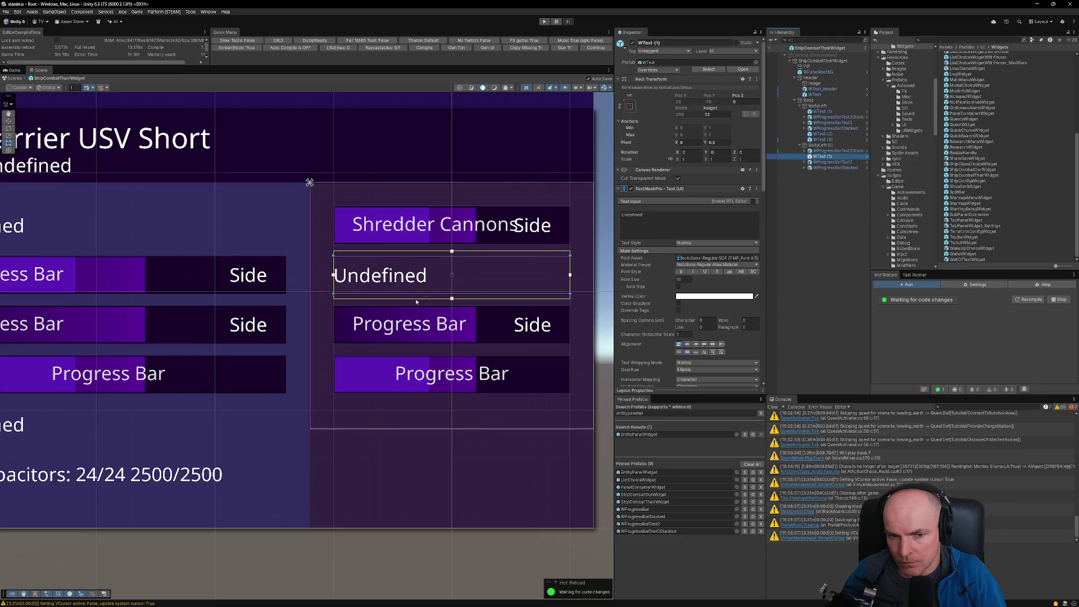
pyautogui.scroll(3, 448, 304)
pyautogui.scroll(-2, 449, 303)
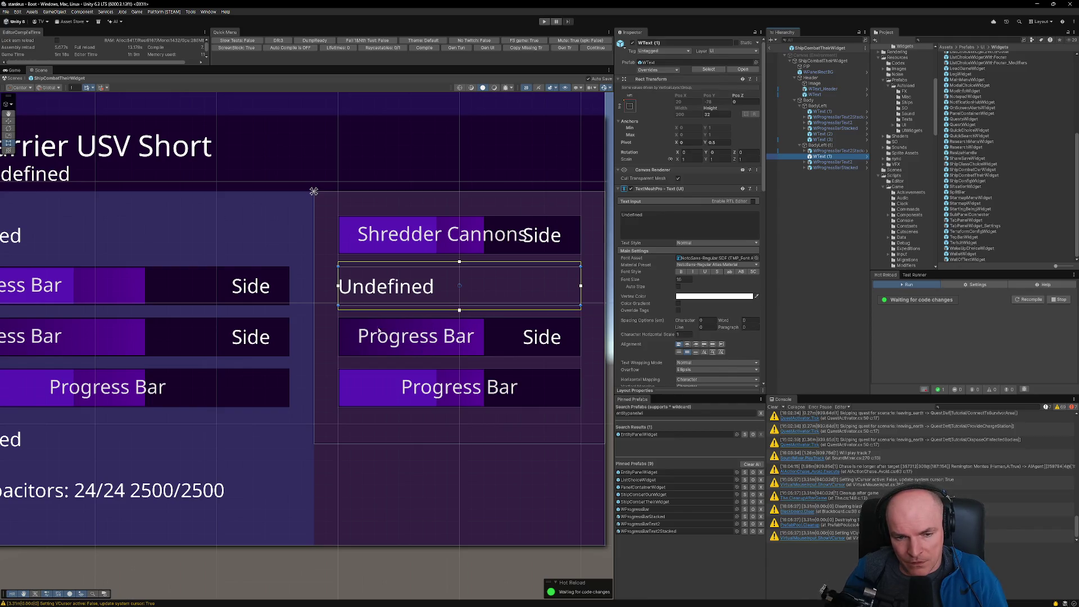
pyautogui.scroll(-5, 381, 336)
pyautogui.scroll(3, 379, 326)
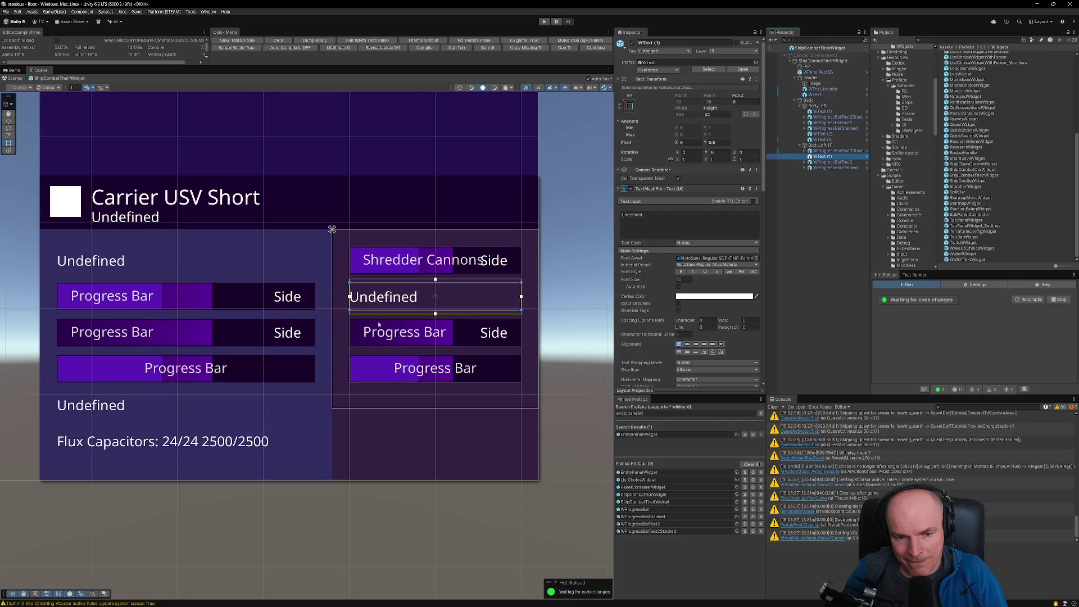
pyautogui.scroll(-1, 379, 324)
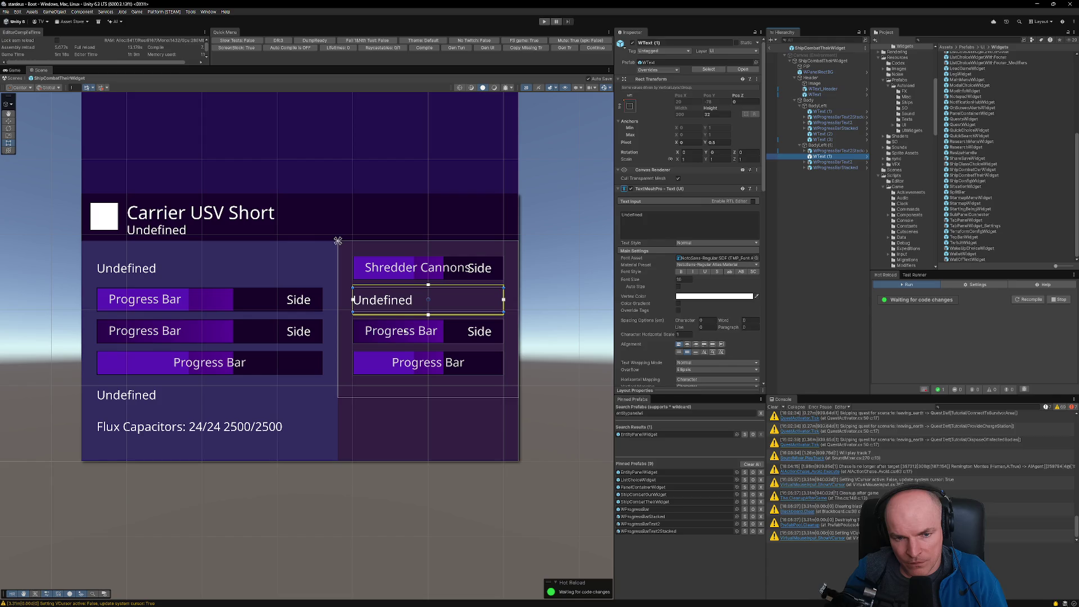
pyautogui.scroll(5, 406, 331)
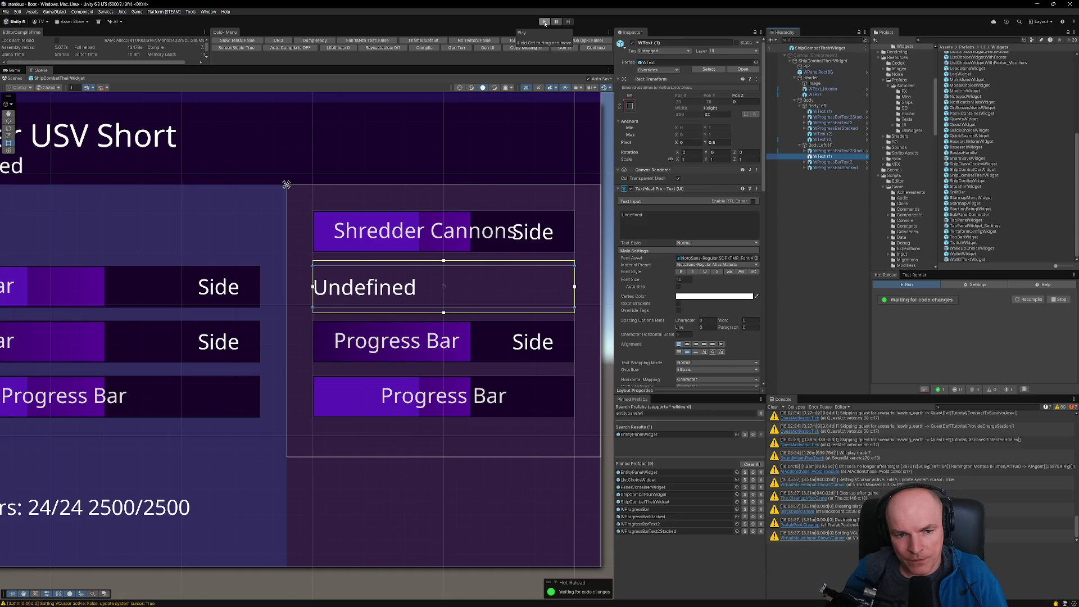
# Step: Glance at WProgressText.cs in VS Code, zoom out the Unity Scene view, and enter Play mode
pyautogui.hotkey('alt', 'Tab')
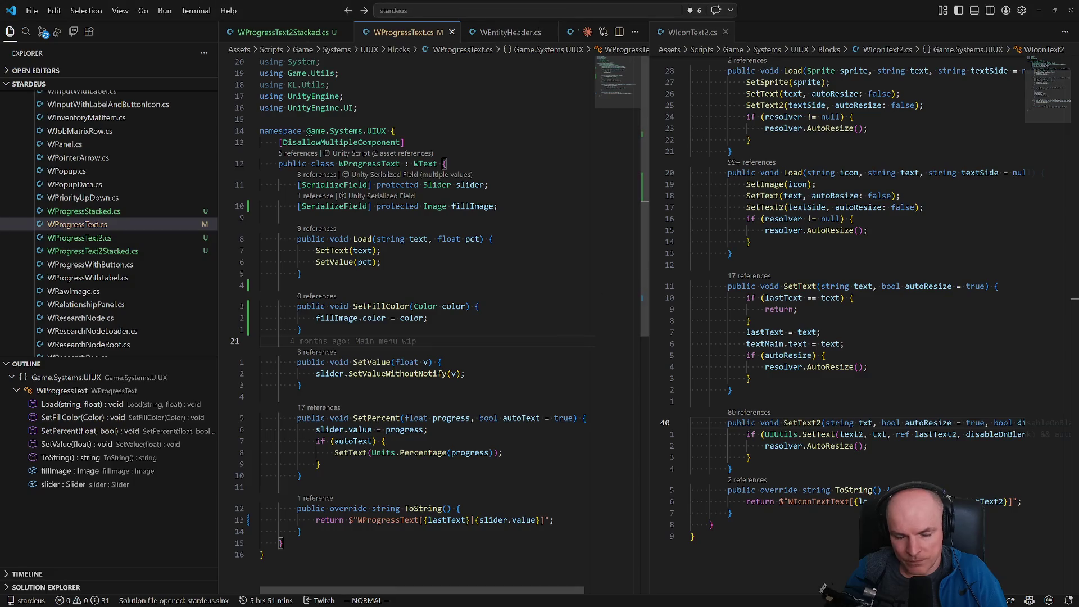
pyautogui.hotkey('alt', 'Tab')
pyautogui.scroll(-4, 460, 303)
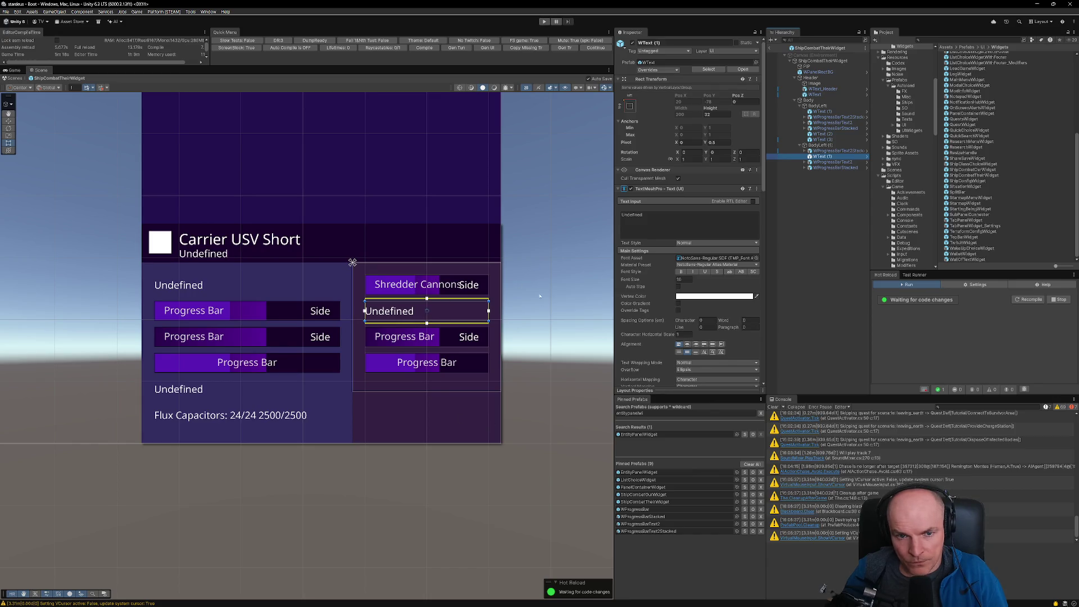
pyautogui.scroll(-3, 541, 304)
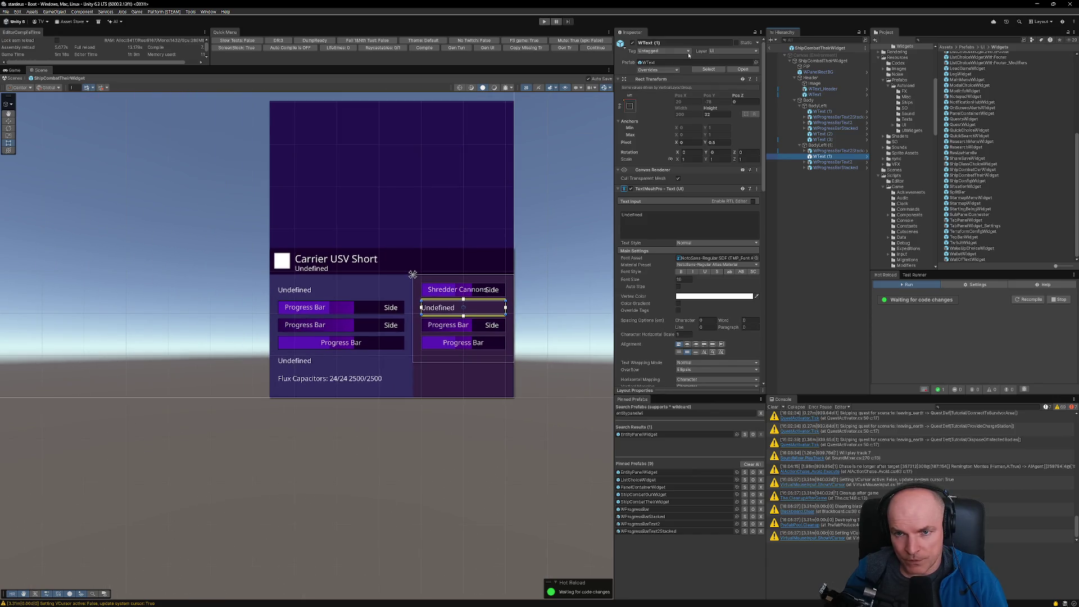
pyautogui.click(544, 21)
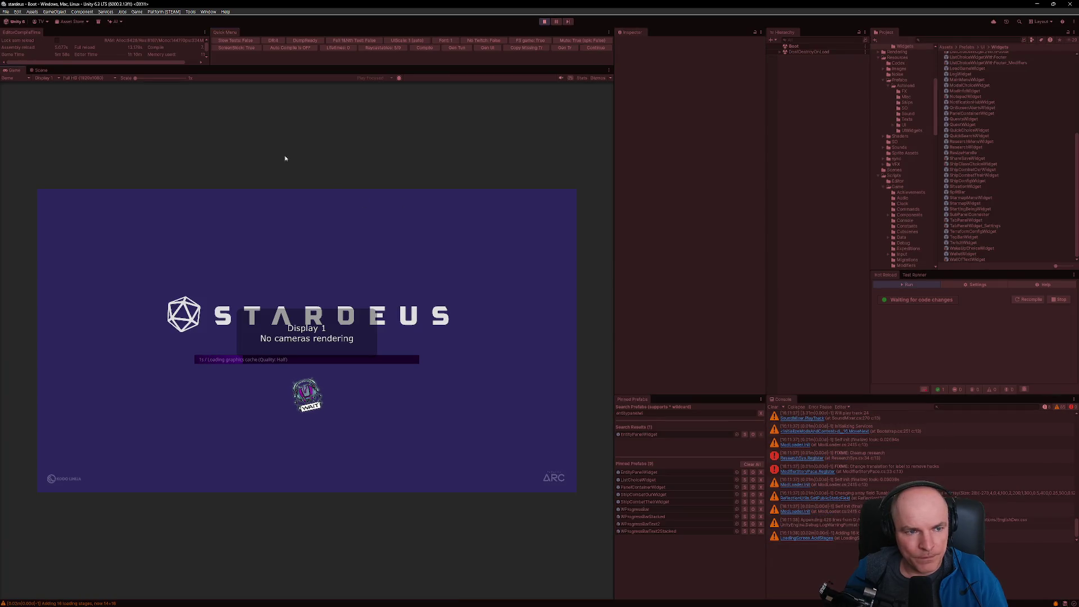
# Step: Set the Game view to Steam Deck 1280x800, dismiss the preview notice and load the save
pyautogui.click(92, 78)
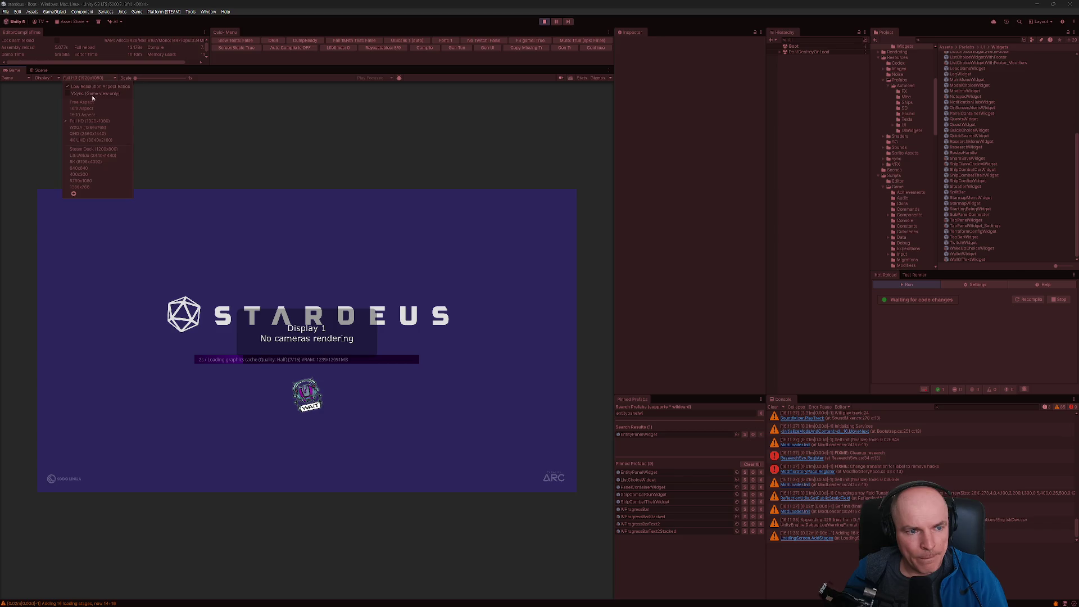
pyautogui.click(87, 152)
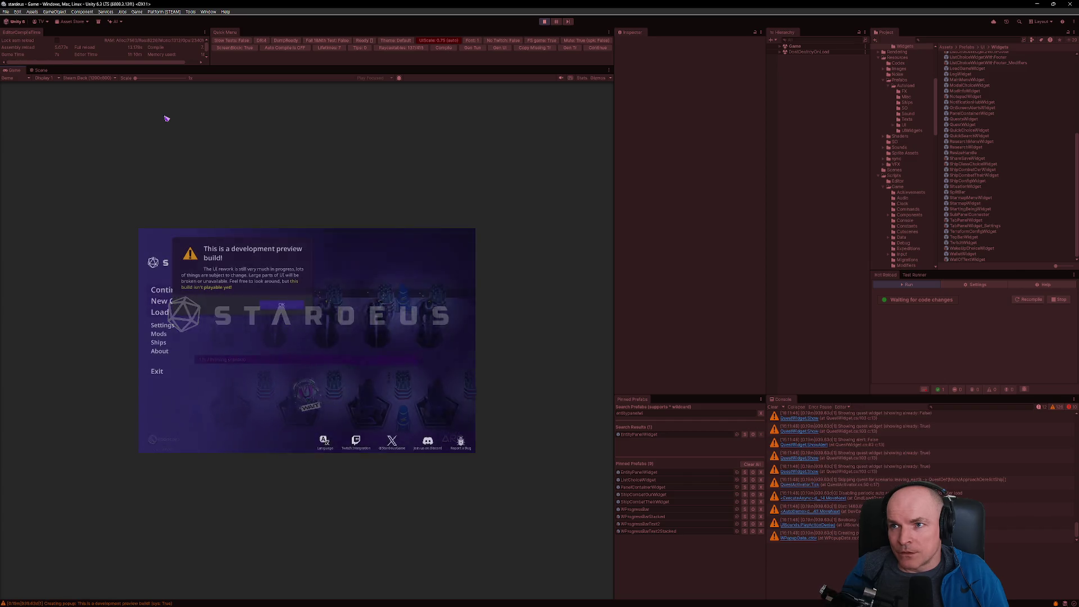
pyautogui.click(282, 305)
pyautogui.click(165, 289)
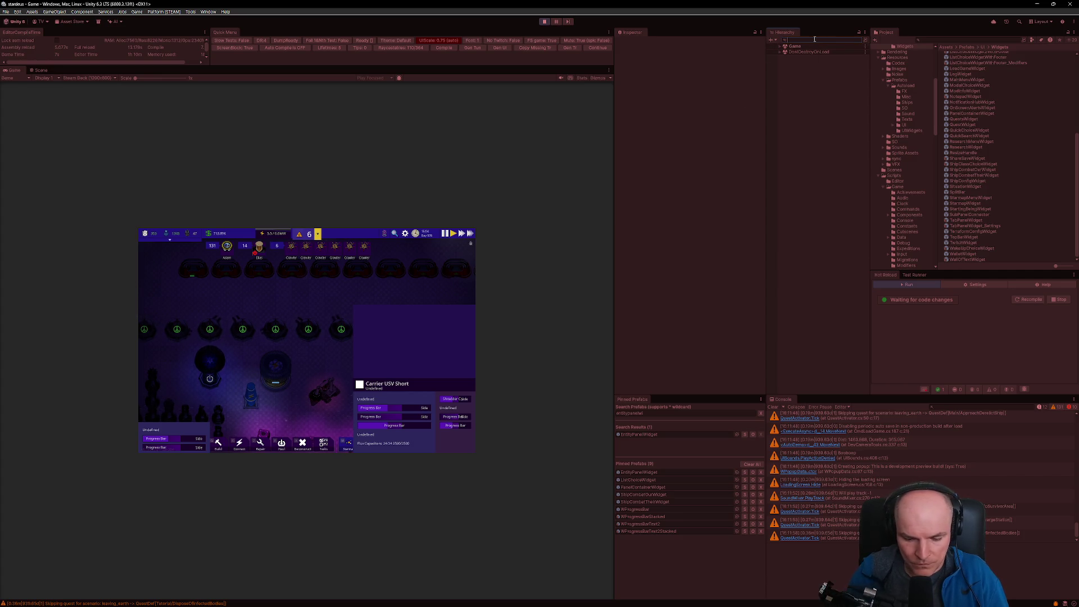
# Step: Raise ShipCombatOutWidget's left padding to 3, then stop Play mode
pyautogui.write('rn')
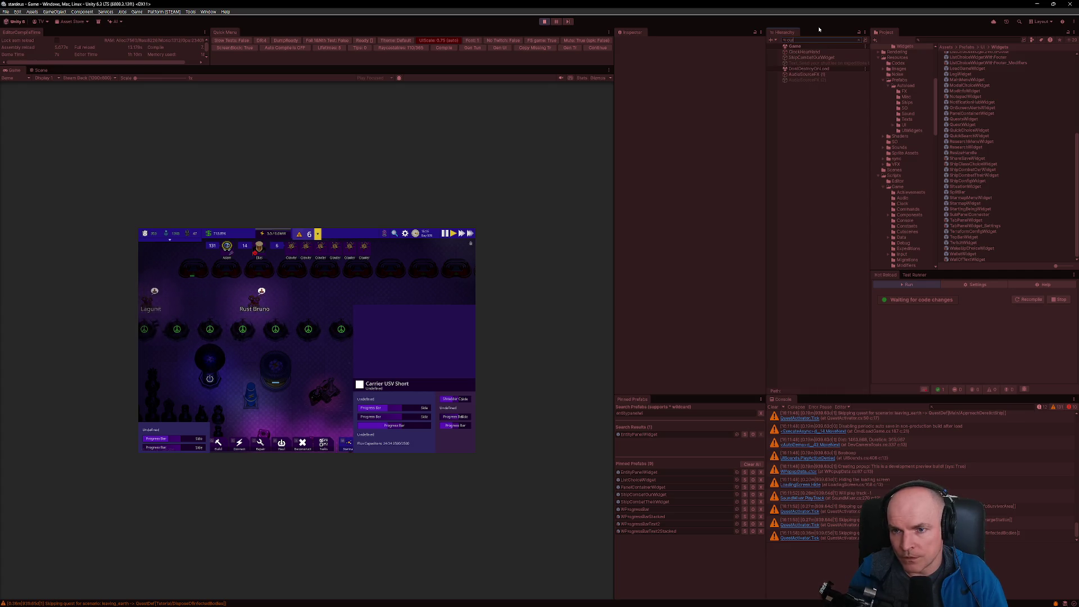
pyautogui.click(811, 57)
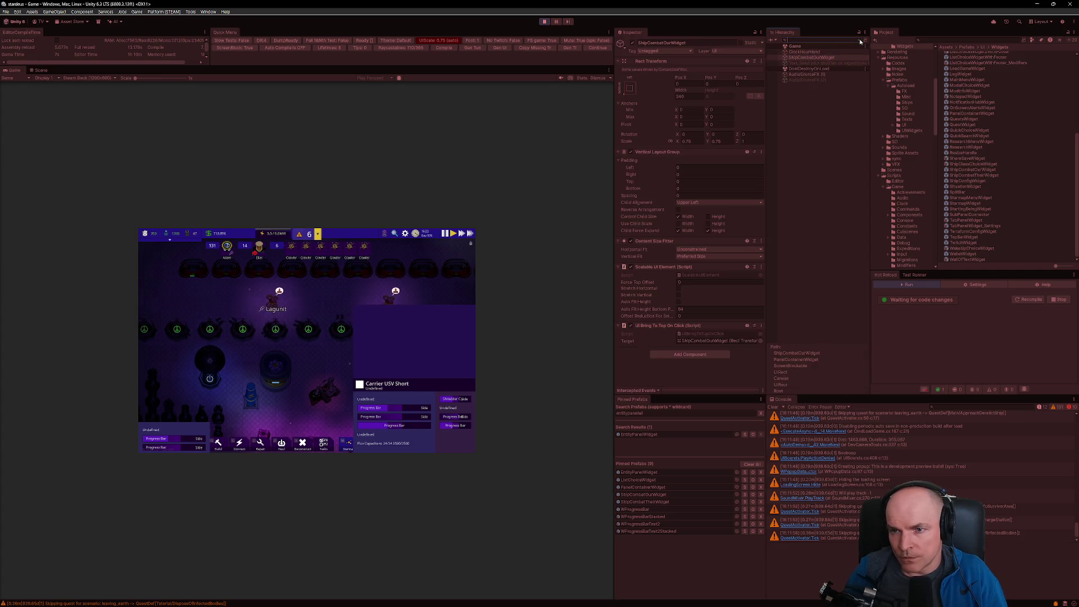
pyautogui.click(860, 41)
pyautogui.moveTo(631, 167); pyautogui.dragTo(640, 168)
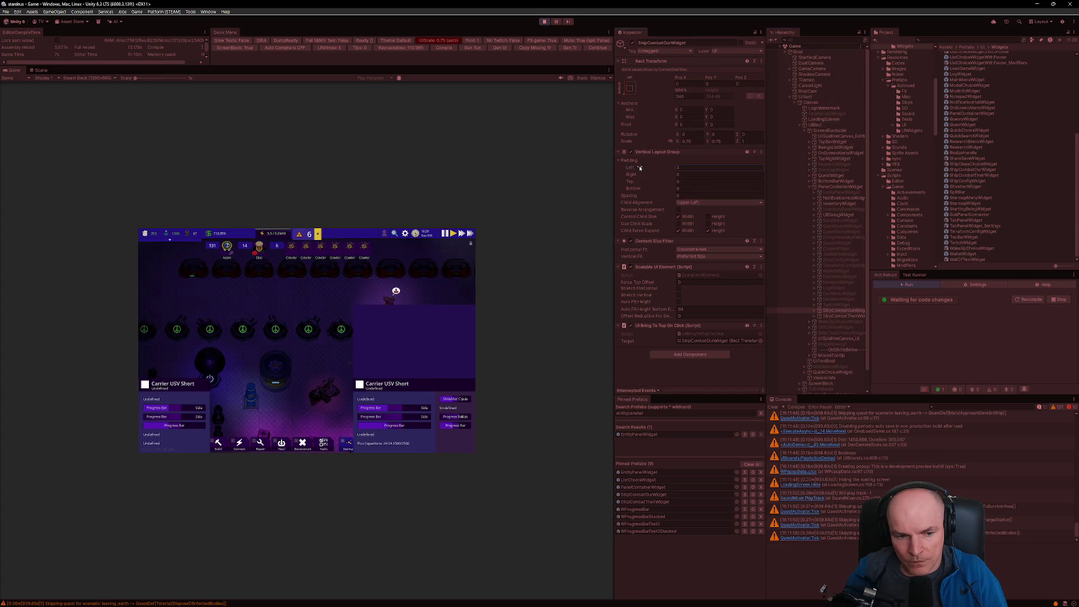
pyautogui.click(684, 167)
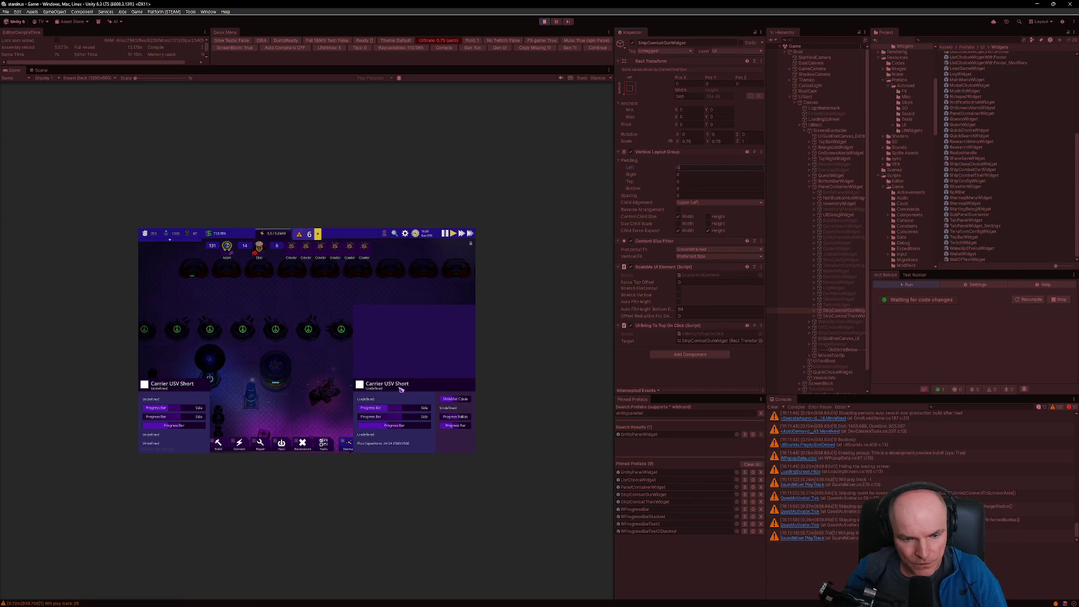
pyautogui.press('s')
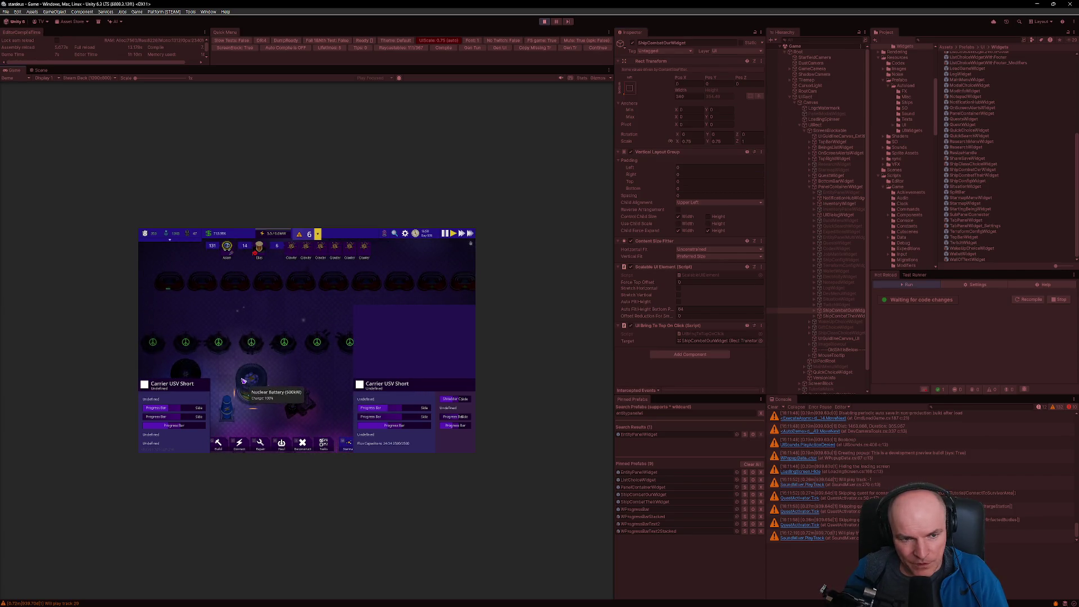
pyautogui.scroll(2, 232, 398)
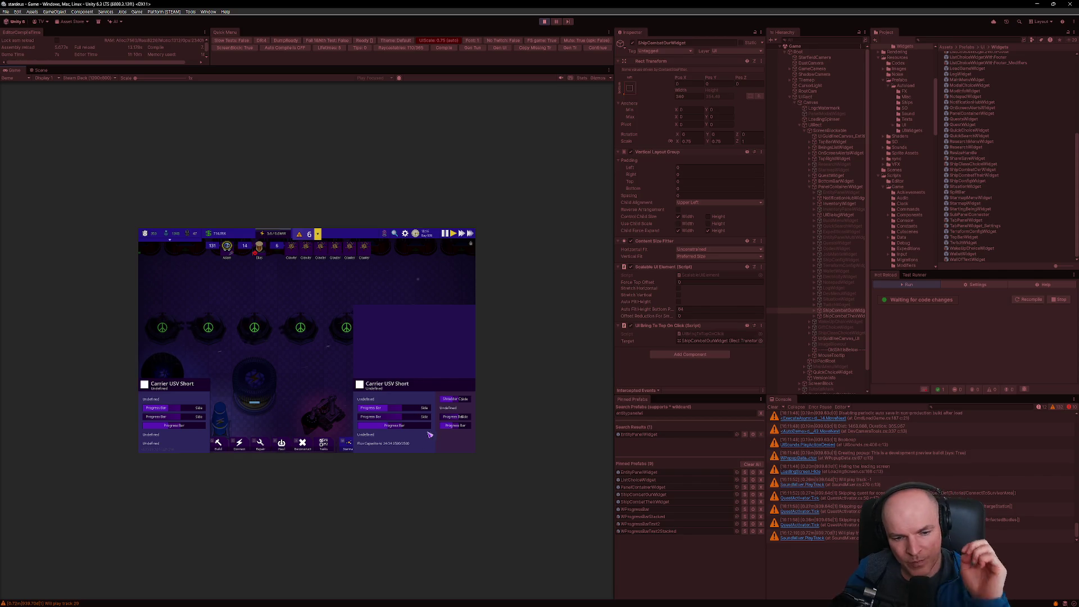
pyautogui.click(544, 22)
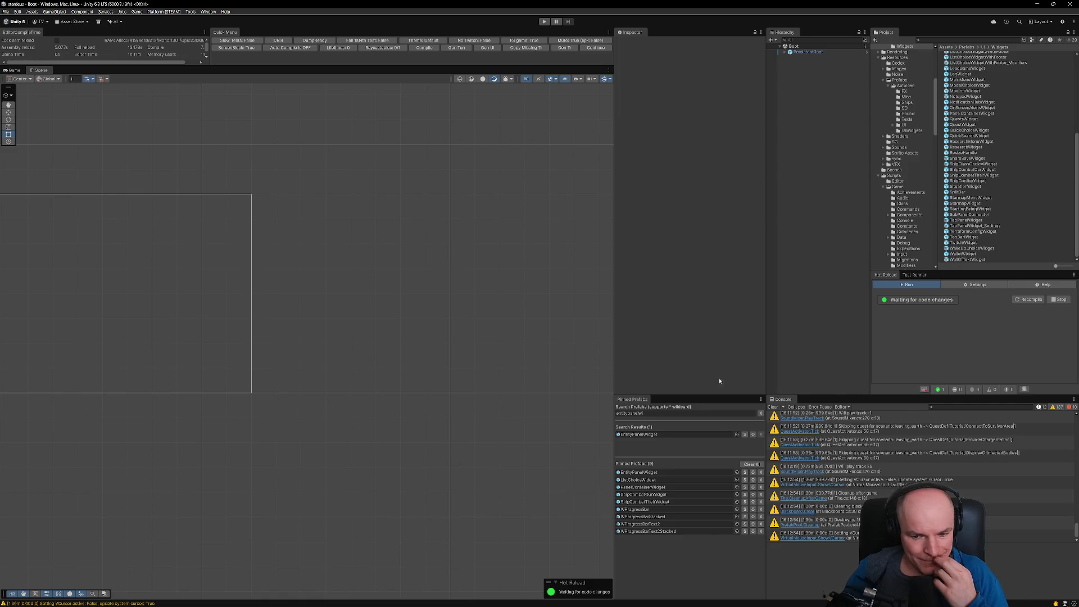
# Step: Open the WProgressBarStacked prefab framed on its purple Progress Bar, then bring up the Figma mockup
pyautogui.click(648, 517)
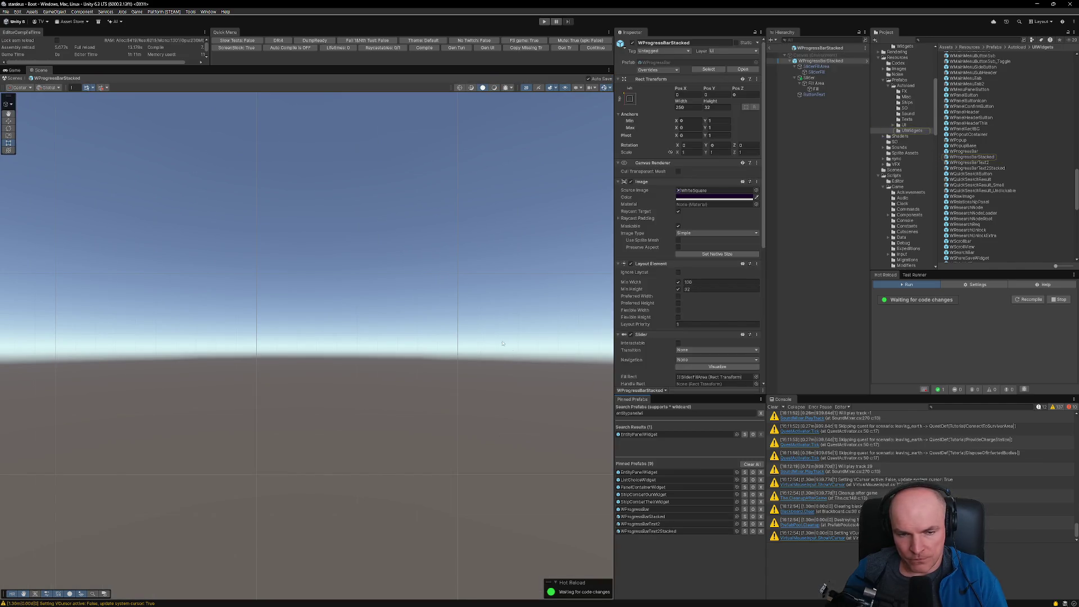
pyautogui.press('f')
pyautogui.hotkey('alt', 'Tab')
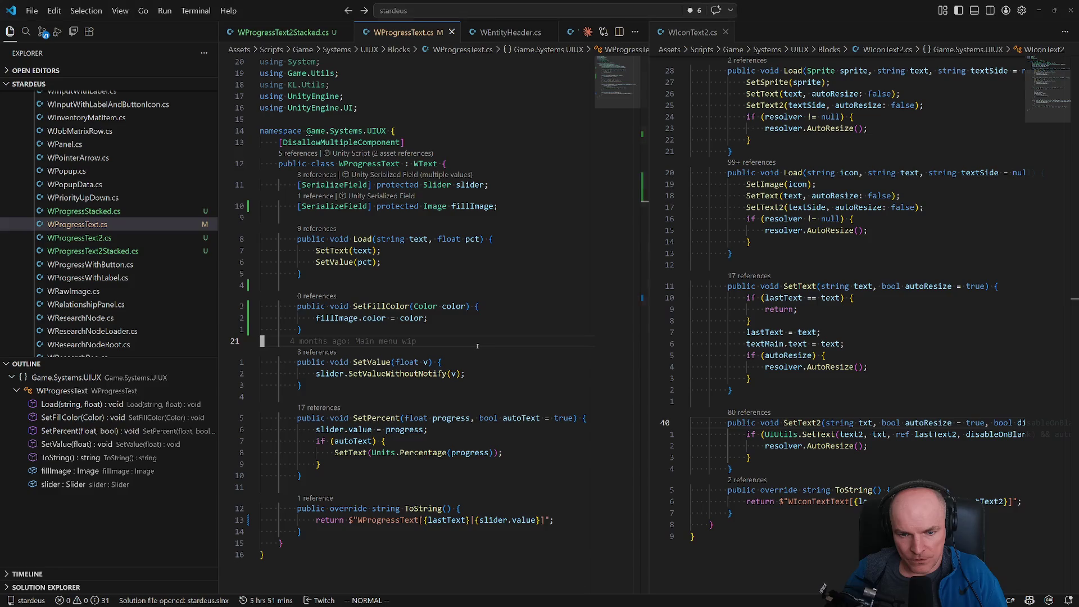
pyautogui.hotkey('alt', 'Tab')
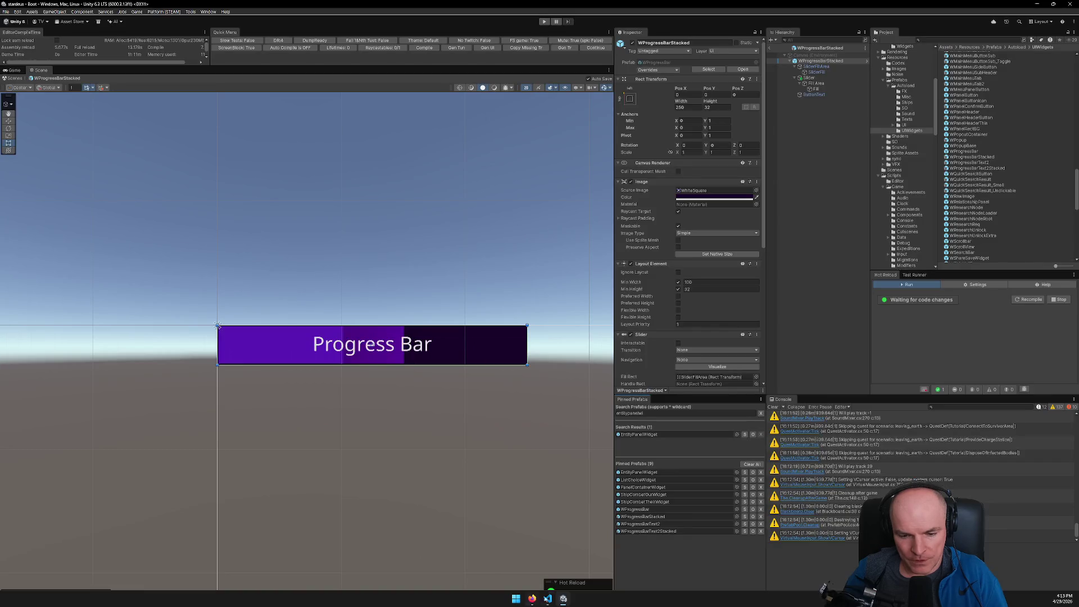
pyautogui.moveTo(532, 598)
pyautogui.click(538, 557)
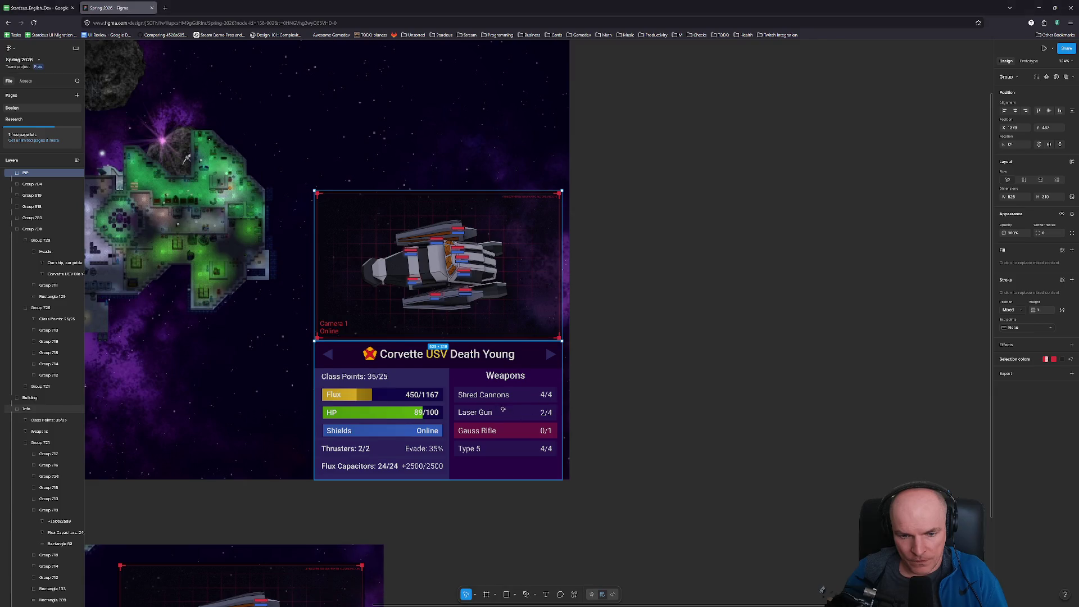
# Step: Review the Figma ship mockup's Weapons list, including Gauss Rifle 0/1, then return to Unity
pyautogui.scroll(1, 496, 408)
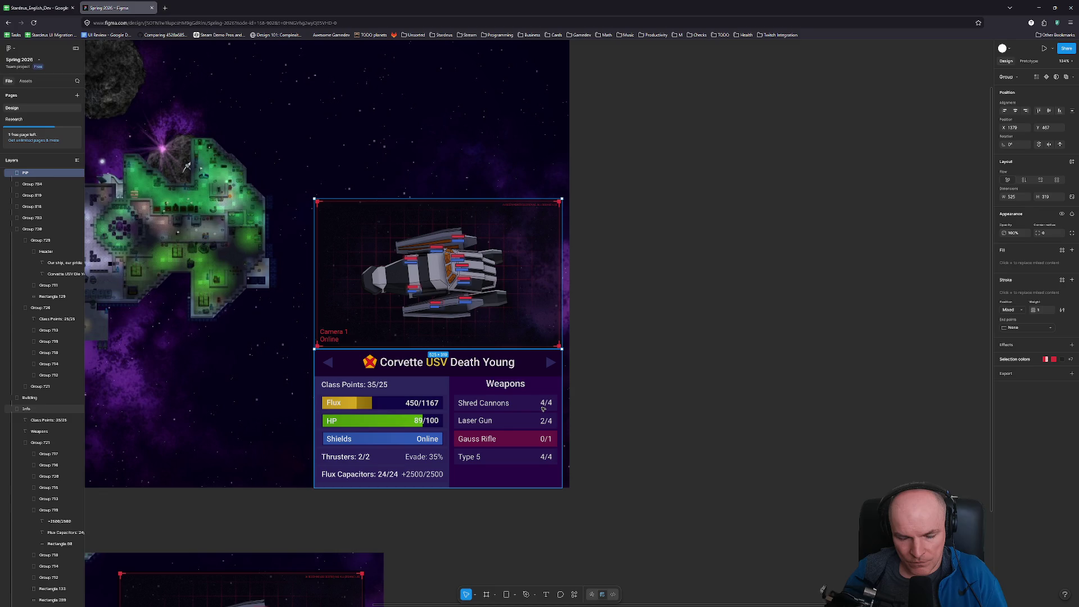
pyautogui.hotkey('alt', 'Tab')
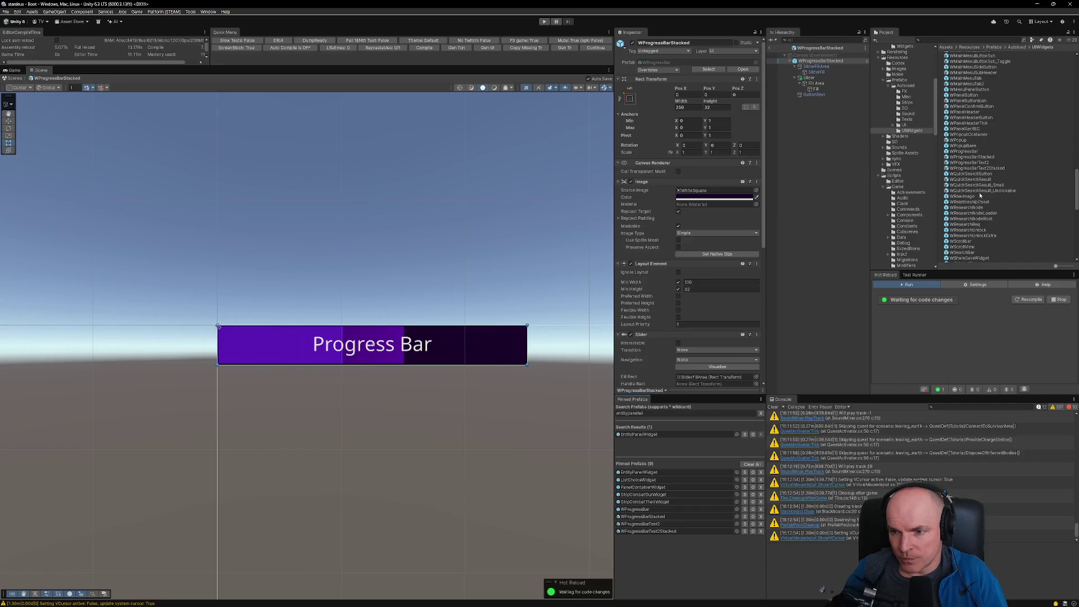
# Step: Open the WProgressBarText2 prefab and check its context menu before returning to Figma
pyautogui.doubleClick(969, 163)
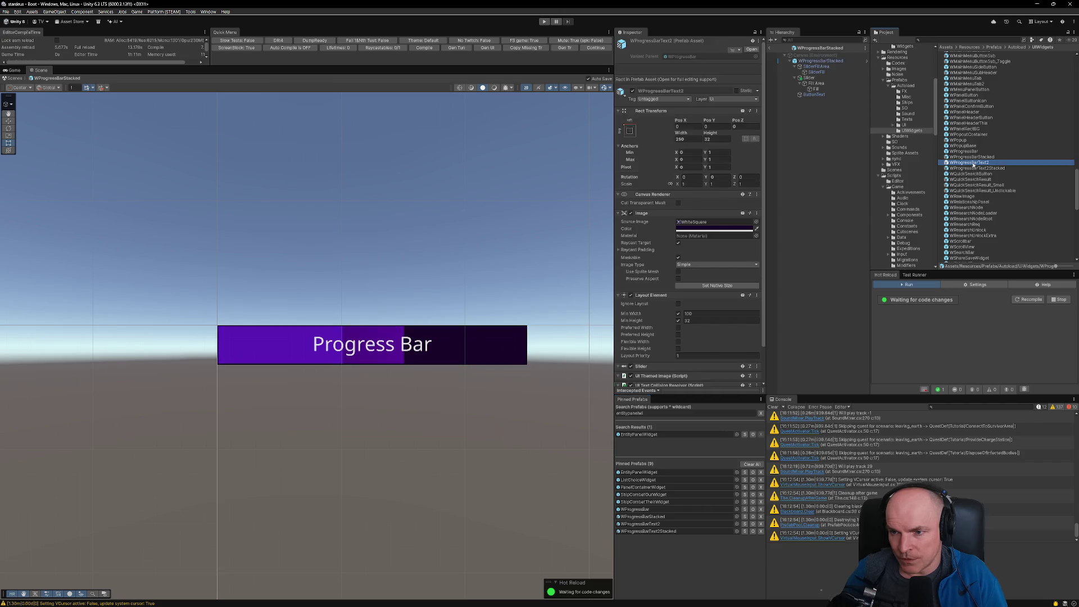
pyautogui.scroll(3, 402, 388)
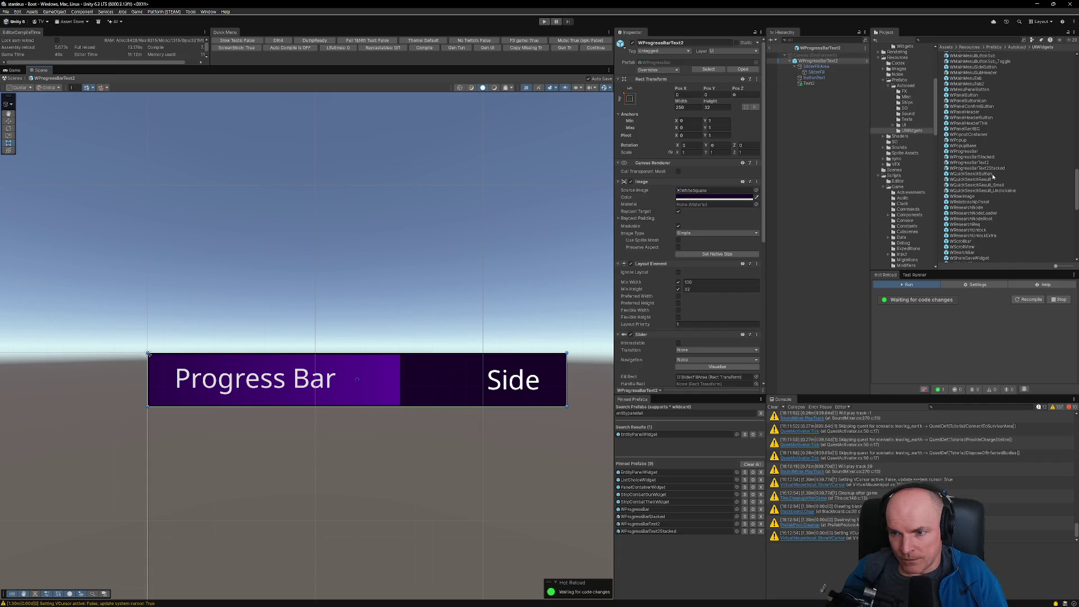
pyautogui.rightClick(977, 163)
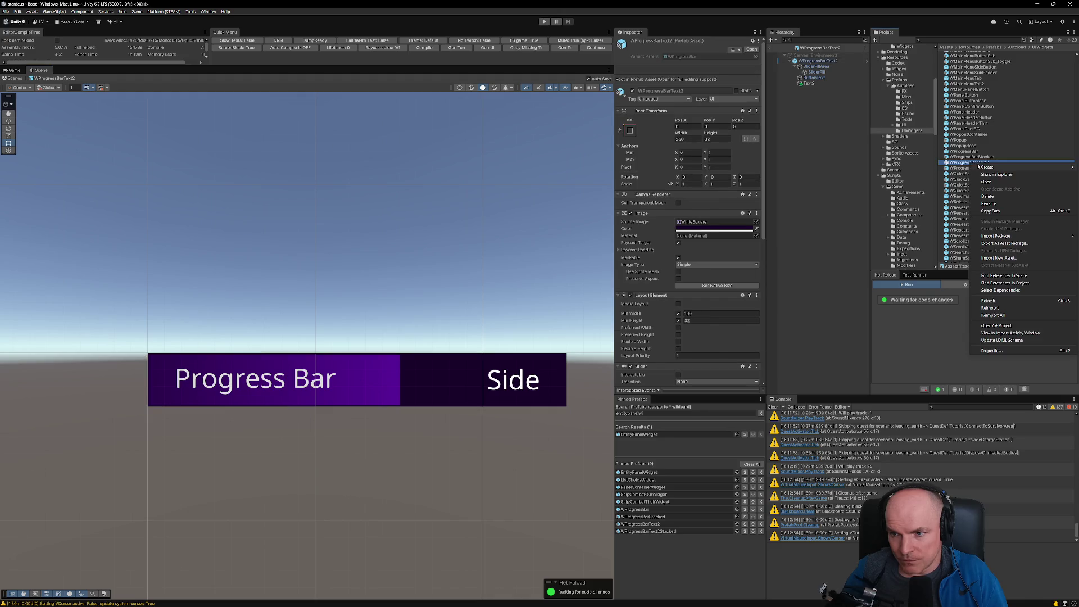
pyautogui.moveTo(985, 167)
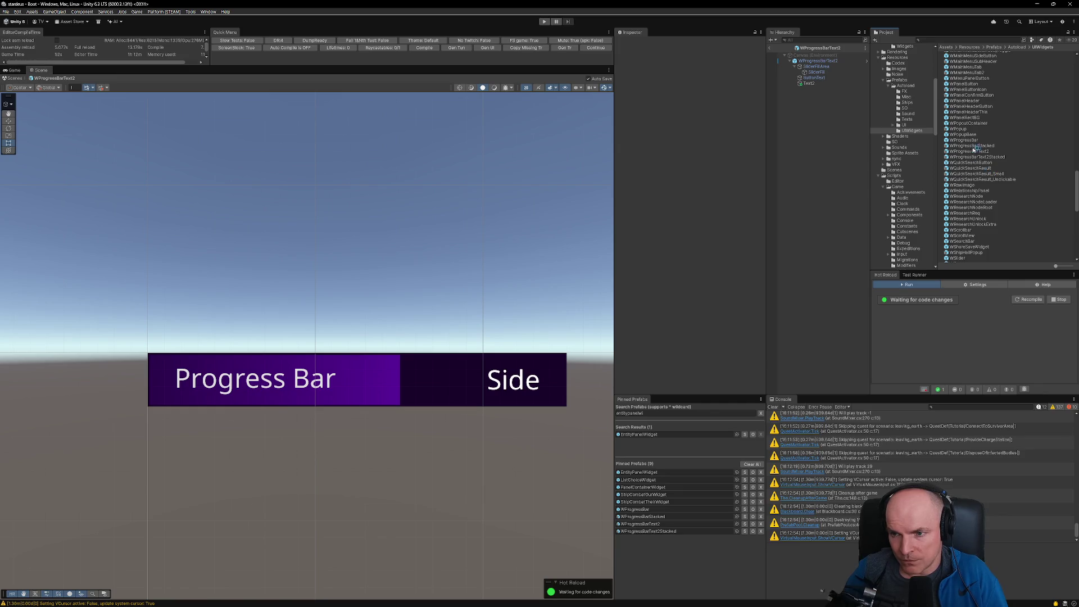
pyautogui.scroll(-3, 975, 186)
pyautogui.scroll(10, 968, 210)
pyautogui.hotkey('alt', 'Tab')
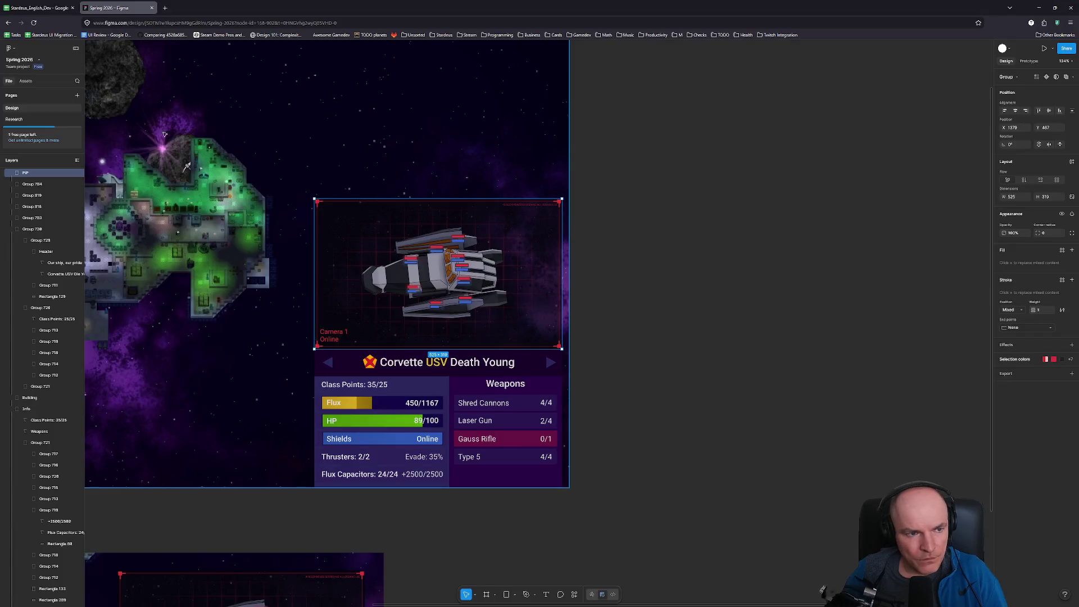
# Step: Commit the stardeus changes in VS Code as 'Ship Combat screen WIP' and sync them
pyautogui.click(547, 599)
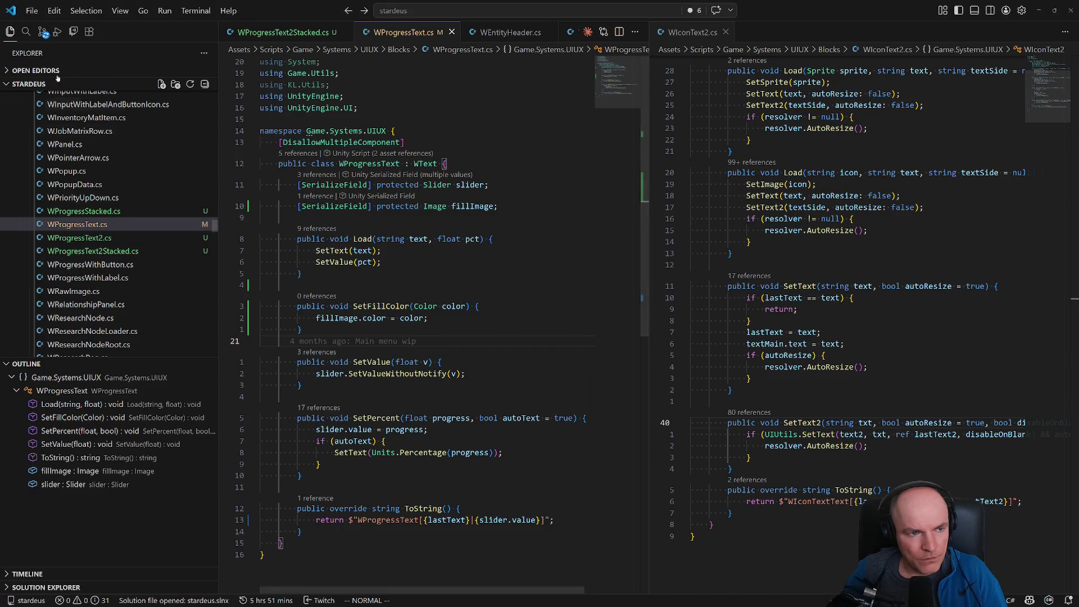
pyautogui.click(43, 31)
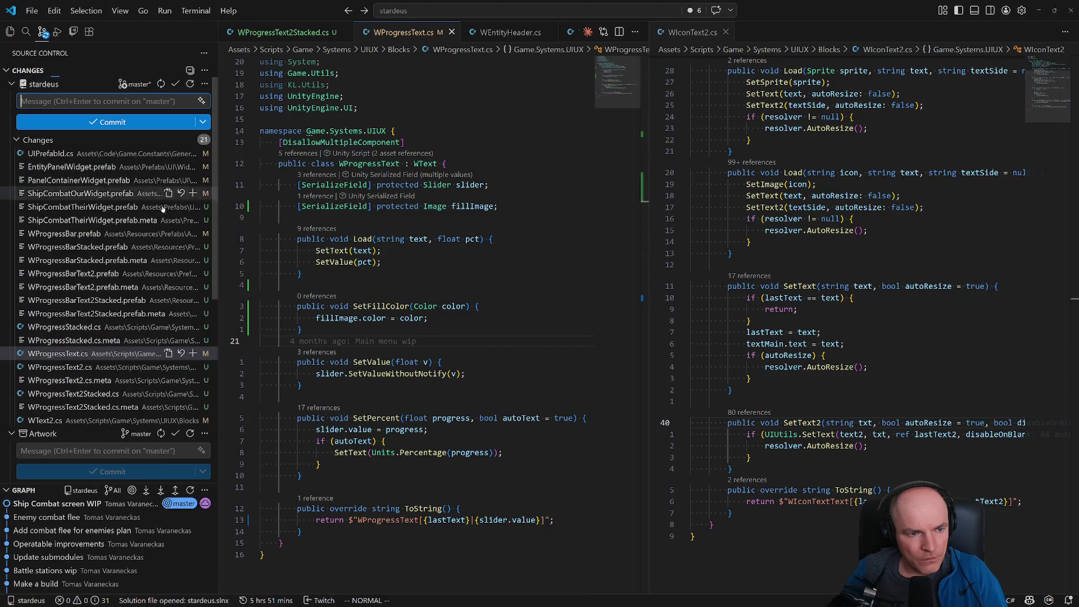
pyautogui.scroll(-2, 163, 281)
pyautogui.scroll(2, 163, 295)
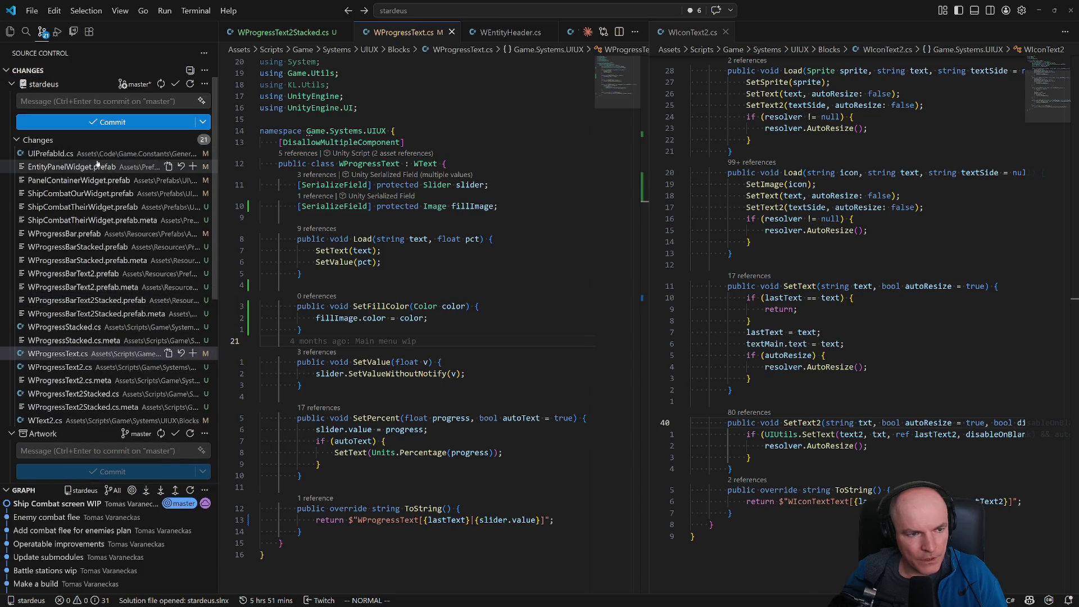
pyautogui.click(99, 101)
pyautogui.write('Ship Combat ')
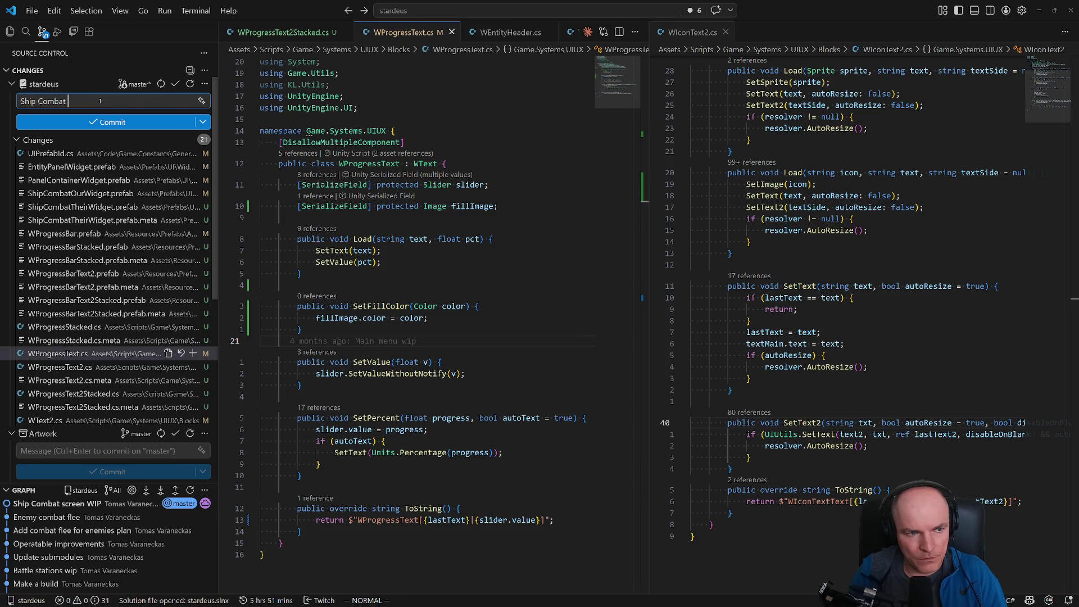
pyautogui.write('screen WIP')
pyautogui.hotkey('ctrl', 'Return')
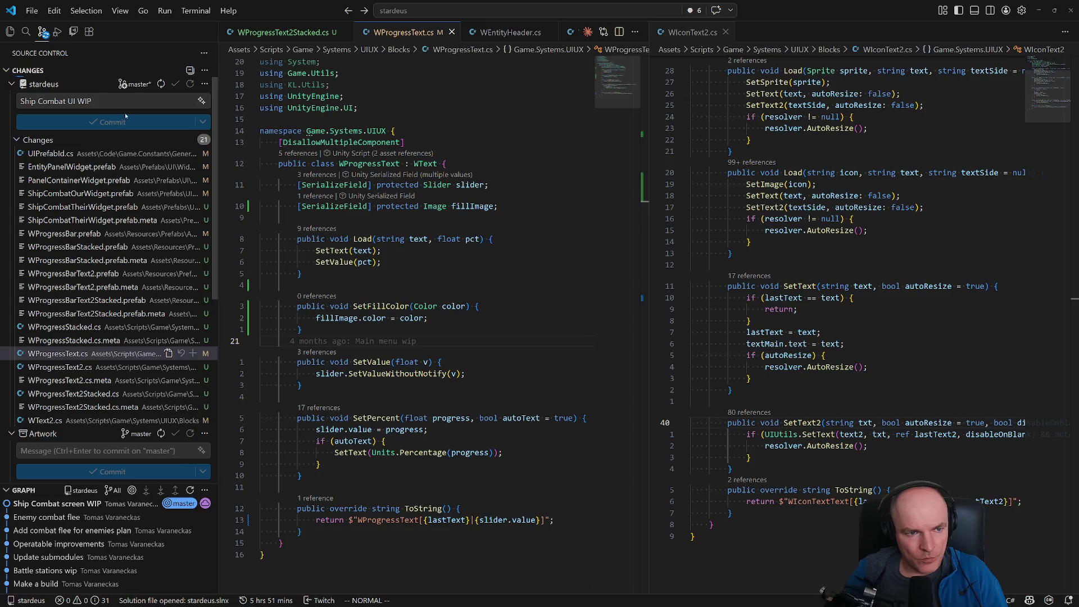
pyautogui.click(161, 84)
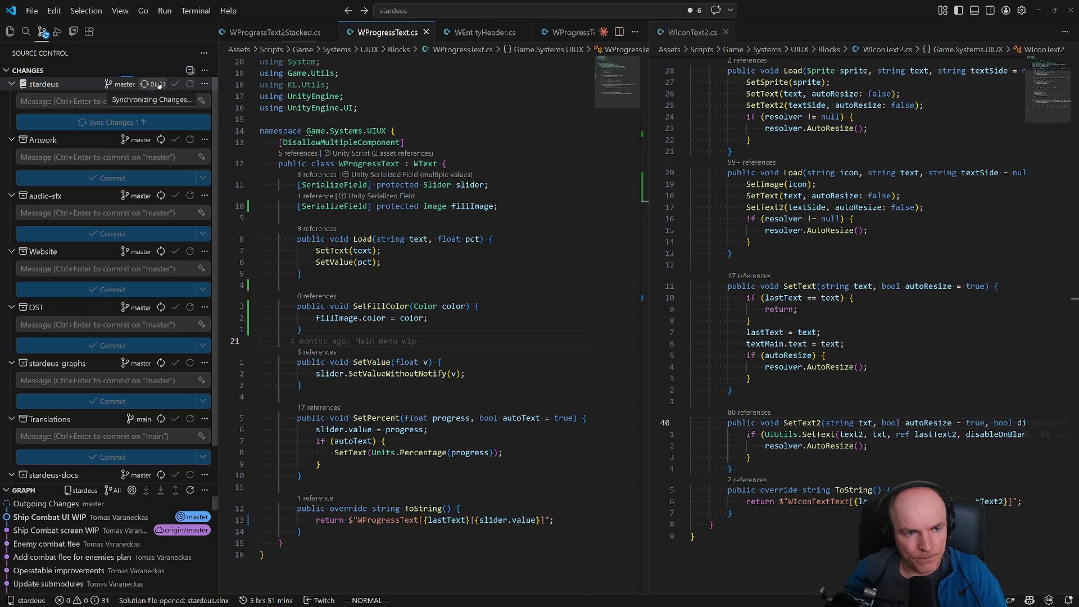
pyautogui.hotkey('alt', 'Tab')
pyautogui.hotkey('alt', 'Tab')
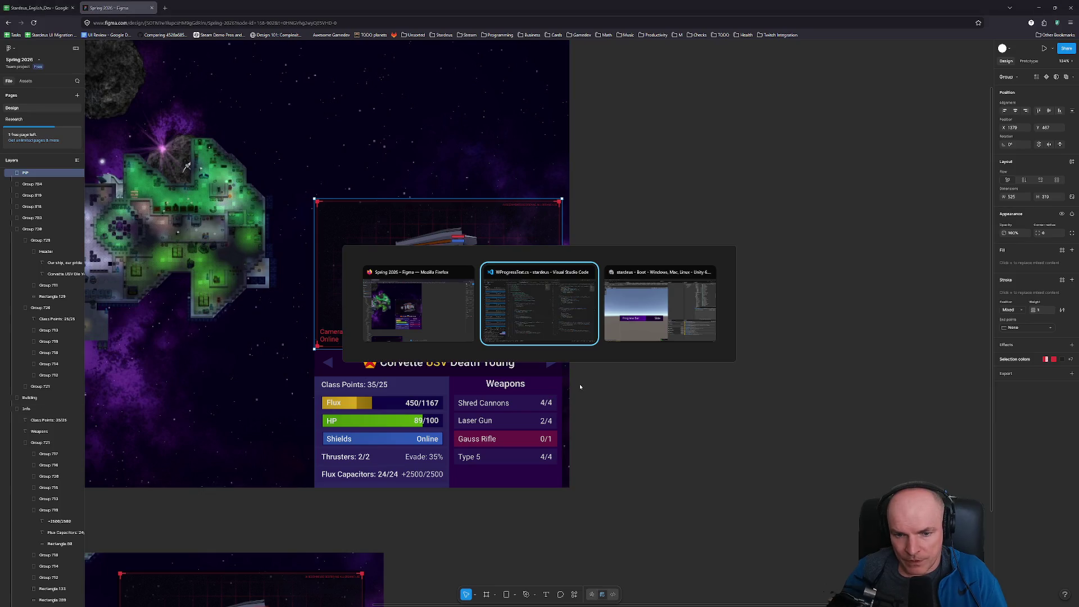
pyautogui.hotkey('alt', 'Tab')
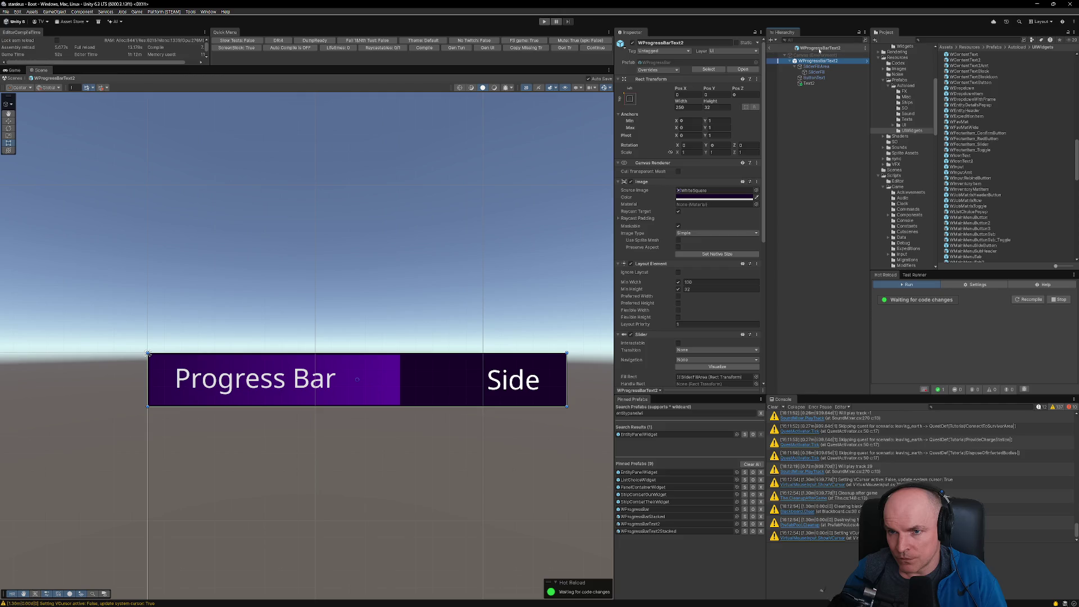
# Step: Create a prefab variant of WProgressBarText2 named WProgressBarText2Narrow
pyautogui.rightClick(975, 158)
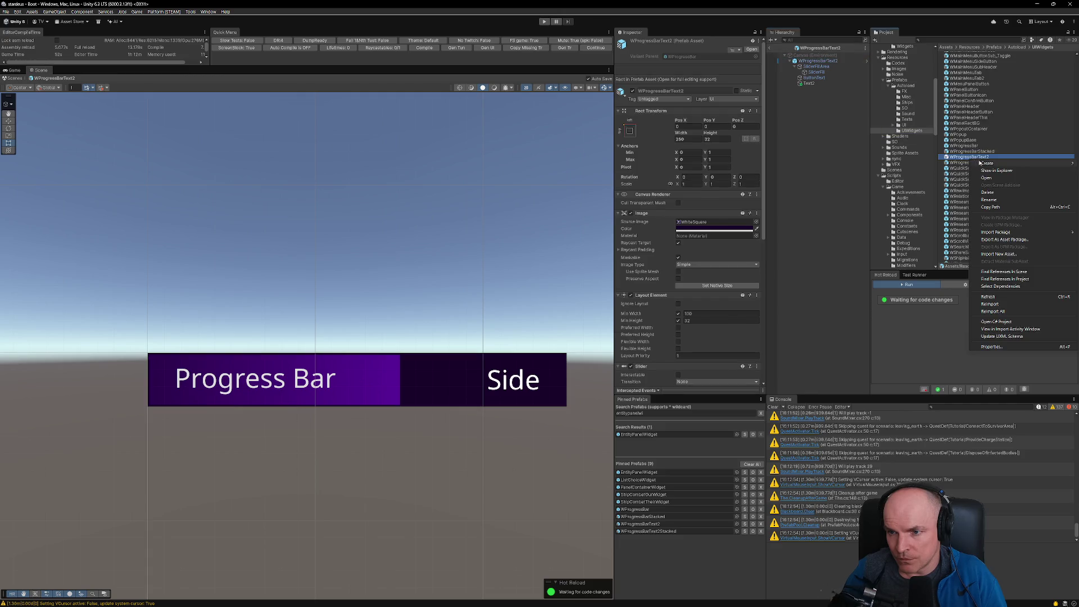
pyautogui.moveTo(987, 163)
pyautogui.click(930, 186)
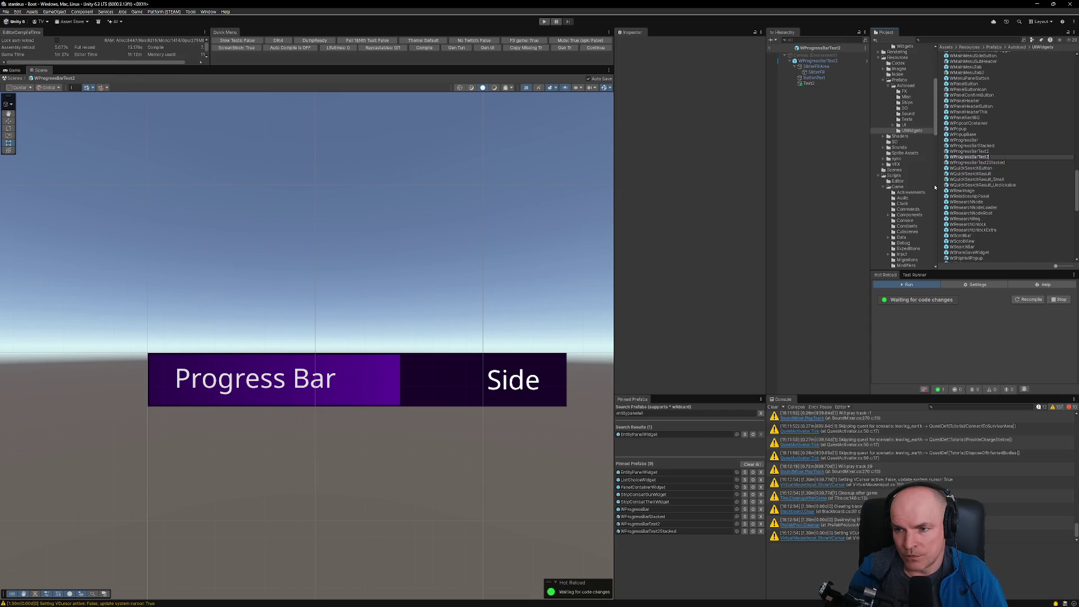
pyautogui.press('Return')
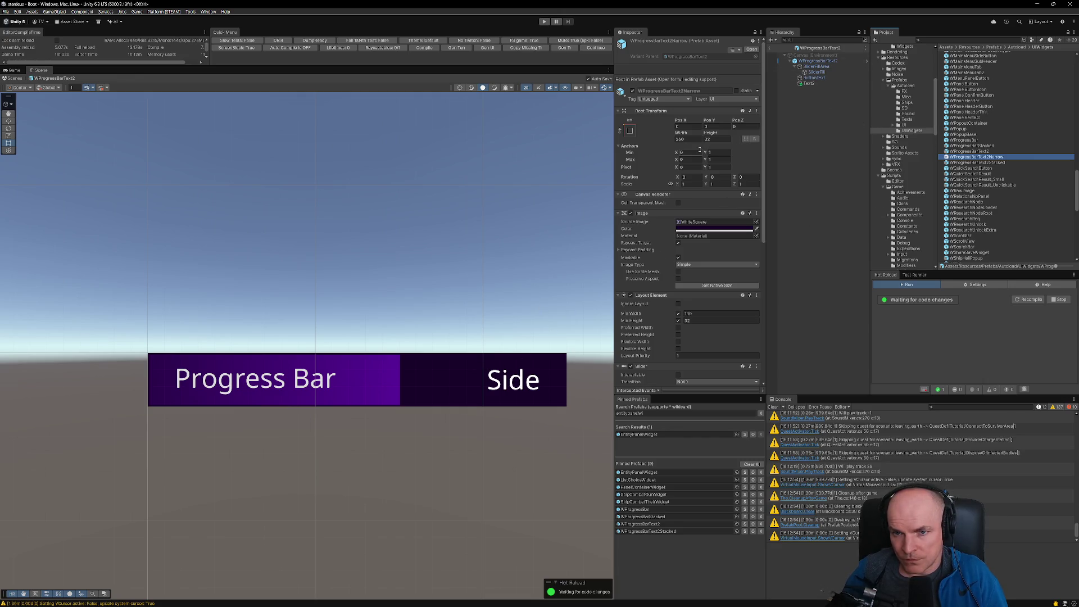
# Step: Set the progress bar root's Rect Transform width to 150
pyautogui.click(818, 61)
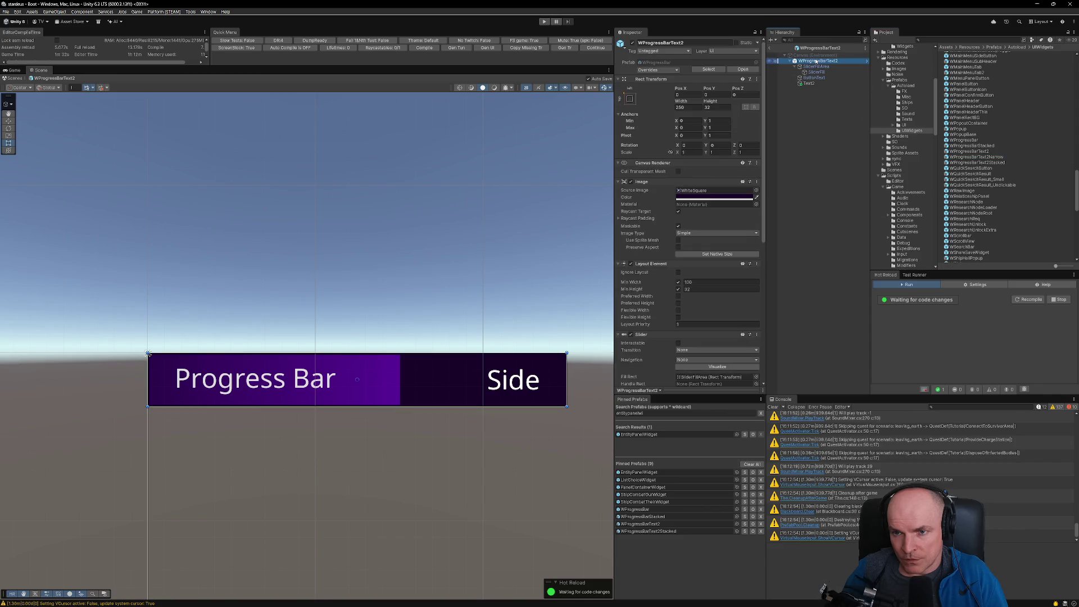
pyautogui.click(688, 107)
pyautogui.write('130')
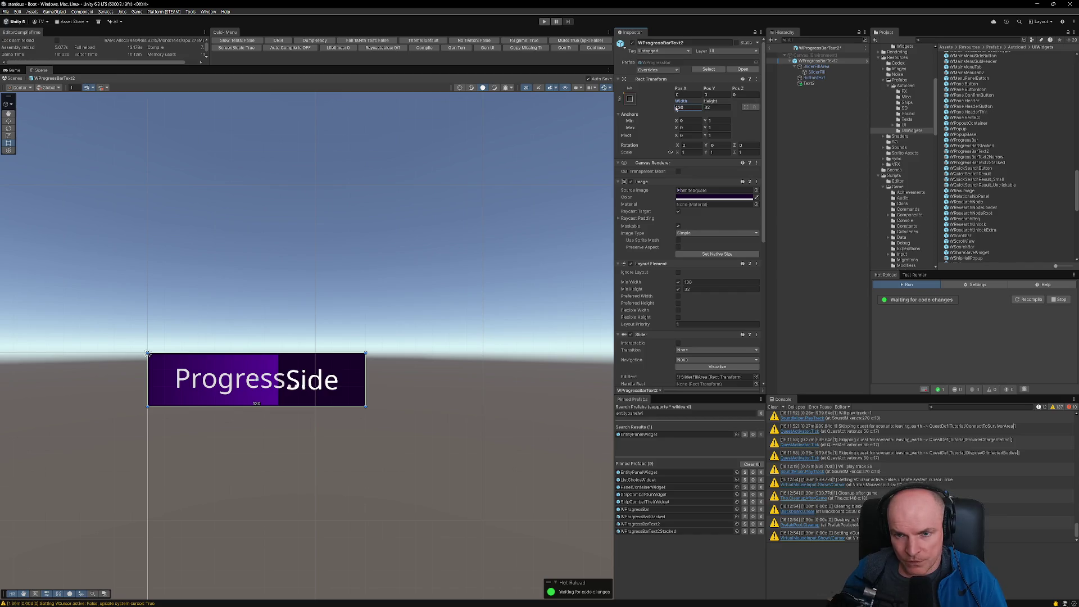
pyautogui.write('150')
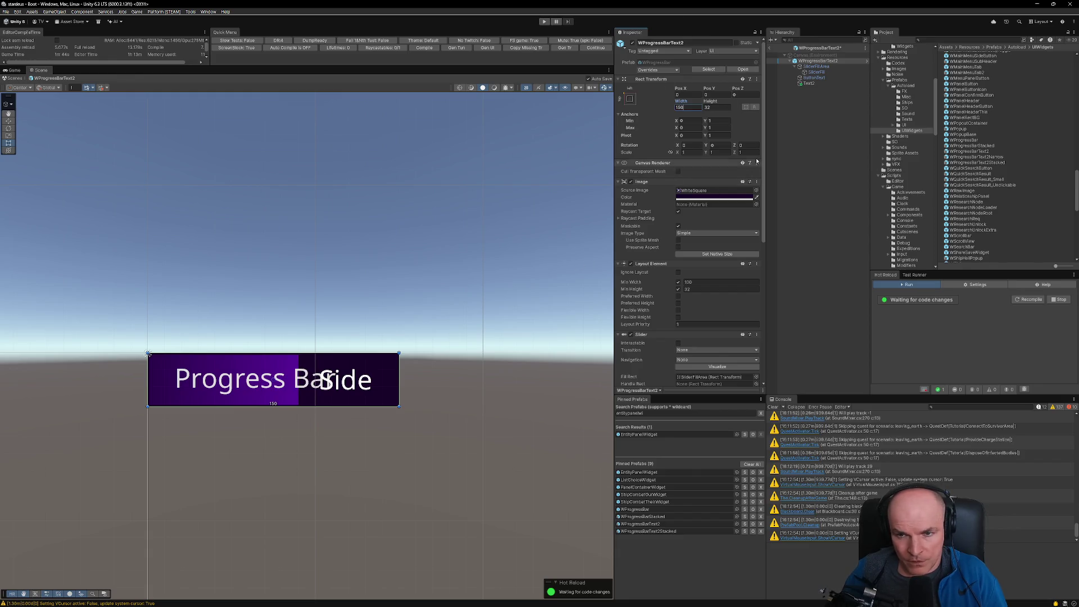
pyautogui.click(813, 77)
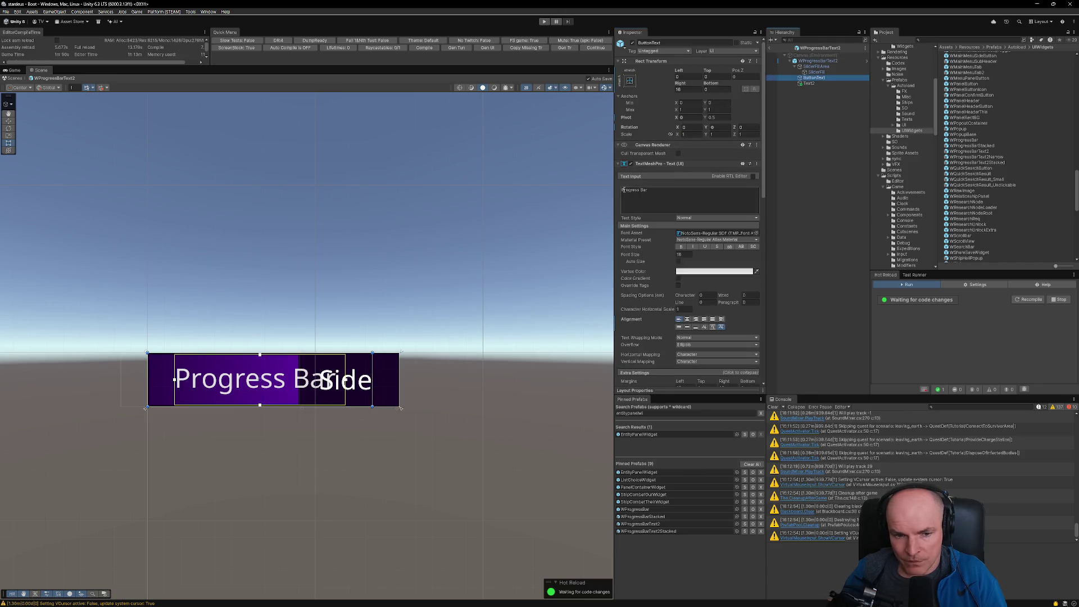
# Step: Move the Progress Bar label above the bar, bottom-aligned, with all text margins set to 0
pyautogui.moveTo(260, 358)
pyautogui.mouseDown()
pyautogui.moveTo(276, 305)
pyautogui.moveTo(296, 327)
pyautogui.mouseUp()
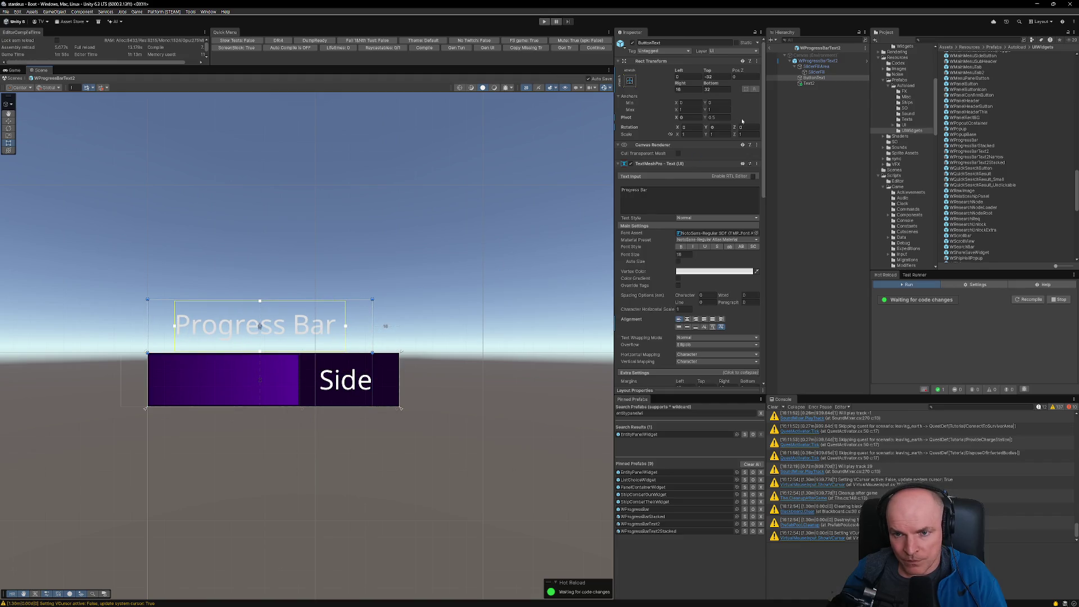
pyautogui.click(696, 326)
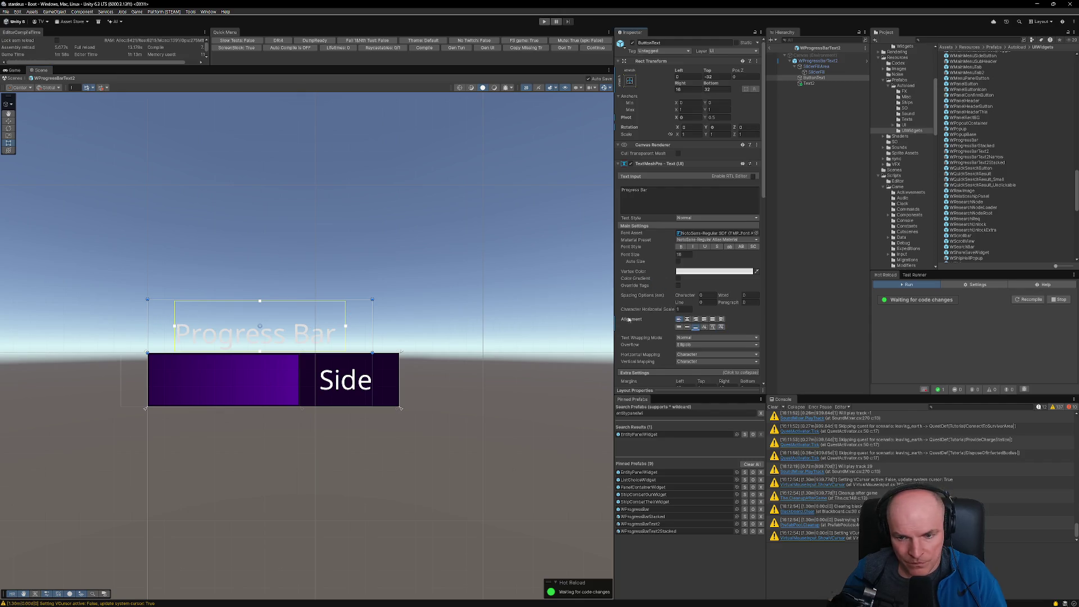
pyautogui.scroll(-3, 686, 328)
pyautogui.write('0')
pyautogui.press('Tab')
pyautogui.write('0')
pyautogui.press('Tab')
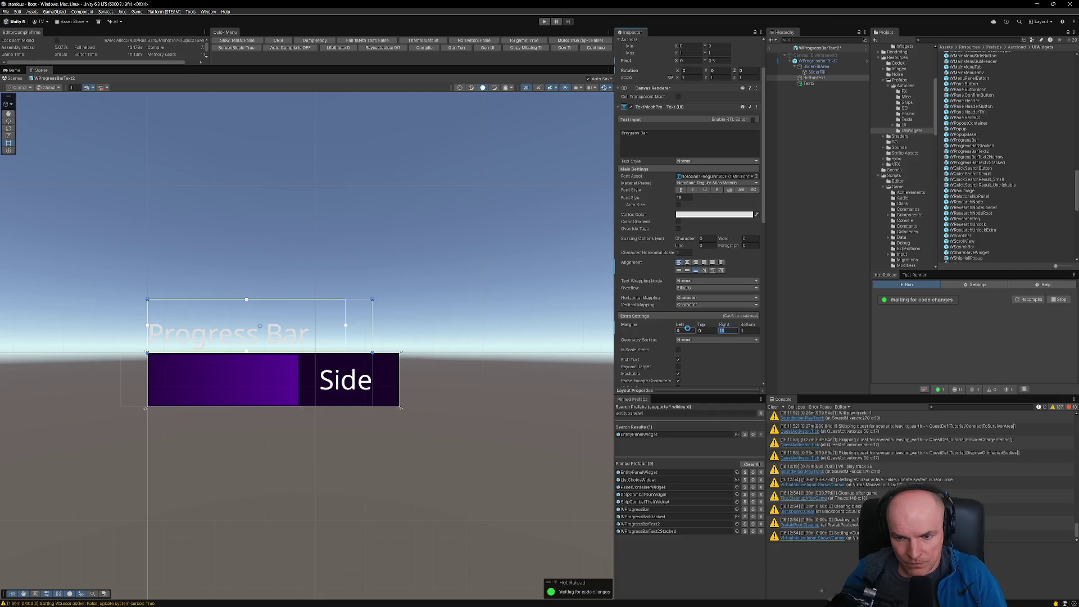
pyautogui.write('0')
pyautogui.press('Tab')
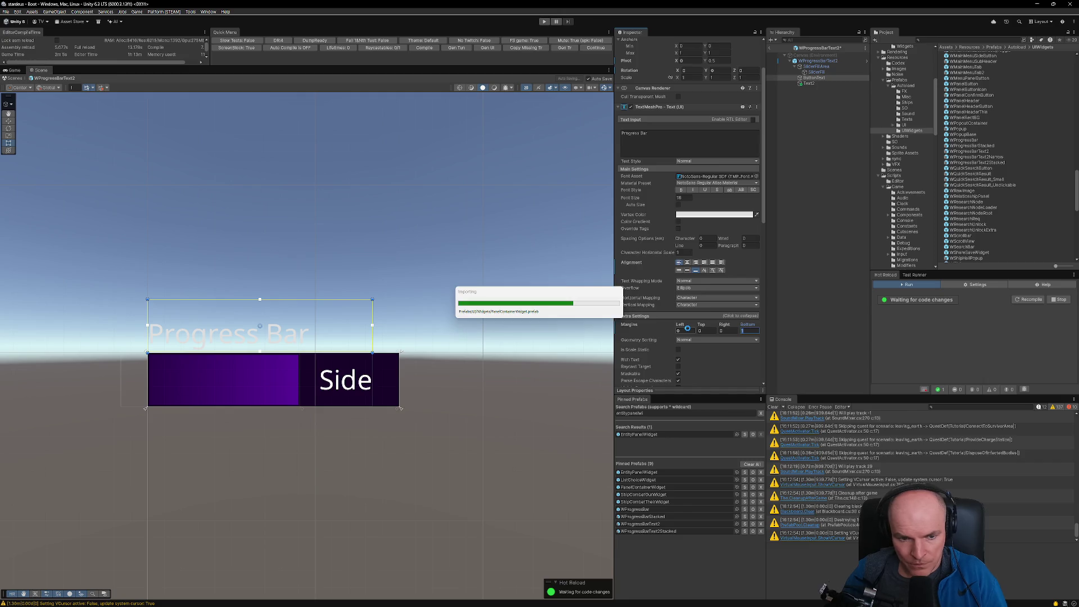
pyautogui.write('0')
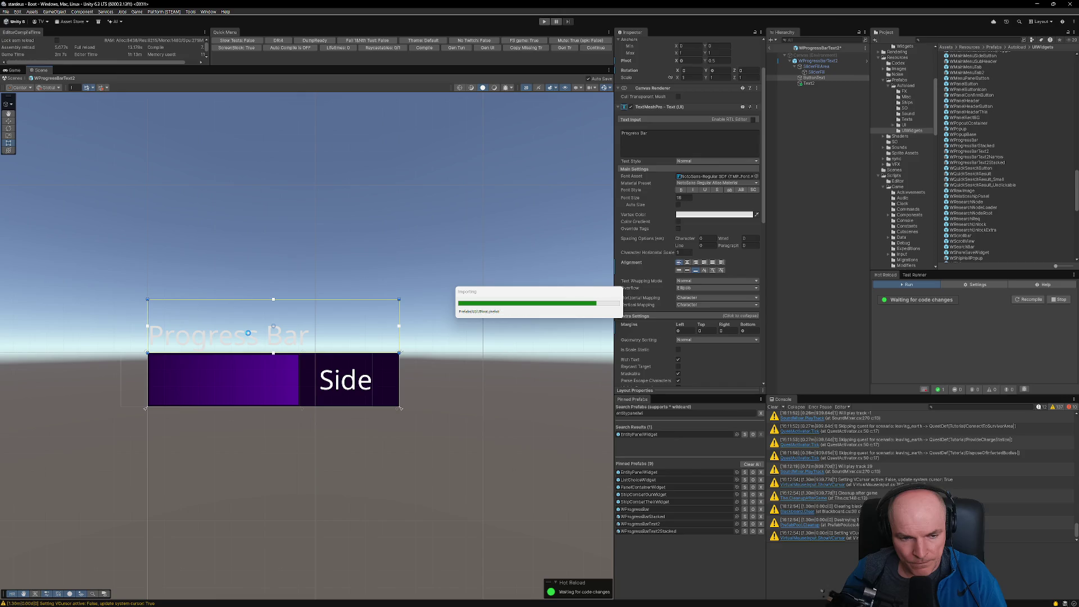
pyautogui.scroll(-1, 285, 282)
pyautogui.scroll(3, 285, 283)
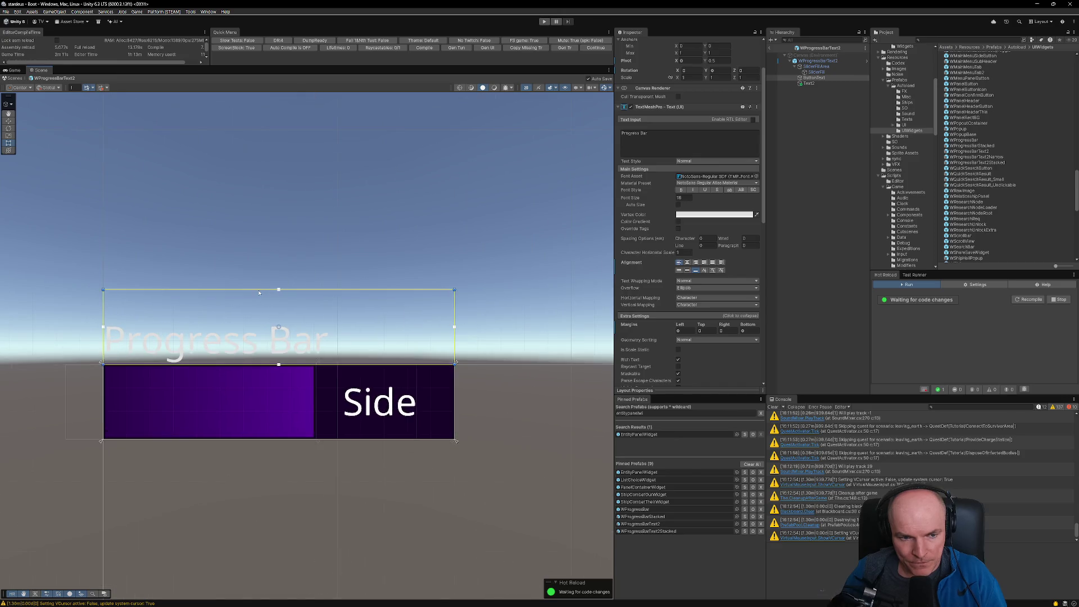
# Step: Resize the title's text box, switching its overflow to Overflow and back to Ellipsis
pyautogui.moveTo(258, 291); pyautogui.dragTo(255, 312)
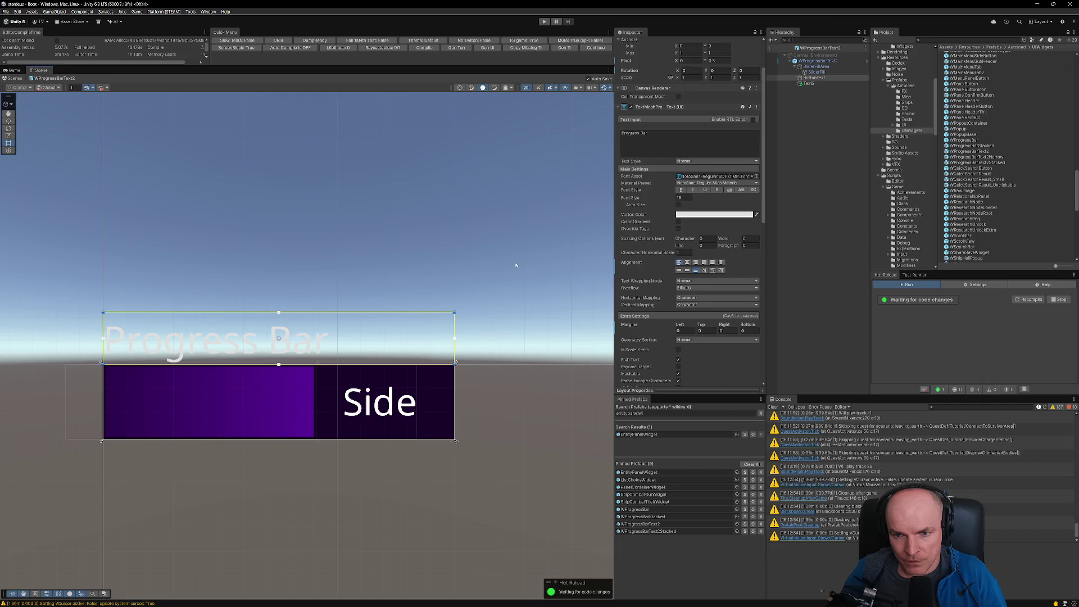
pyautogui.click(712, 289)
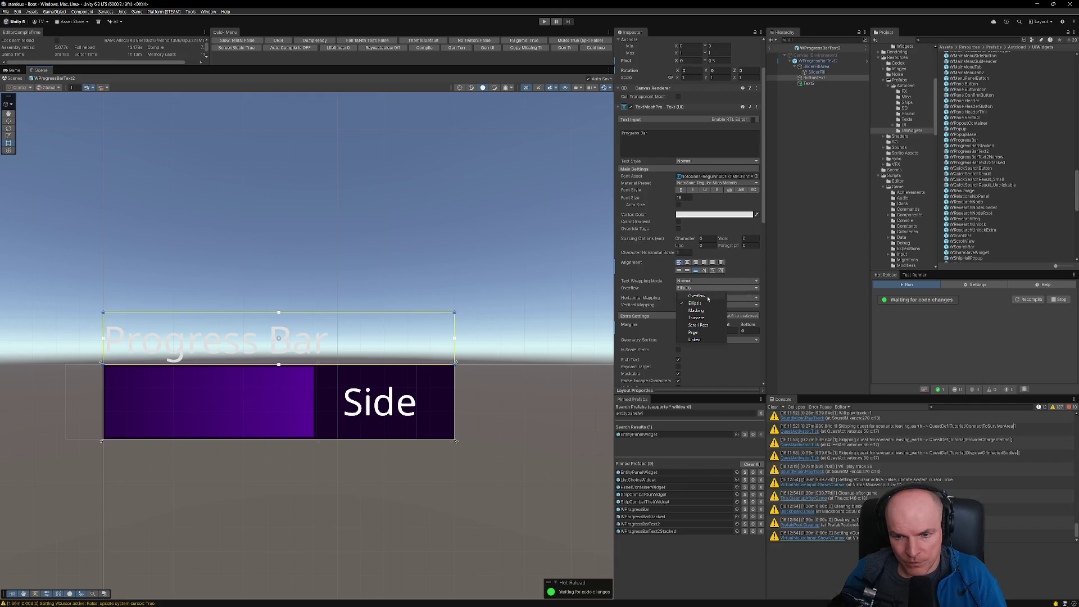
pyautogui.click(707, 296)
pyautogui.moveTo(392, 312); pyautogui.dragTo(392, 318)
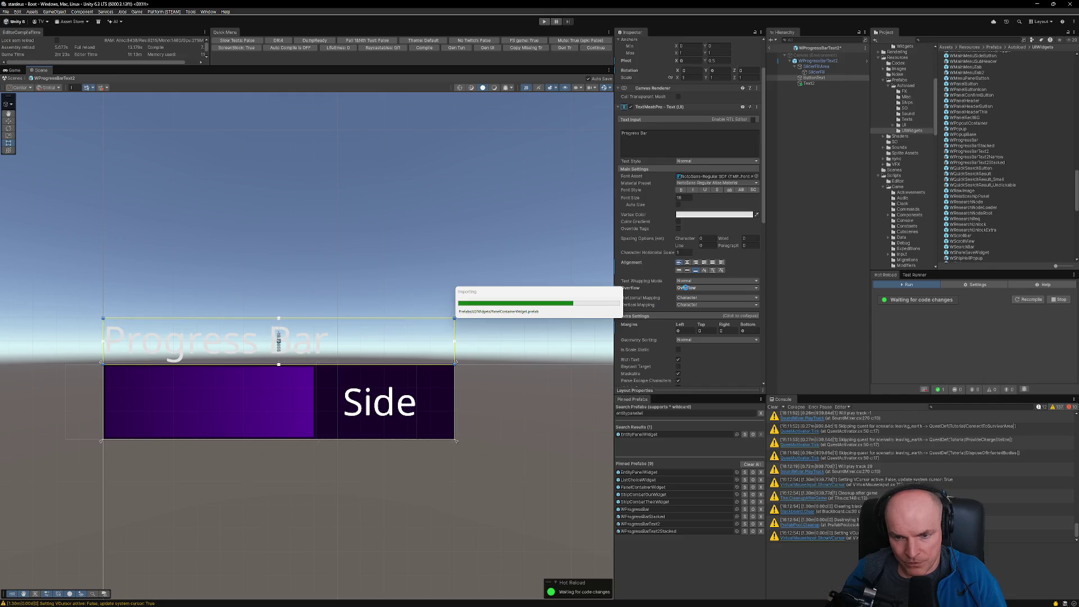
pyautogui.click(686, 288)
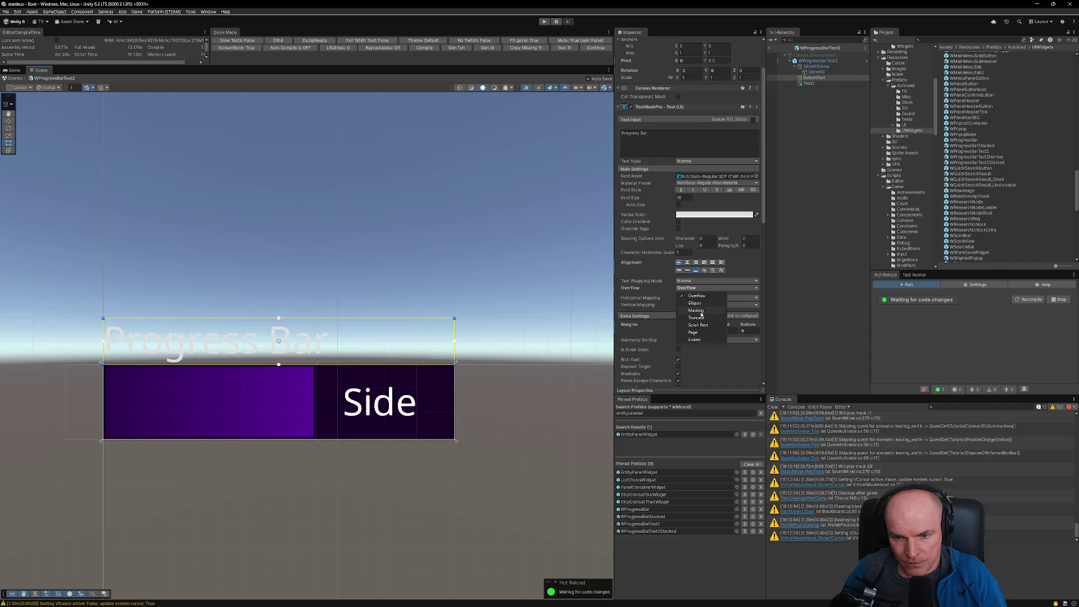
pyautogui.click(696, 303)
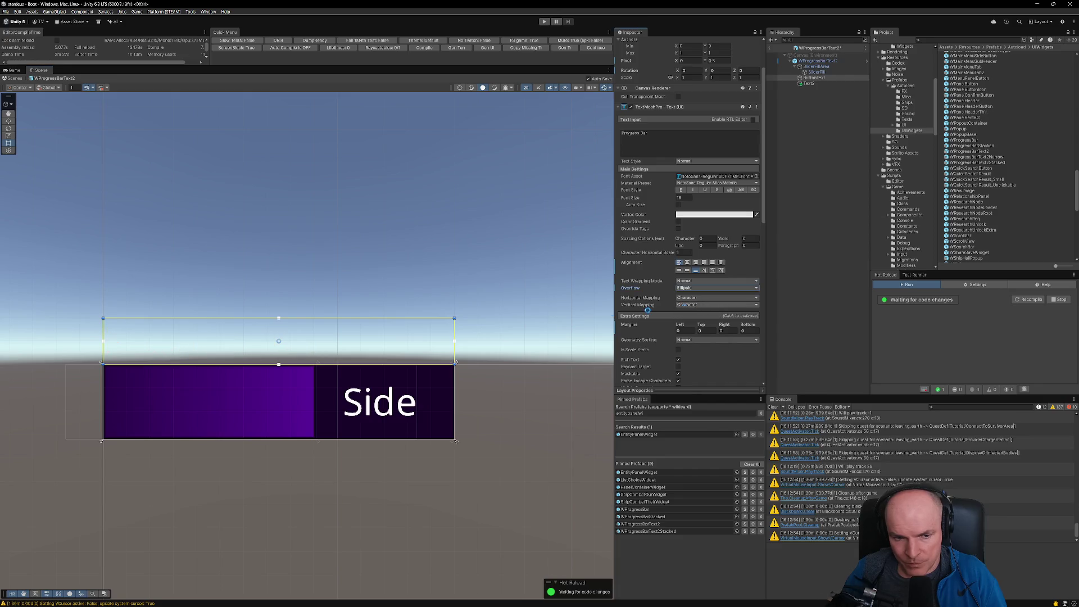
pyautogui.moveTo(435, 318)
pyautogui.mouseDown()
pyautogui.moveTo(432, 307)
pyautogui.moveTo(430, 319)
pyautogui.mouseUp()
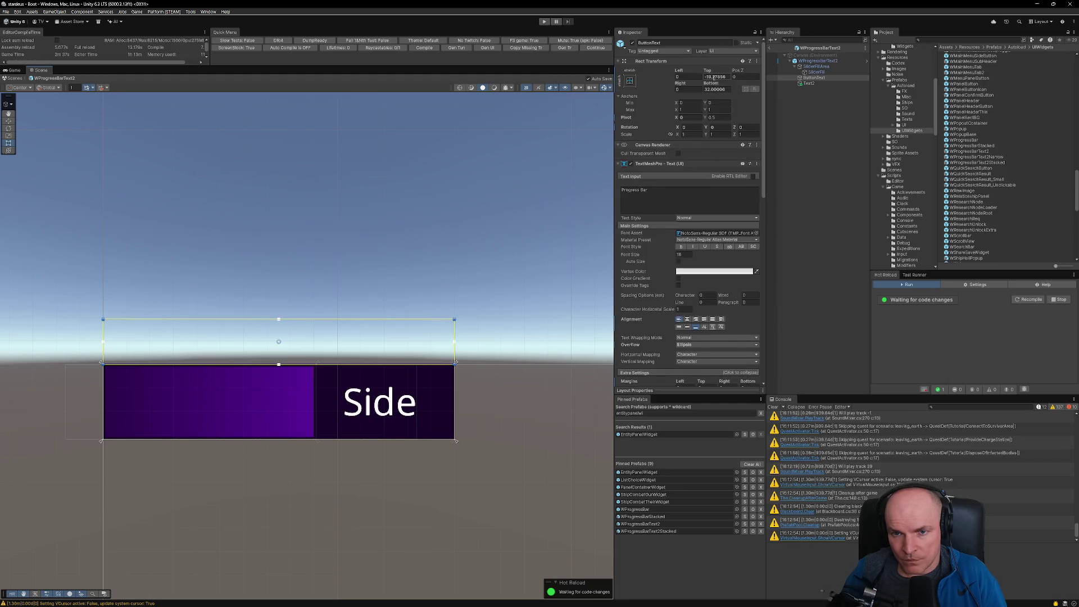
pyautogui.click(629, 81)
# Step: Anchor the title across the top and move it just above the purple bar
pyautogui.keyDown('alt'); pyautogui.click(705, 135); pyautogui.keyUp('alt')
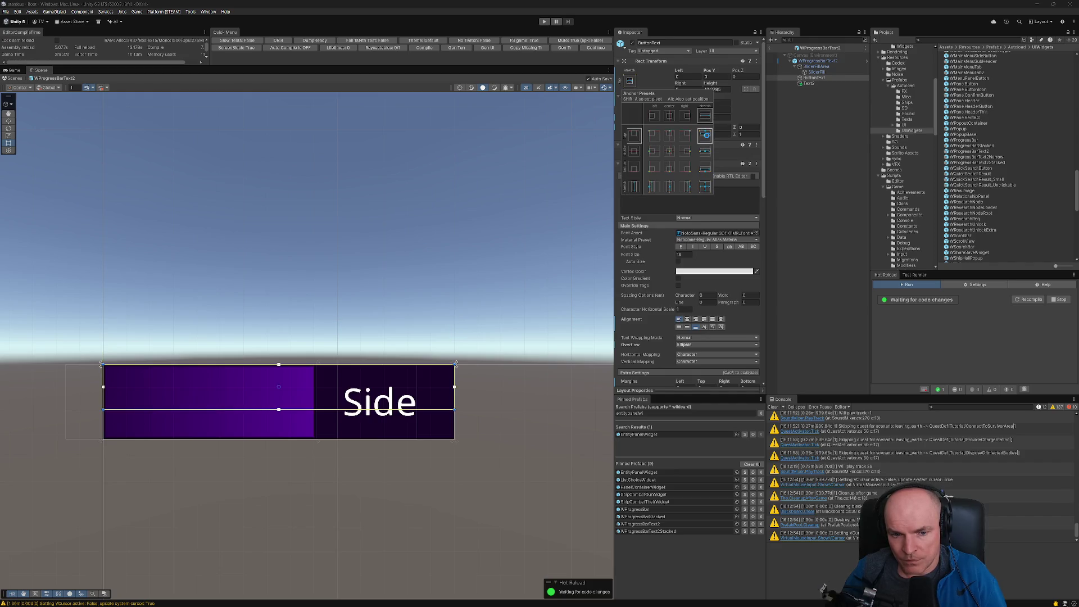
pyautogui.click(337, 367)
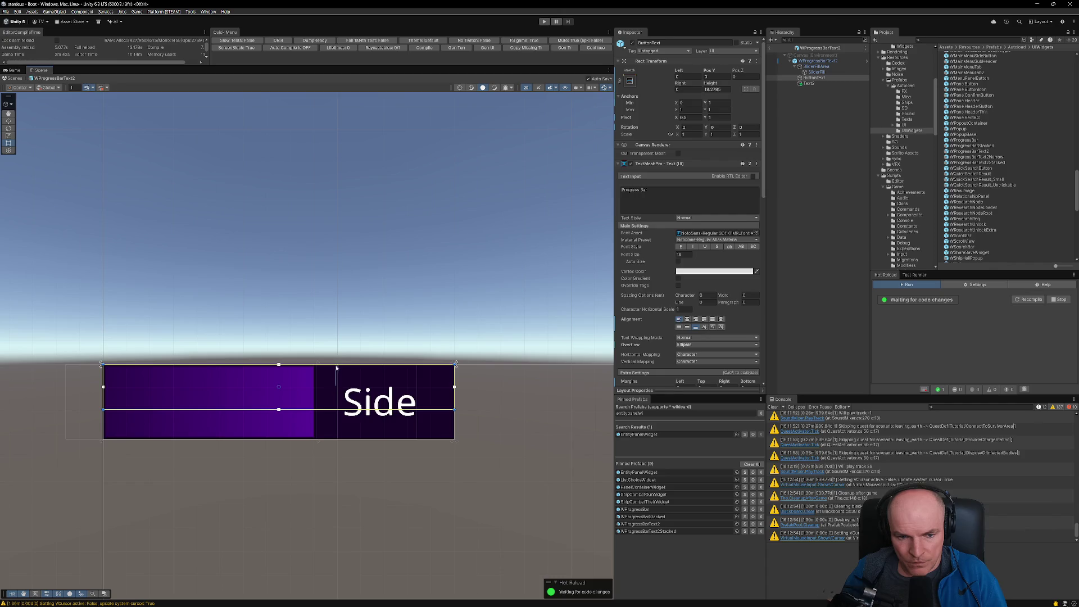
pyautogui.moveTo(332, 383)
pyautogui.mouseDown()
pyautogui.moveTo(332, 335)
pyautogui.moveTo(278, 288)
pyautogui.moveTo(274, 303)
pyautogui.moveTo(275, 292)
pyautogui.mouseUp()
# Step: Set the title's font size to 16 and its top margin to -8
pyautogui.moveTo(641, 256); pyautogui.dragTo(691, 253)
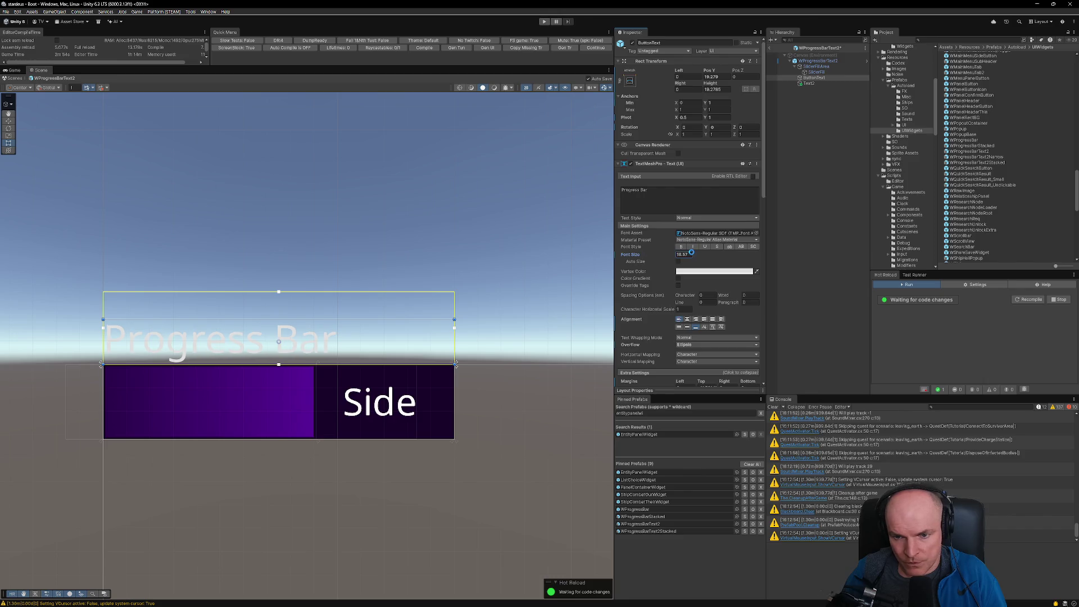
pyautogui.click(691, 254)
pyautogui.write('16')
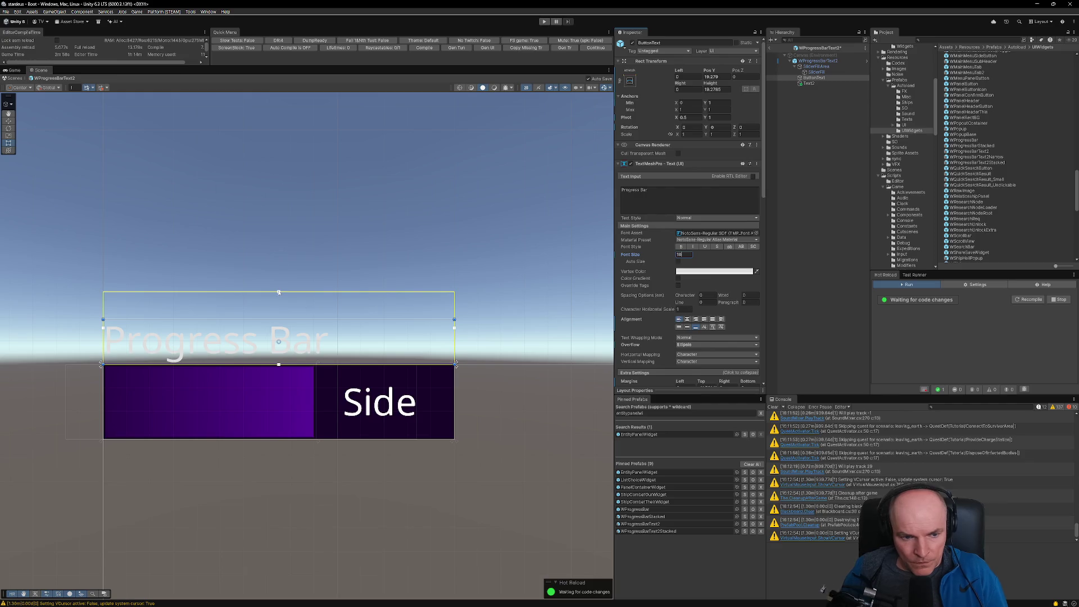
pyautogui.press('Return')
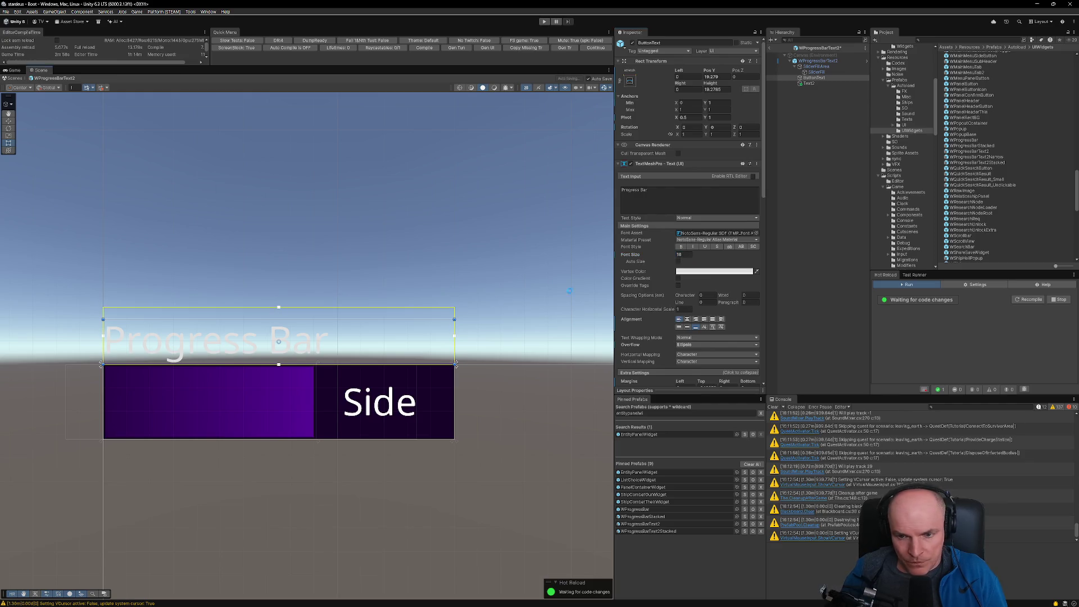
pyautogui.scroll(-1, 703, 359)
pyautogui.click(707, 349)
pyautogui.write('-8')
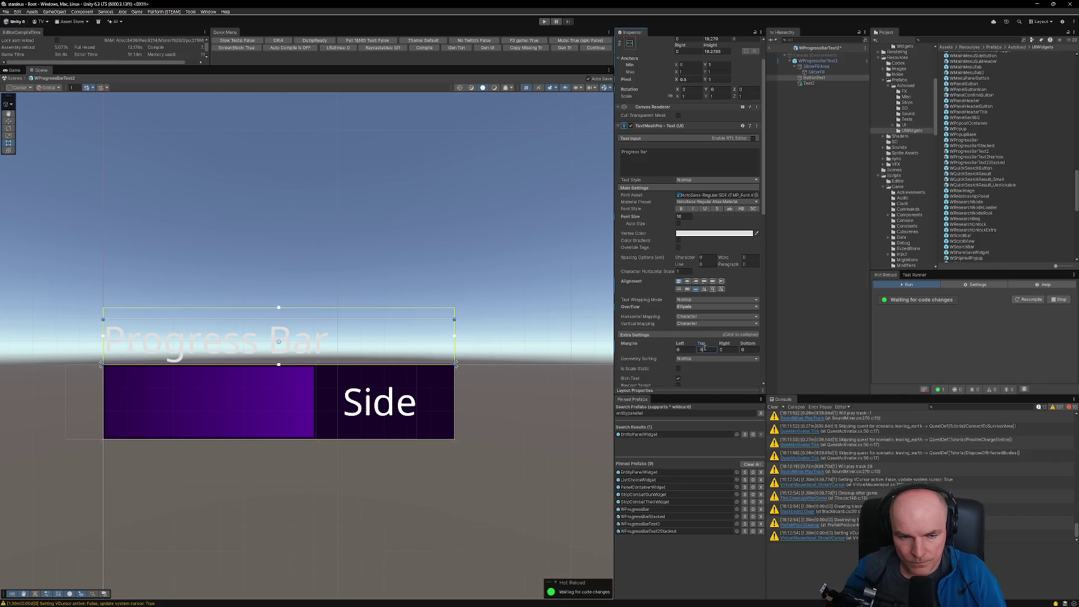
pyautogui.click(369, 398)
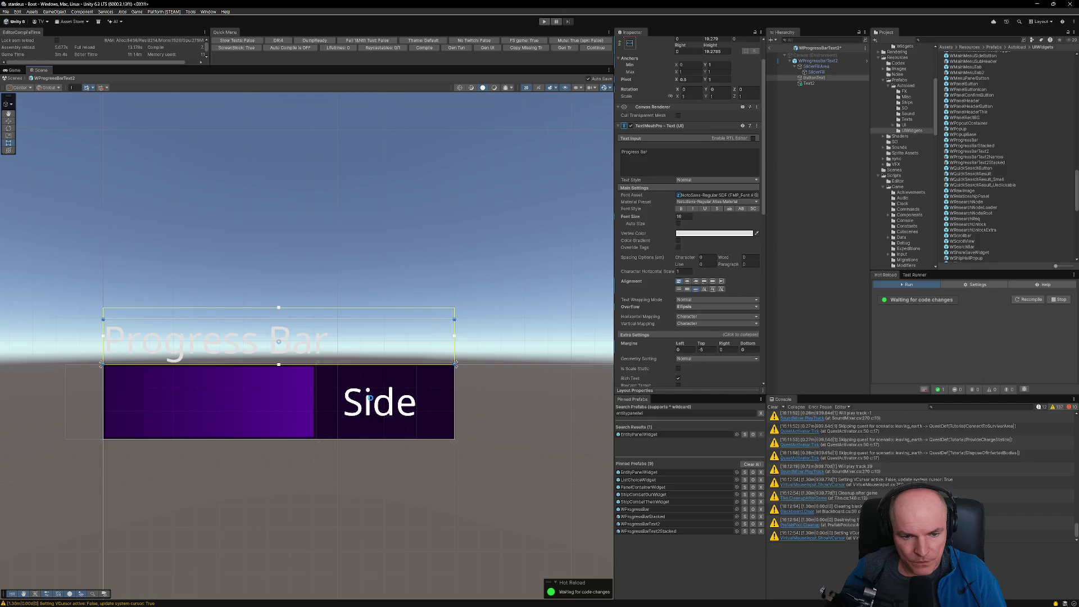
pyautogui.click(369, 403)
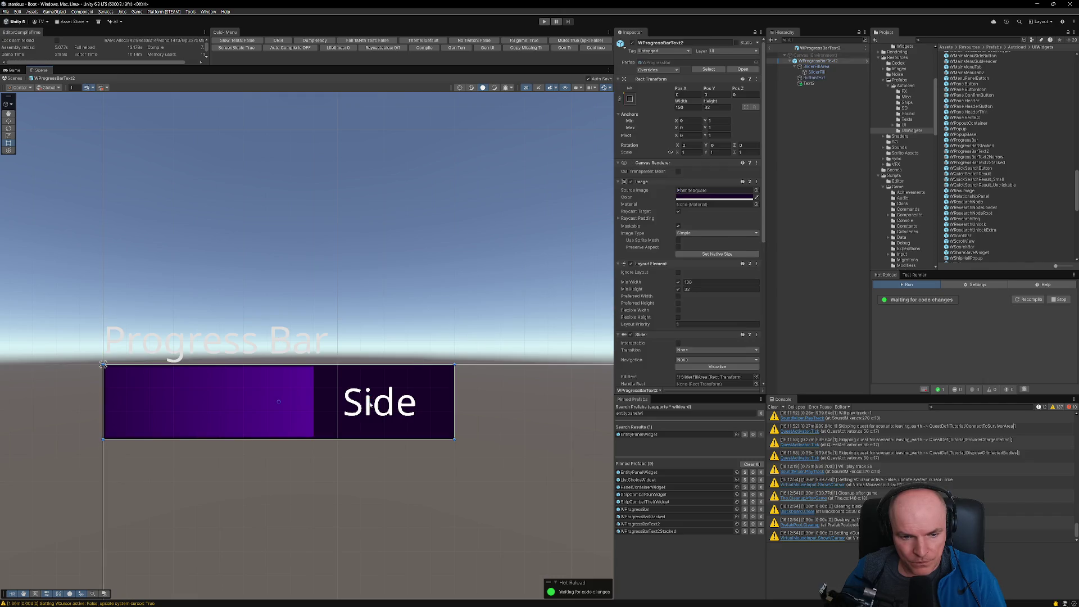
# Step: Centre the Side label's text with Capline alignment and set its Pos X to 0
pyautogui.click(369, 403)
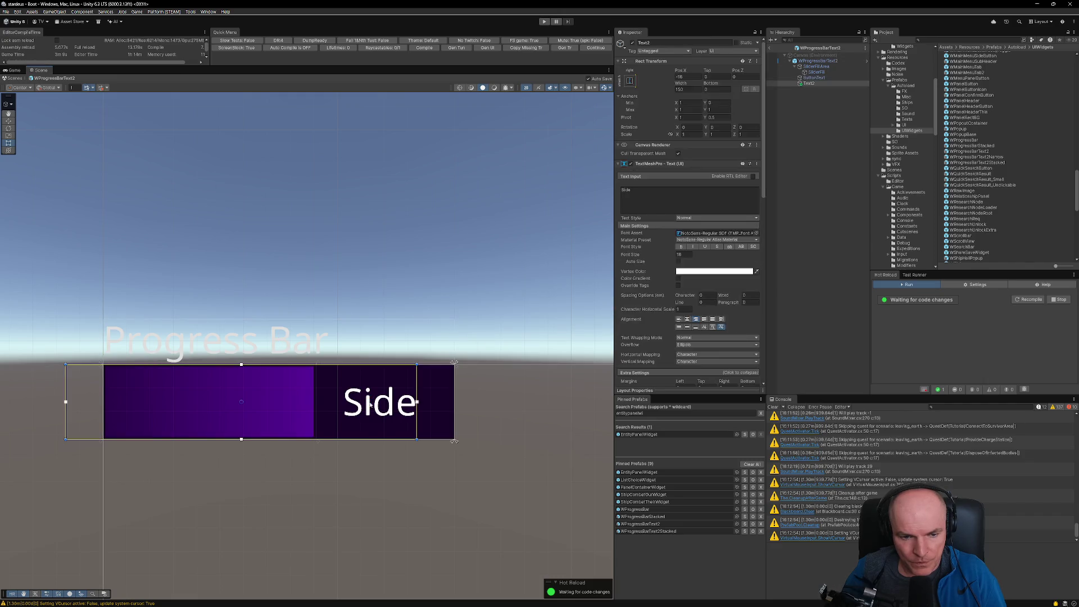
pyautogui.click(688, 329)
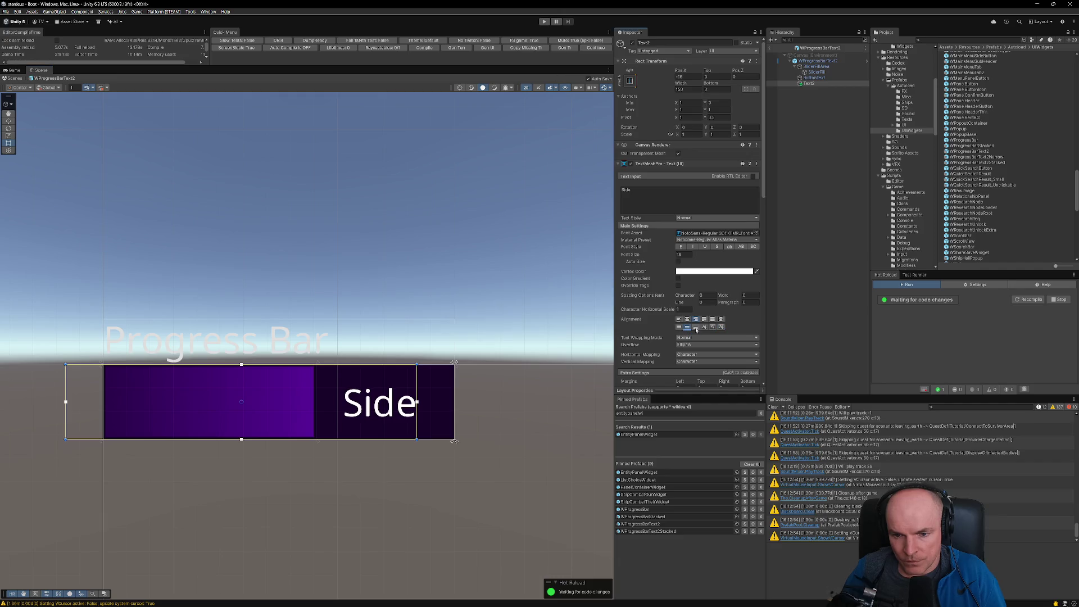
pyautogui.click(687, 319)
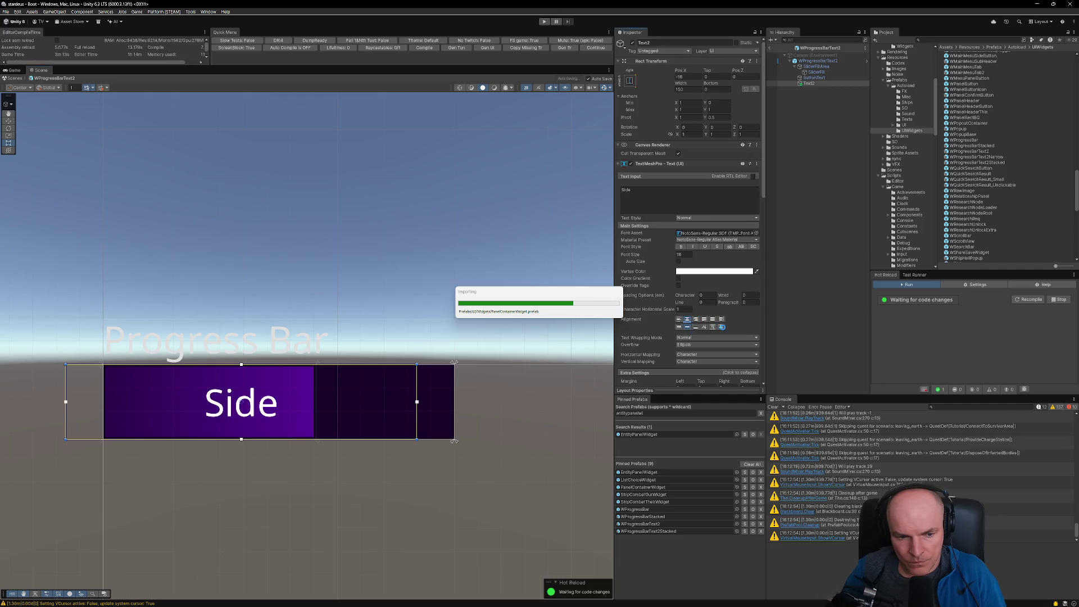
pyautogui.click(721, 328)
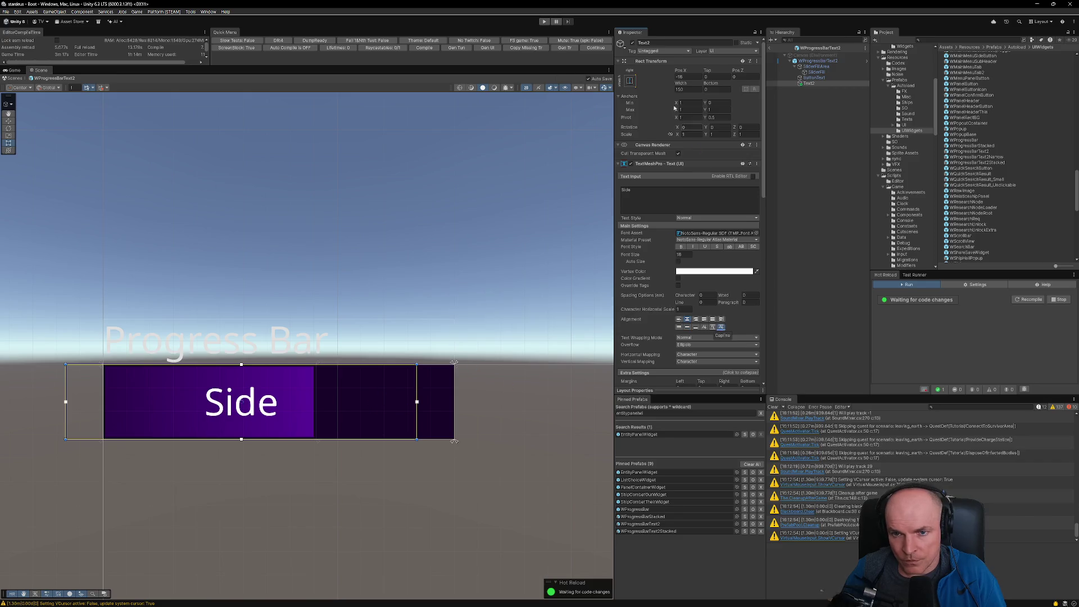
pyautogui.write('0')
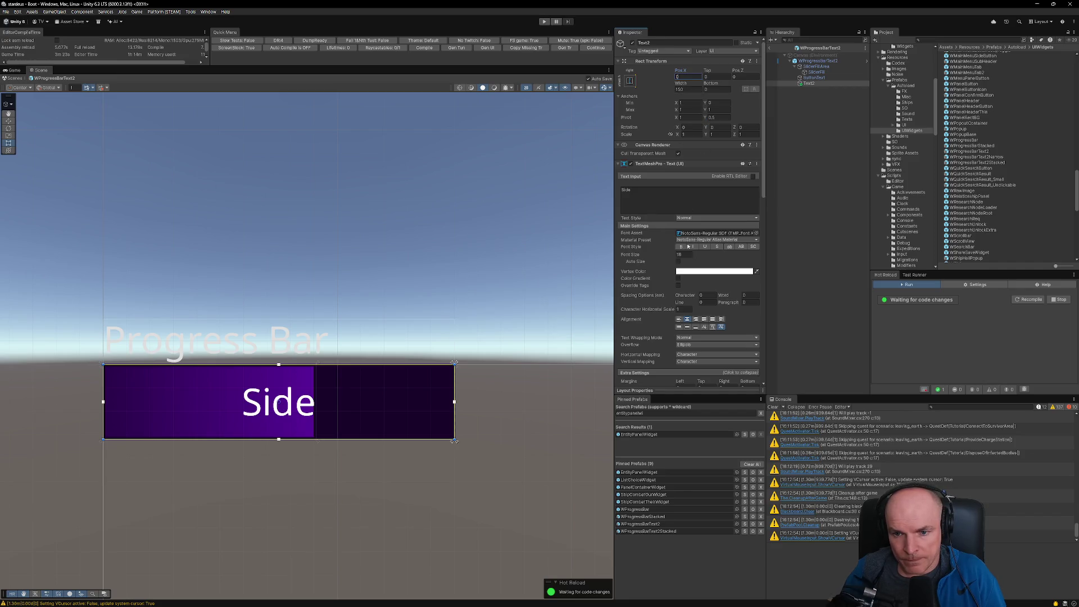
pyautogui.scroll(-3, 689, 235)
pyautogui.click(684, 317)
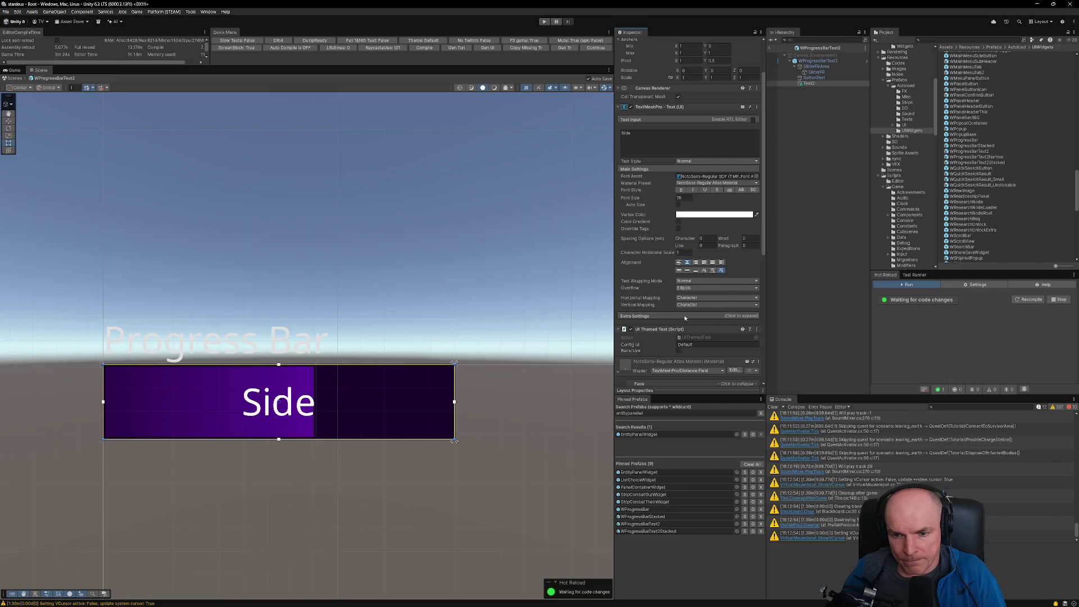
pyautogui.click(685, 316)
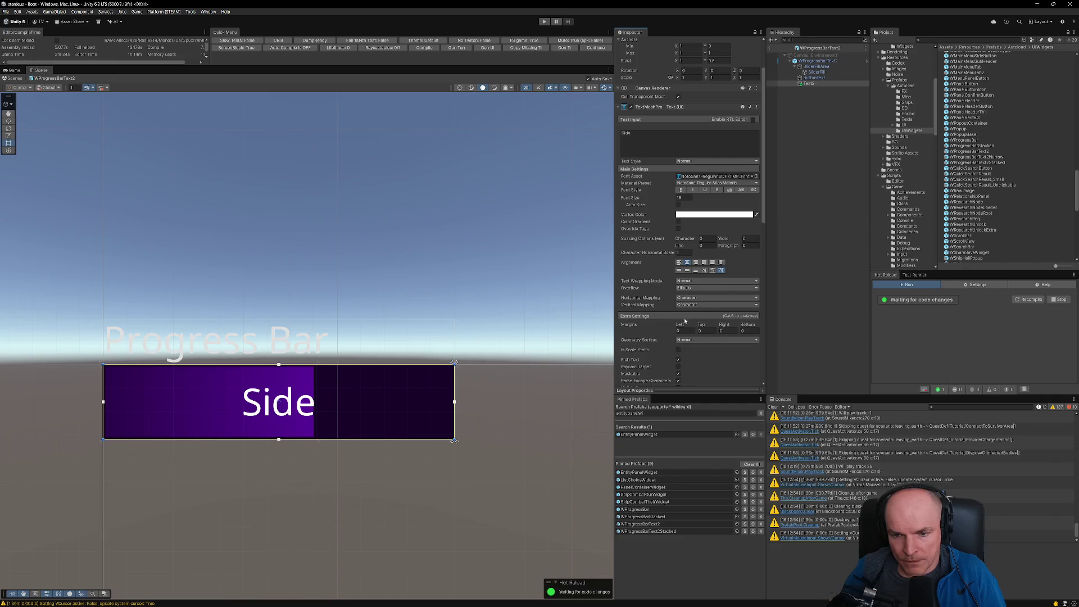
pyautogui.scroll(-3, 367, 338)
pyautogui.scroll(2, 337, 330)
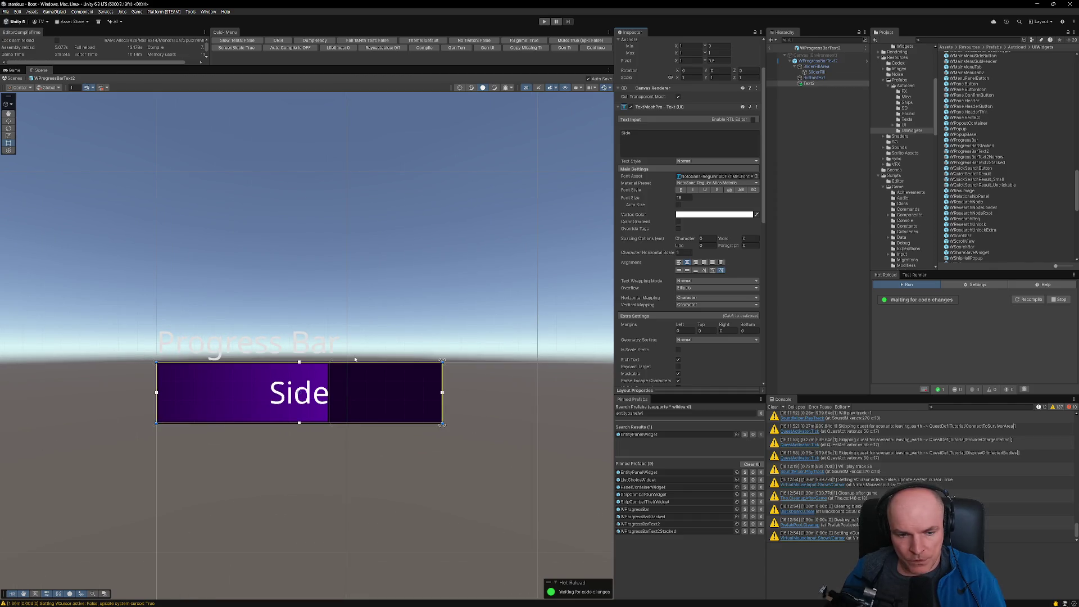
# Step: Replace the bar's value text with 250/250
pyautogui.click(653, 134)
pyautogui.write('1.4')
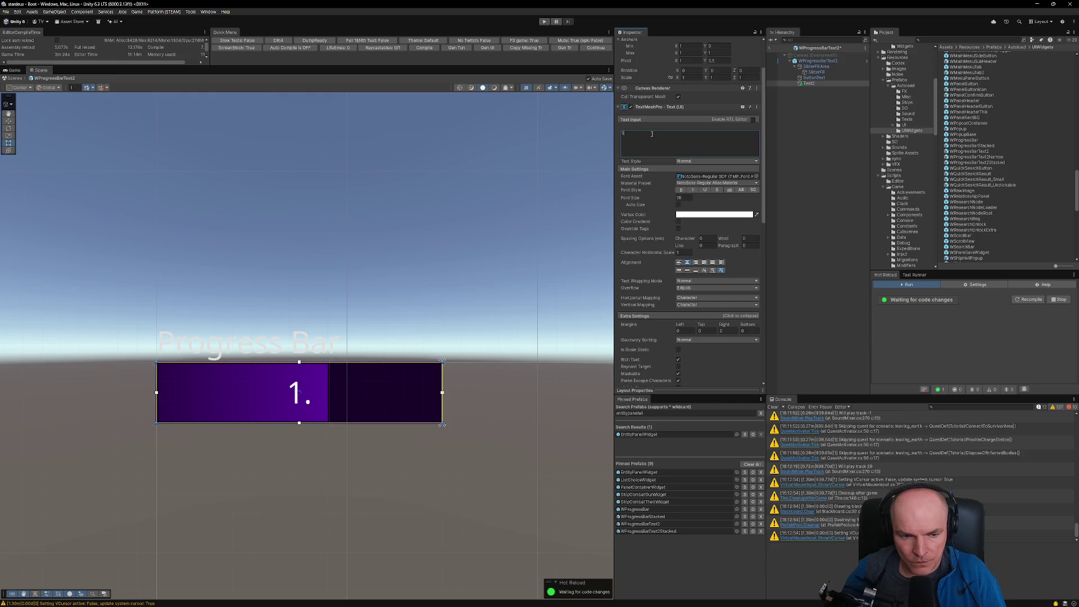
pyautogui.press('BackSpace')
pyautogui.press('BackSpace')
pyautogui.press('BackSpace')
pyautogui.write('250/250')
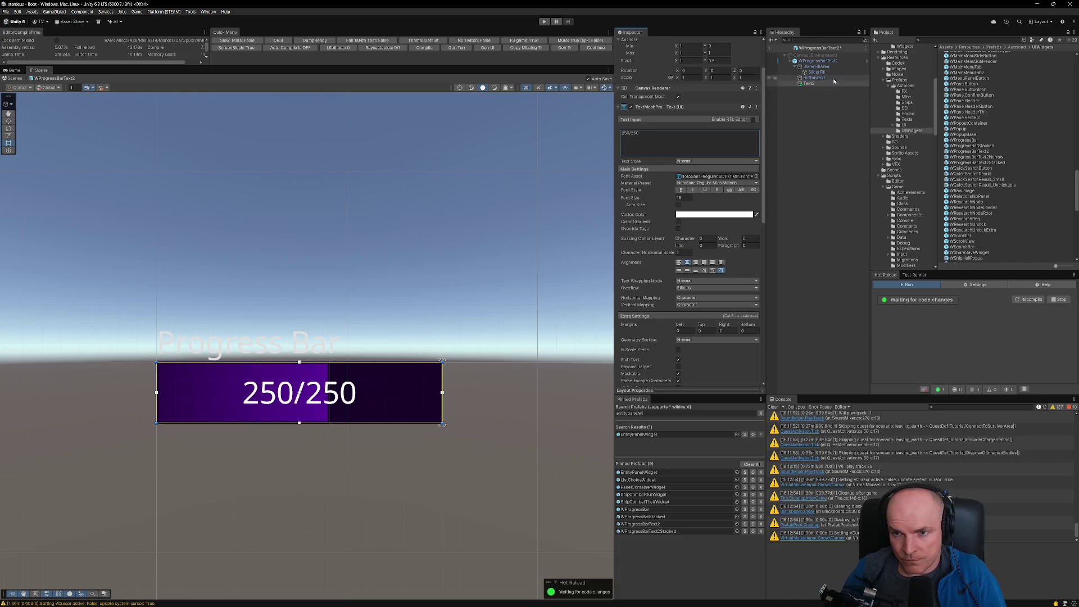
# Step: Title the bar 'Gauss Rifles' at font size 14 and edit its themed text config id
pyautogui.click(814, 77)
pyautogui.click(659, 133)
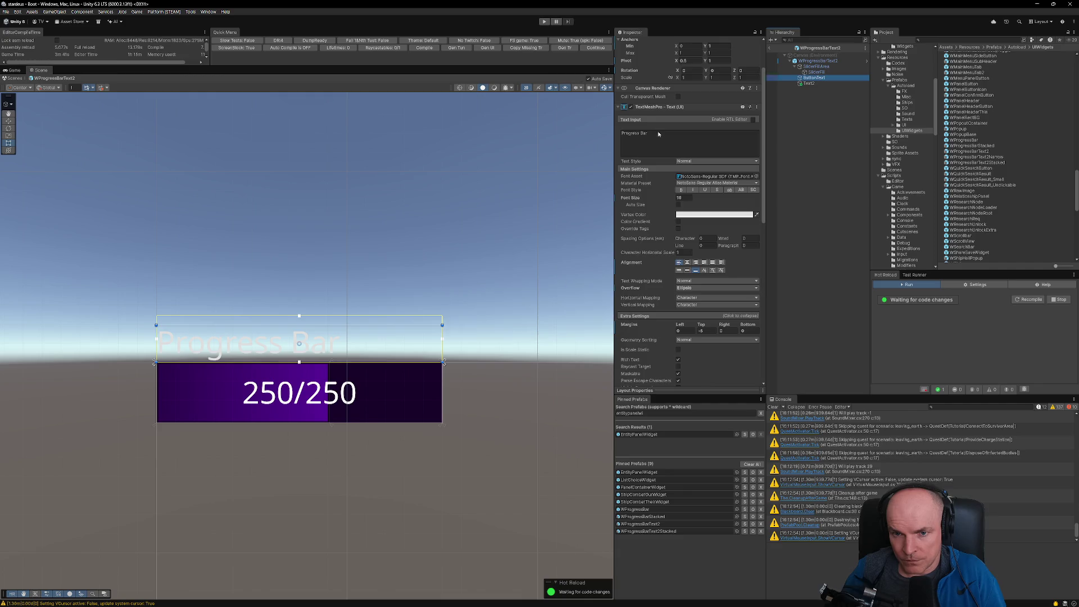
pyautogui.write('Grauss Rifles')
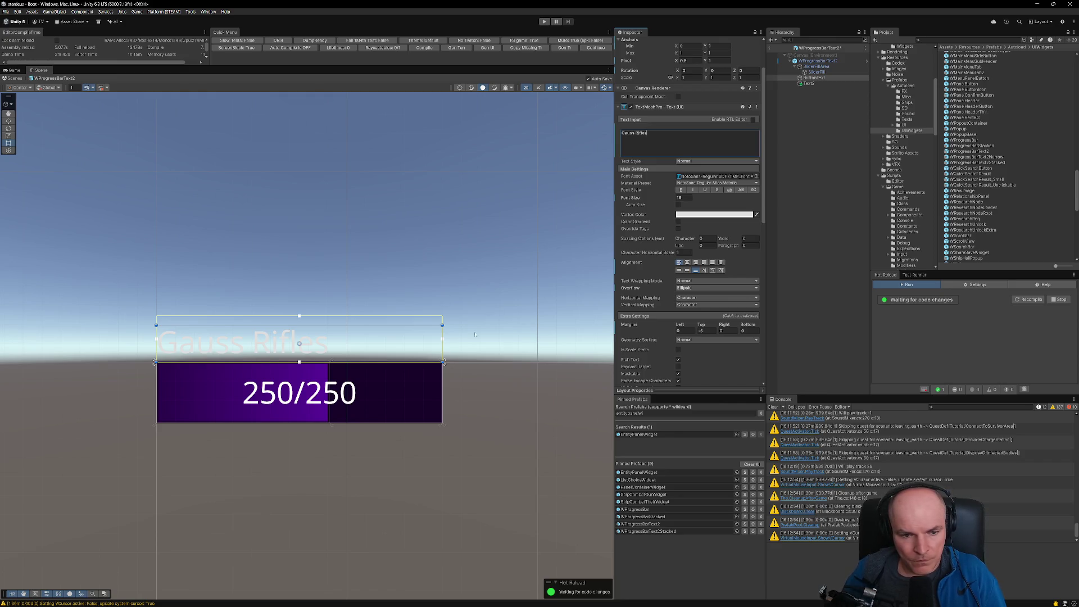
pyautogui.scroll(-3, 430, 351)
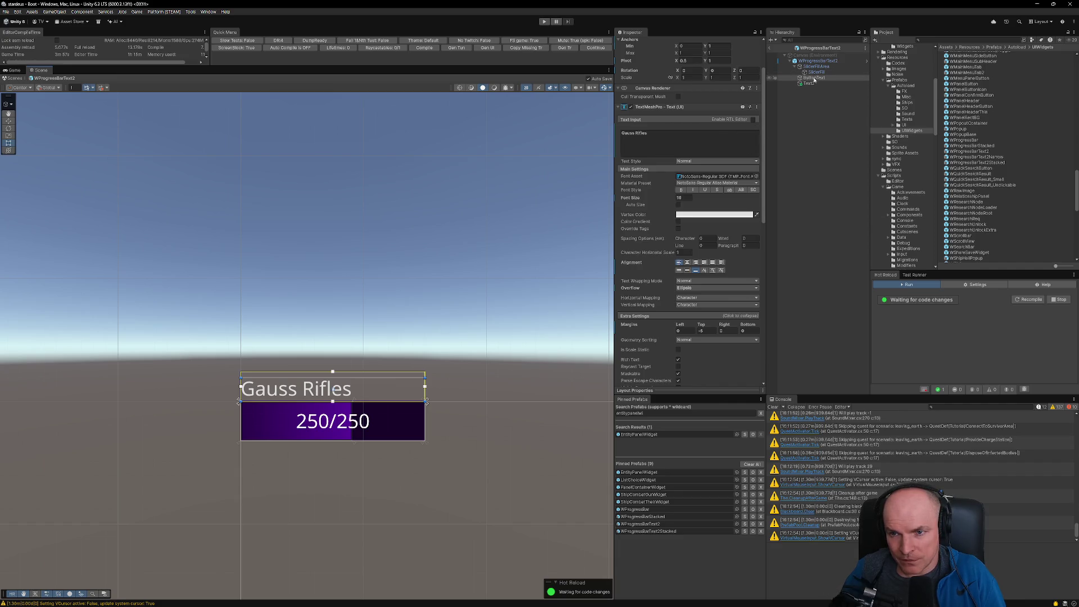
pyautogui.write('14')
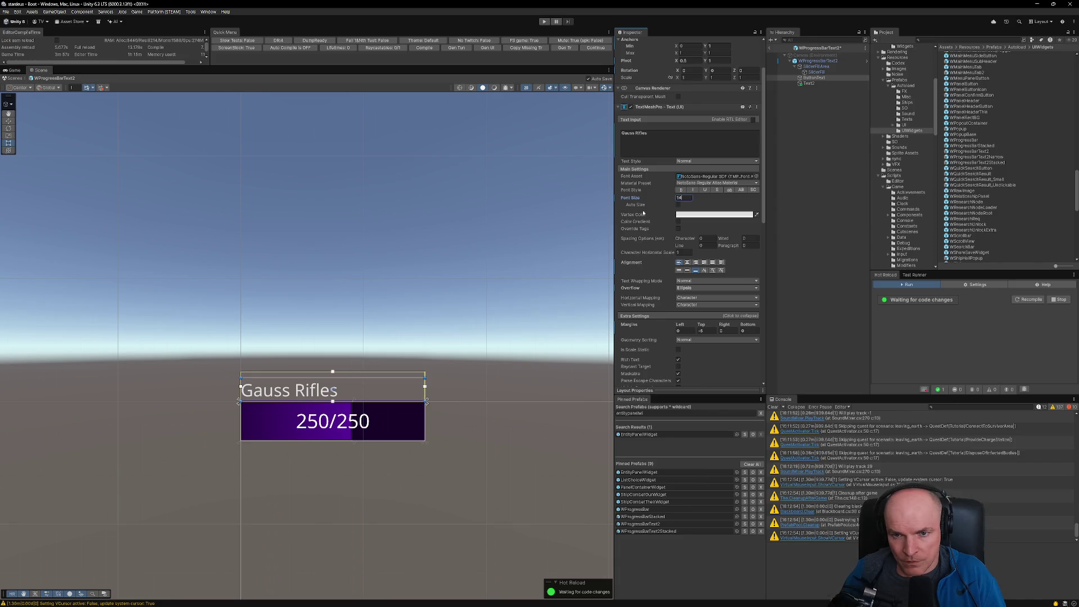
pyautogui.scroll(-10, 683, 226)
pyautogui.click(697, 270)
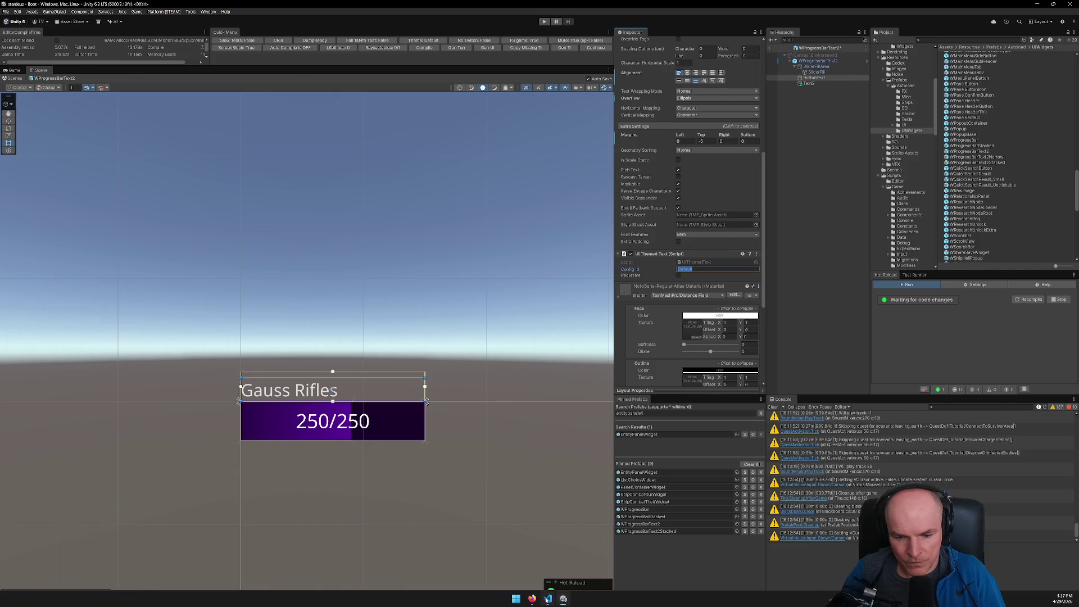
pyautogui.click(546, 599)
# Step: Look up the Label style entry in Default.json, then return to Unity
pyautogui.hotkey('ctrl', 'p')
pyautogui.write('default')
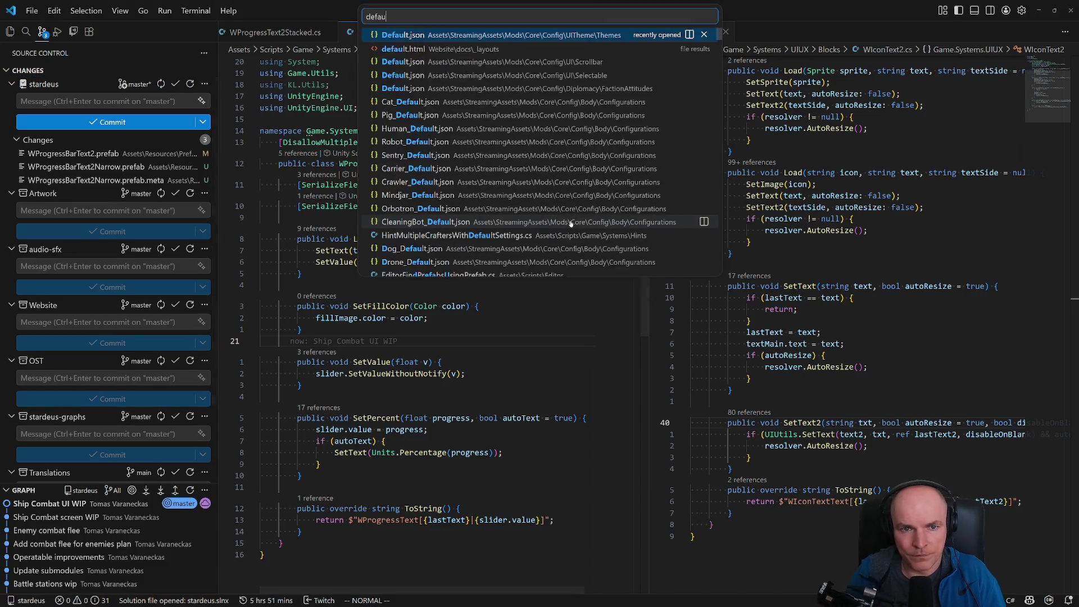
pyautogui.press('Return')
pyautogui.hotkey('ctrl', 'shift', 'o')
pyautogui.write('label')
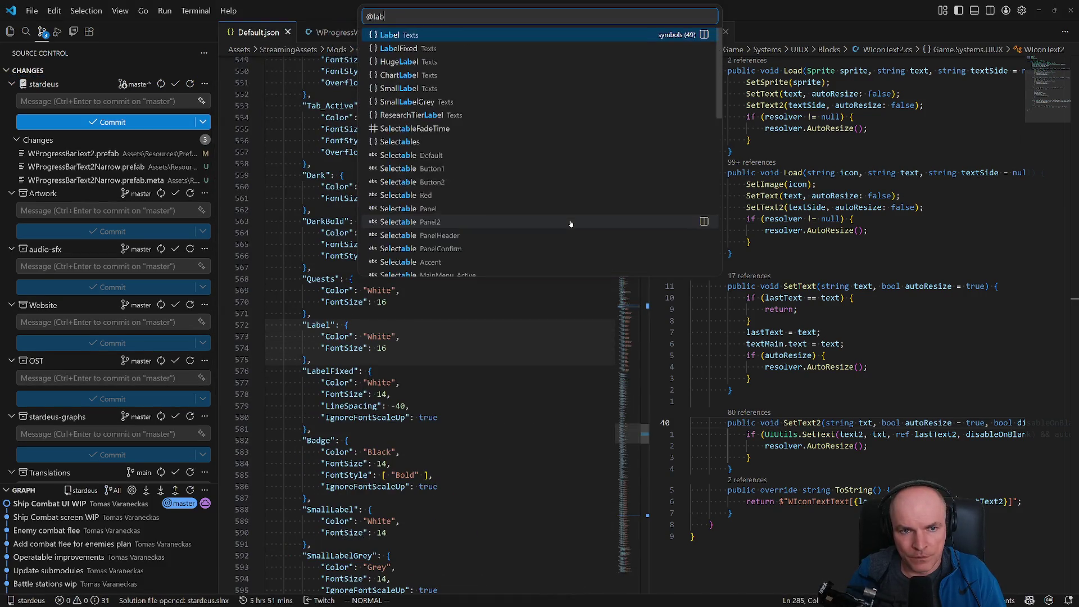
pyautogui.press('Down')
pyautogui.press('Up')
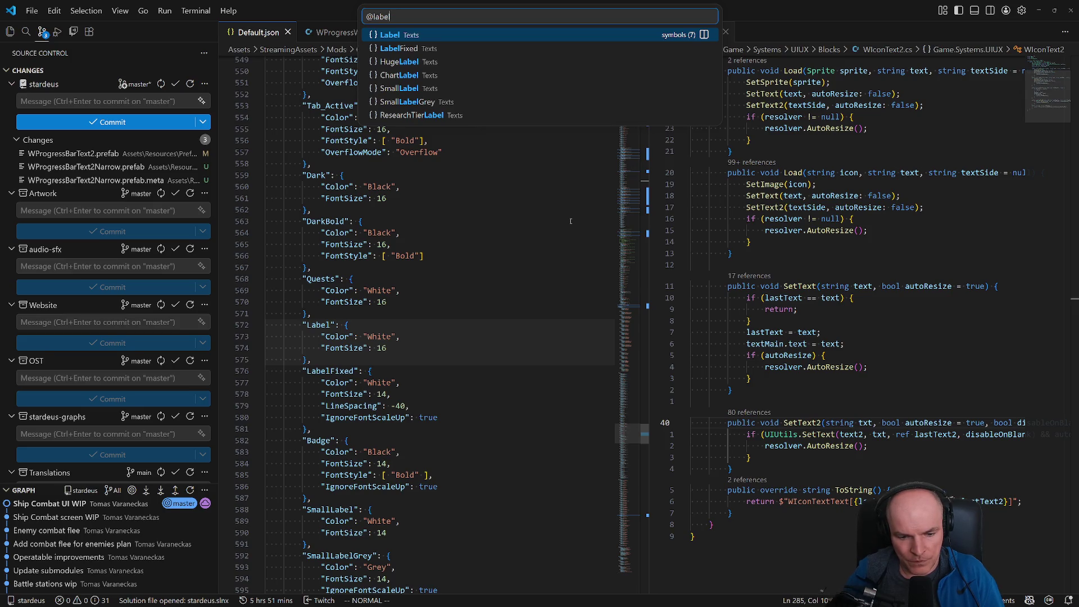
pyautogui.scroll(-1, 592, 231)
pyautogui.hotkey('alt', 'Tab')
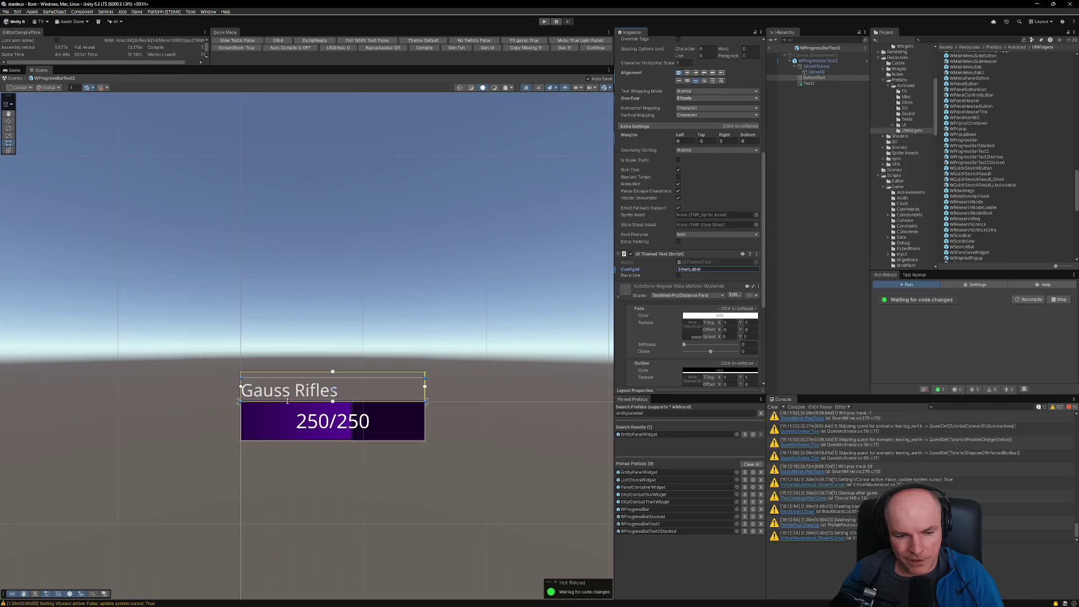
# Step: Change the WProgressBarText2 root's Rect Transform height from 32 to 24
pyautogui.click(812, 62)
pyautogui.scroll(8, 733, 131)
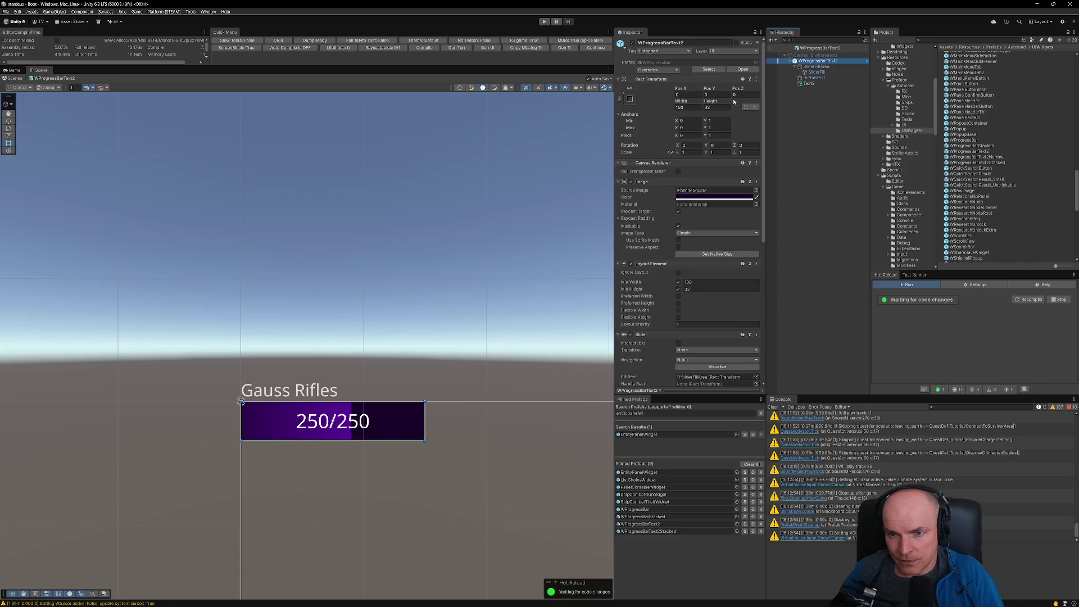
pyautogui.click(718, 108)
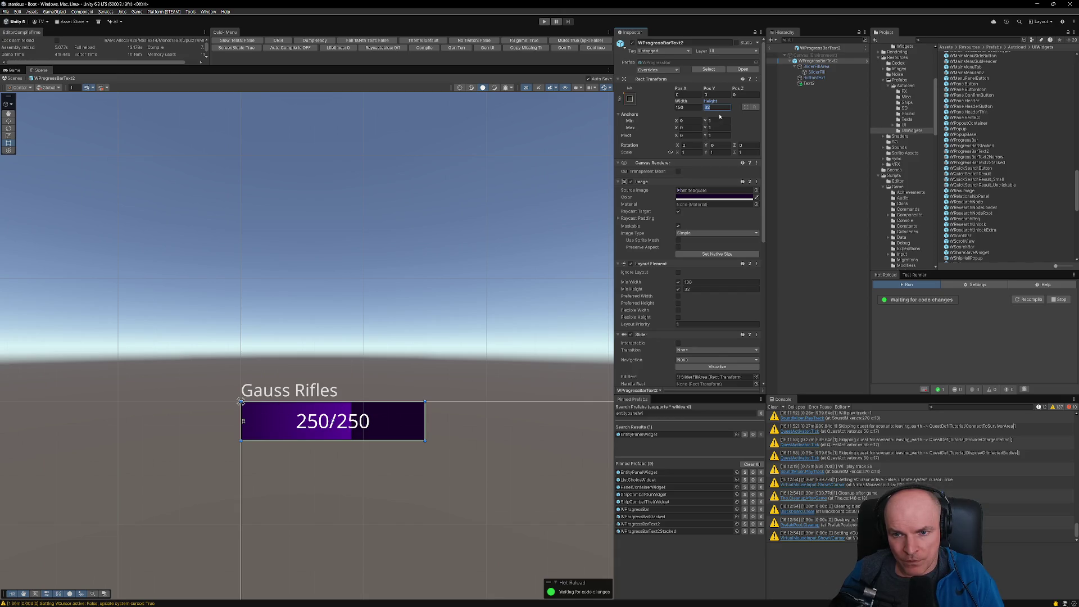
pyautogui.write('24')
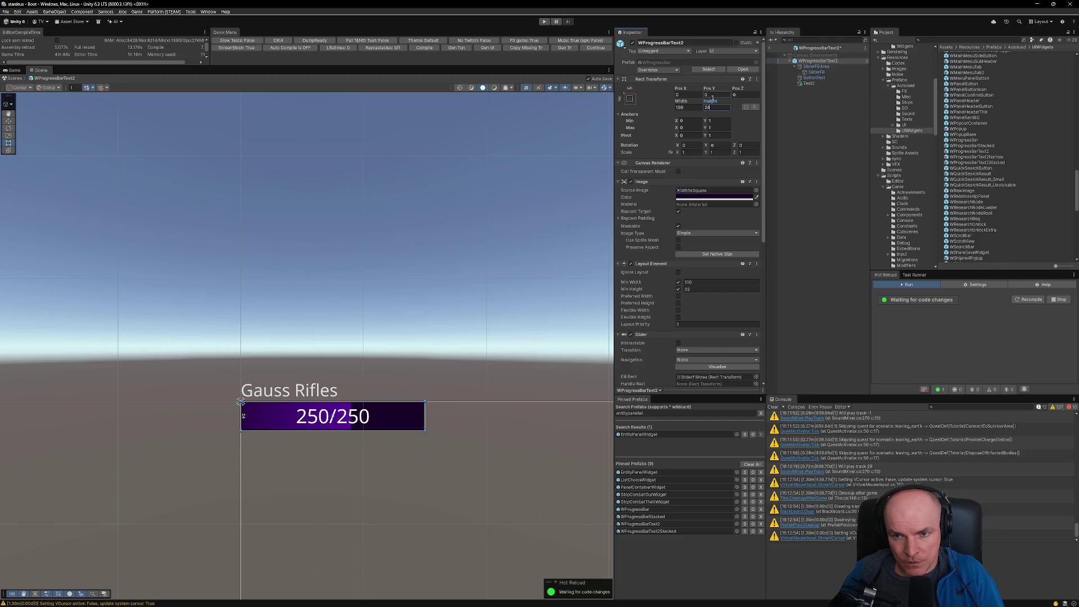
pyautogui.click(809, 67)
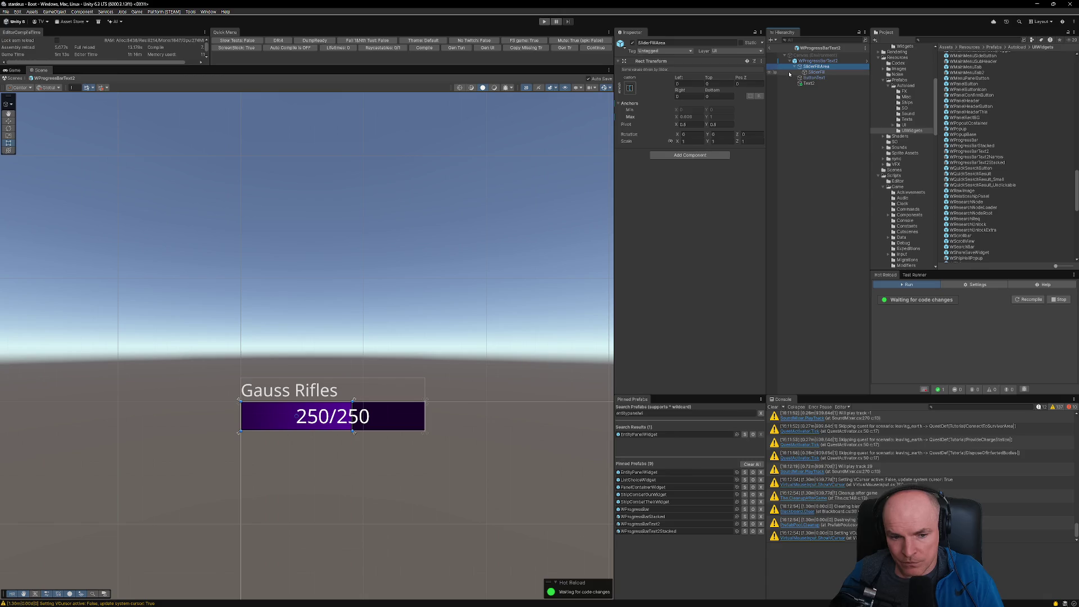
# Step: Make the Gauss Rifles label box 18 tall and nudge it down onto the bar
pyautogui.click(816, 61)
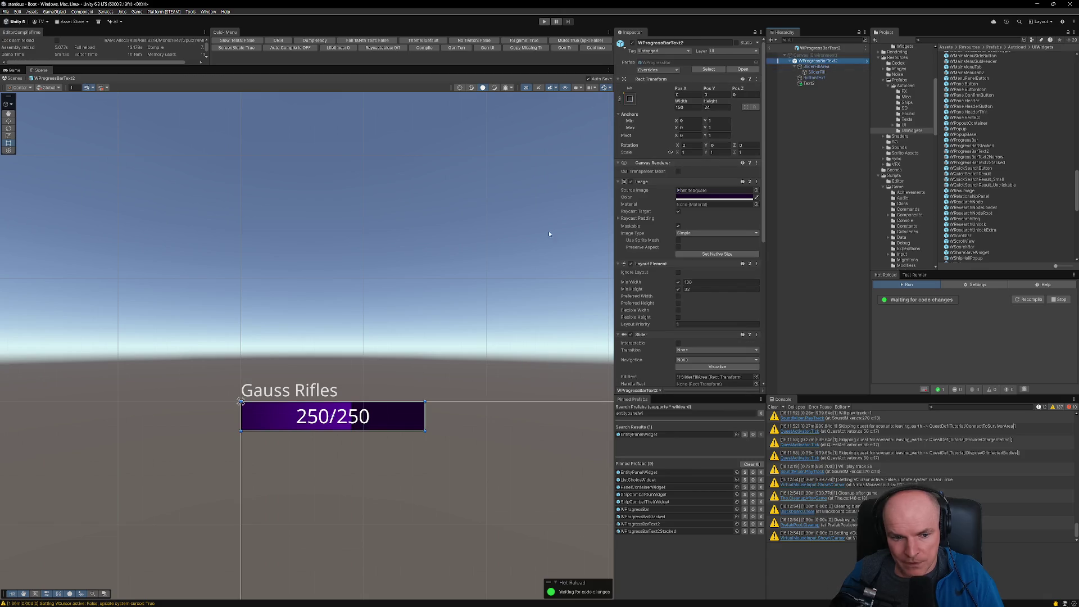
pyautogui.click(303, 389)
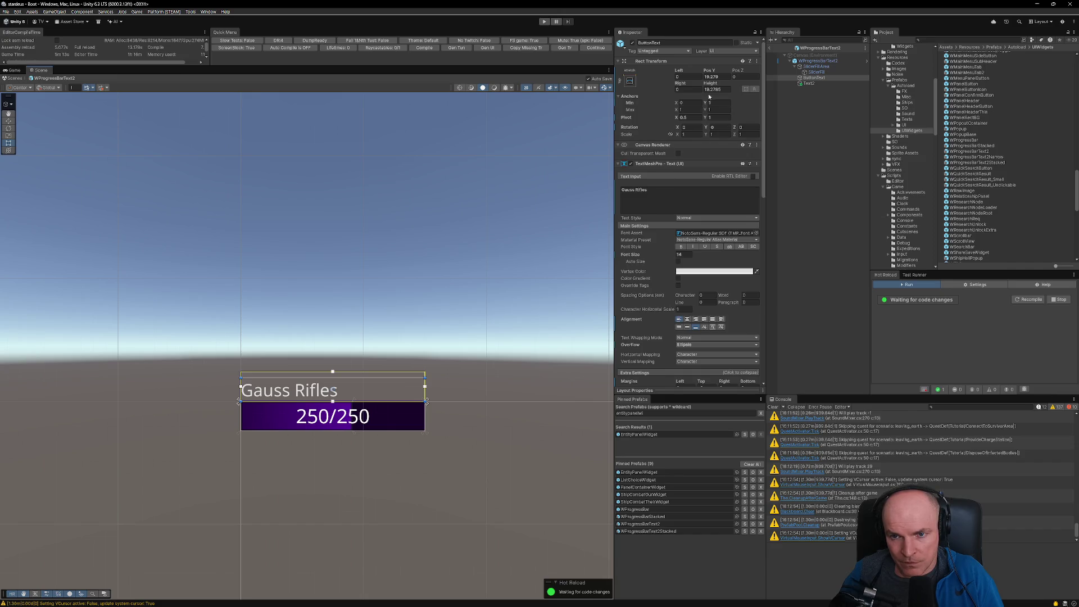
pyautogui.click(721, 88)
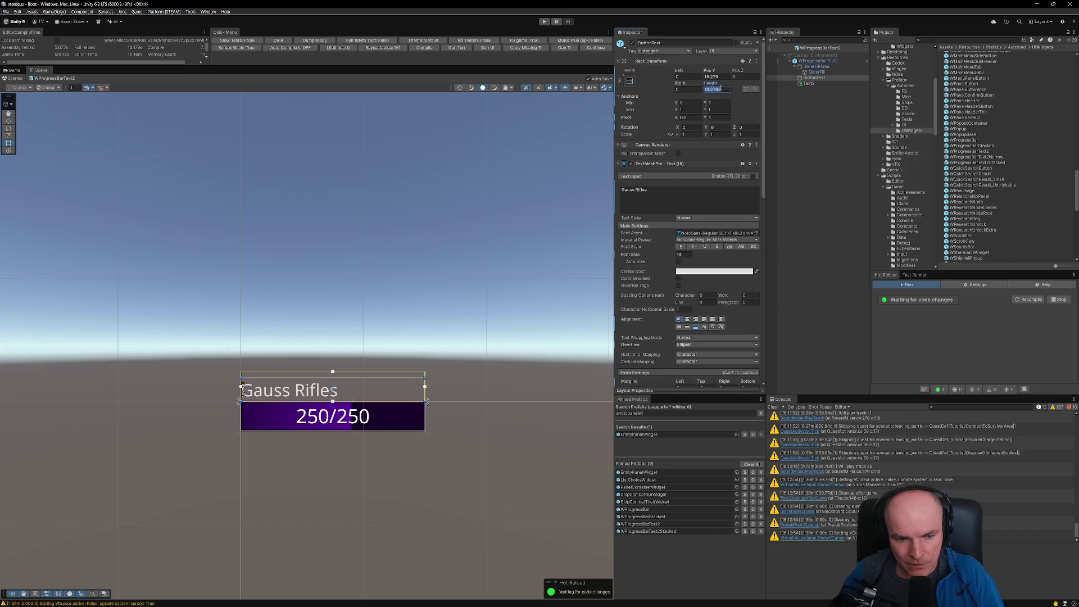
pyautogui.write('16')
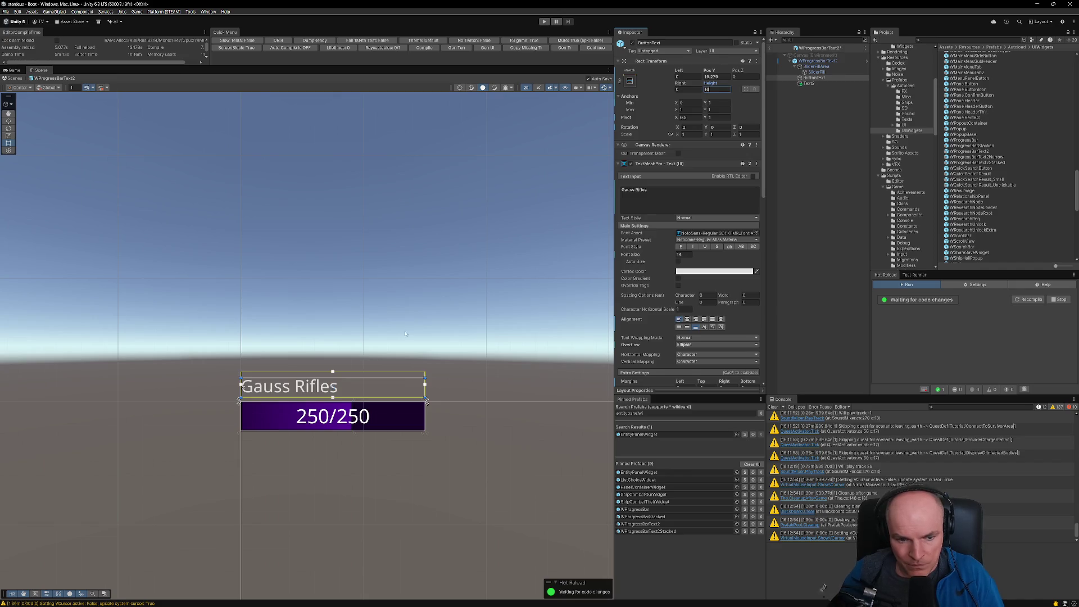
pyautogui.moveTo(381, 386); pyautogui.dragTo(382, 391)
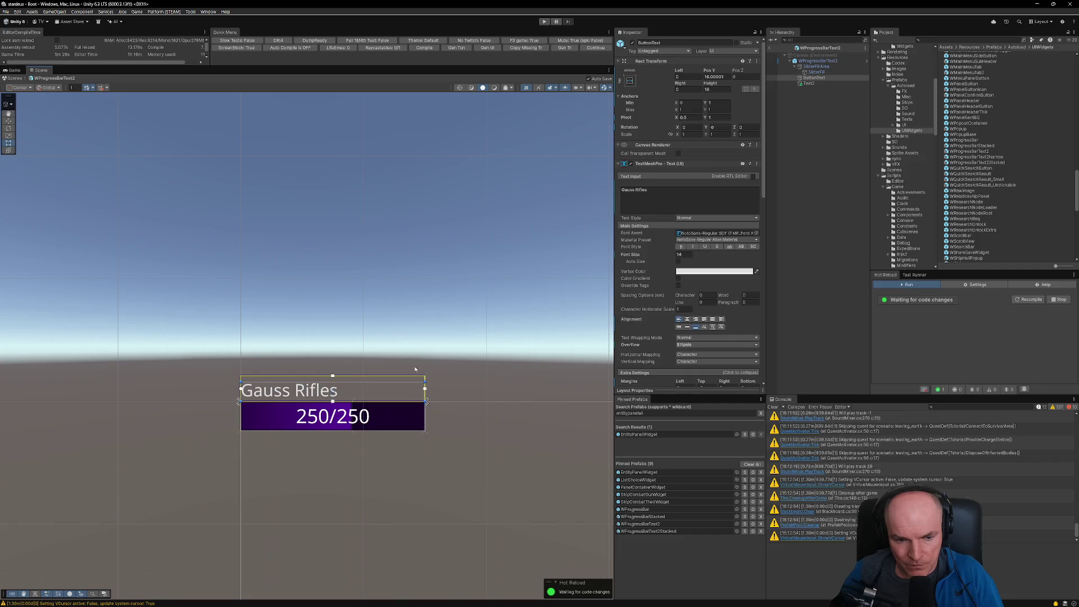
pyautogui.click(709, 89)
pyautogui.write('18')
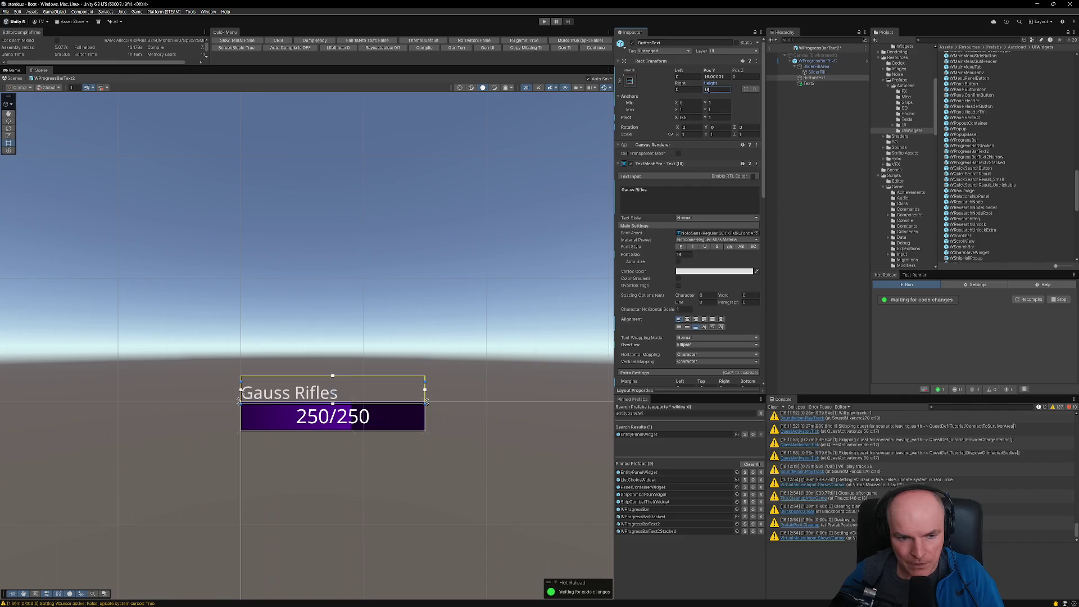
pyautogui.click(363, 385)
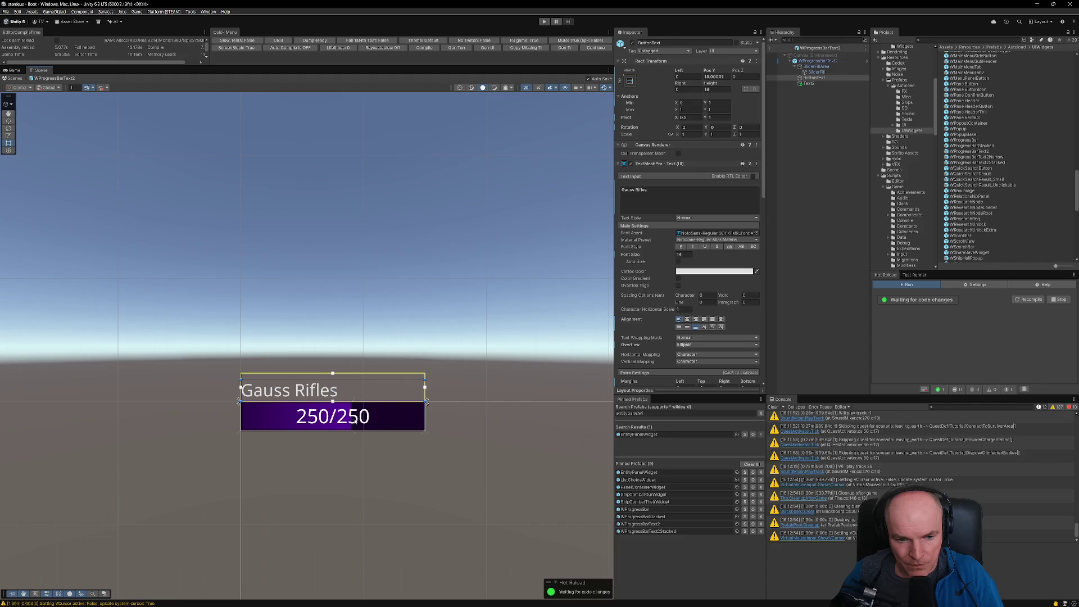
pyautogui.click(720, 77)
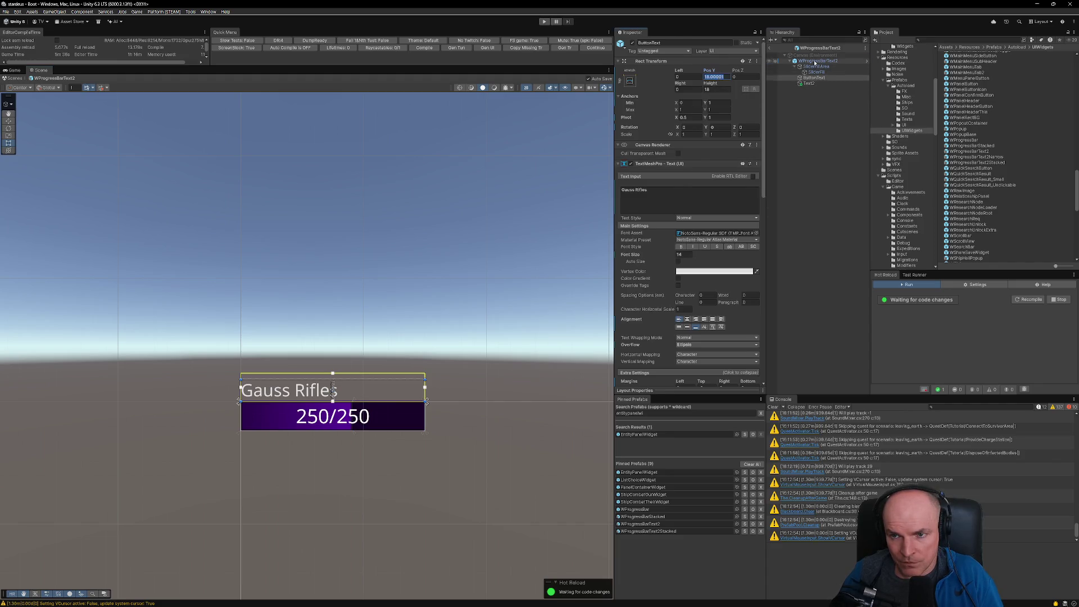
pyautogui.click(815, 61)
# Step: Set the WProgressBarText2 prefab height to 40
pyautogui.click(721, 108)
pyautogui.click(725, 107)
pyautogui.write('+18')
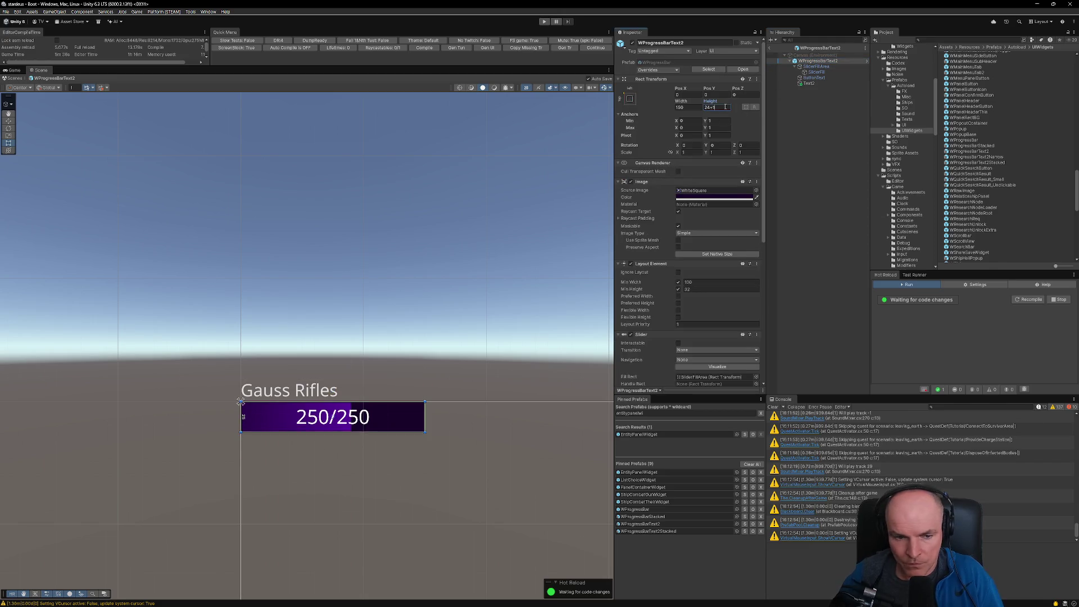
pyautogui.press('Return')
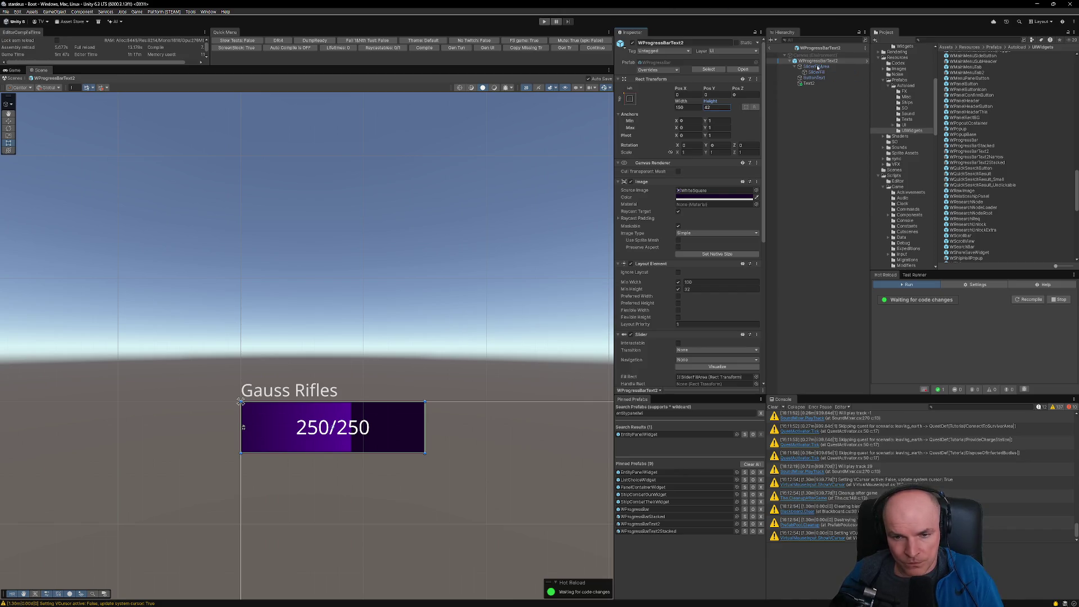
pyautogui.click(711, 108)
pyautogui.write('40')
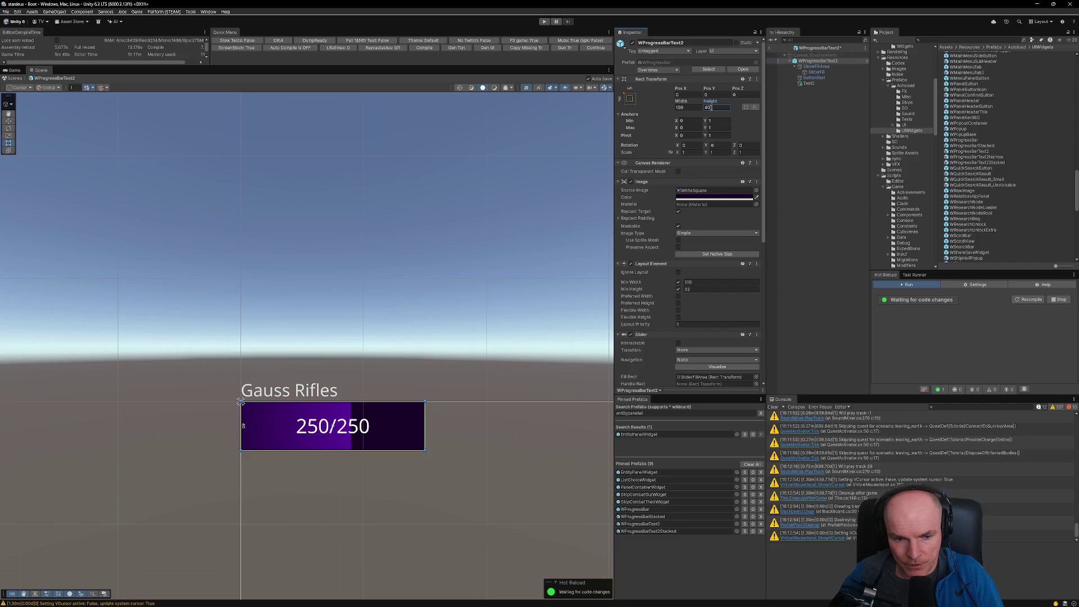
pyautogui.press('Return')
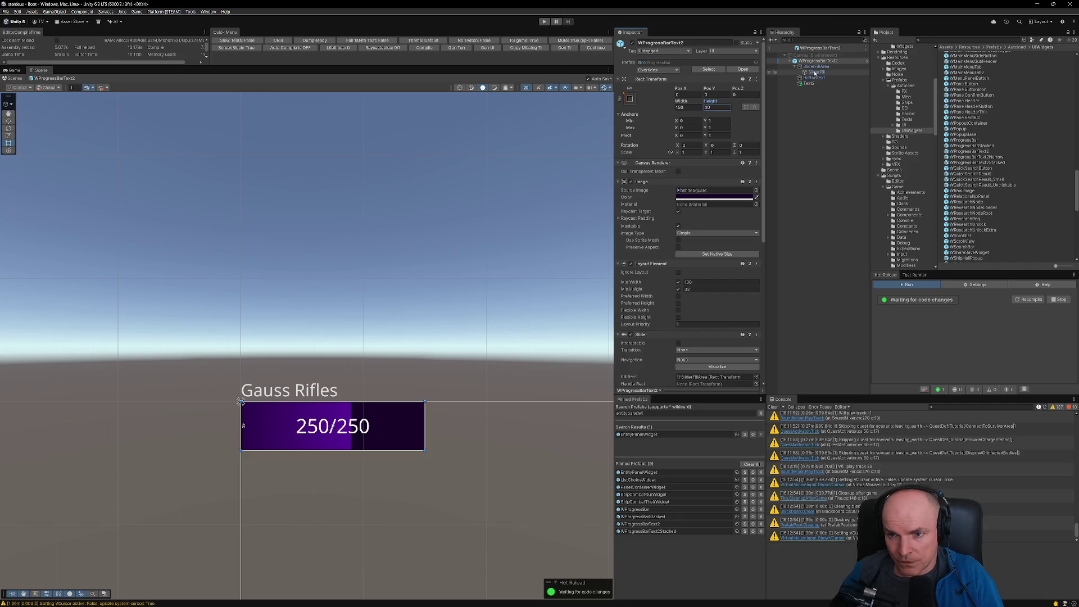
# Step: Inset the 250/250 value text with Top 18 and Bottom 0
pyautogui.click(816, 66)
pyautogui.click(322, 401)
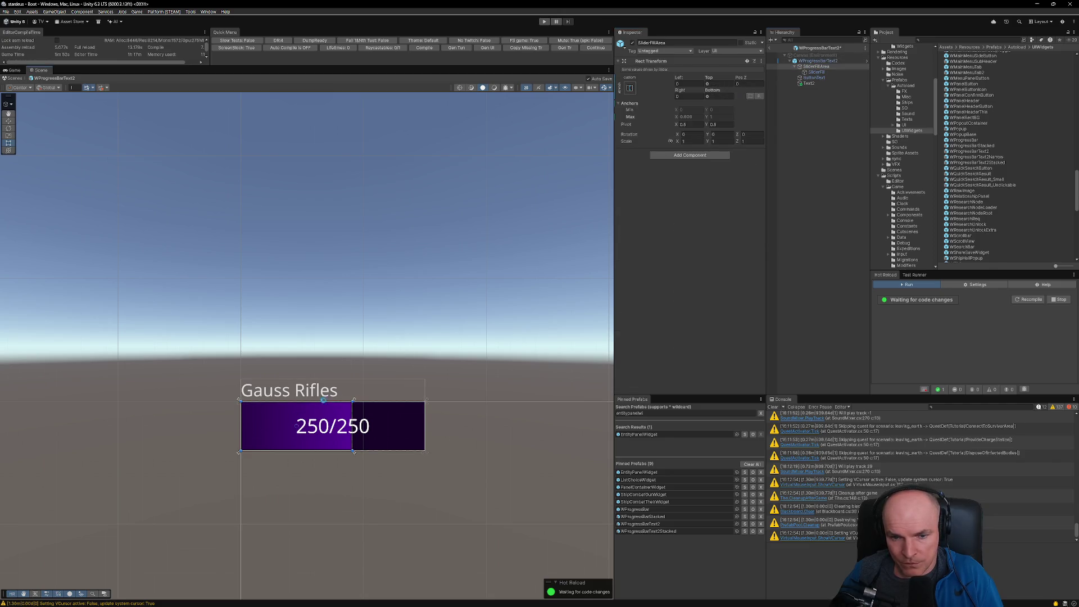
pyautogui.click(807, 83)
pyautogui.moveTo(366, 402); pyautogui.dragTo(364, 423)
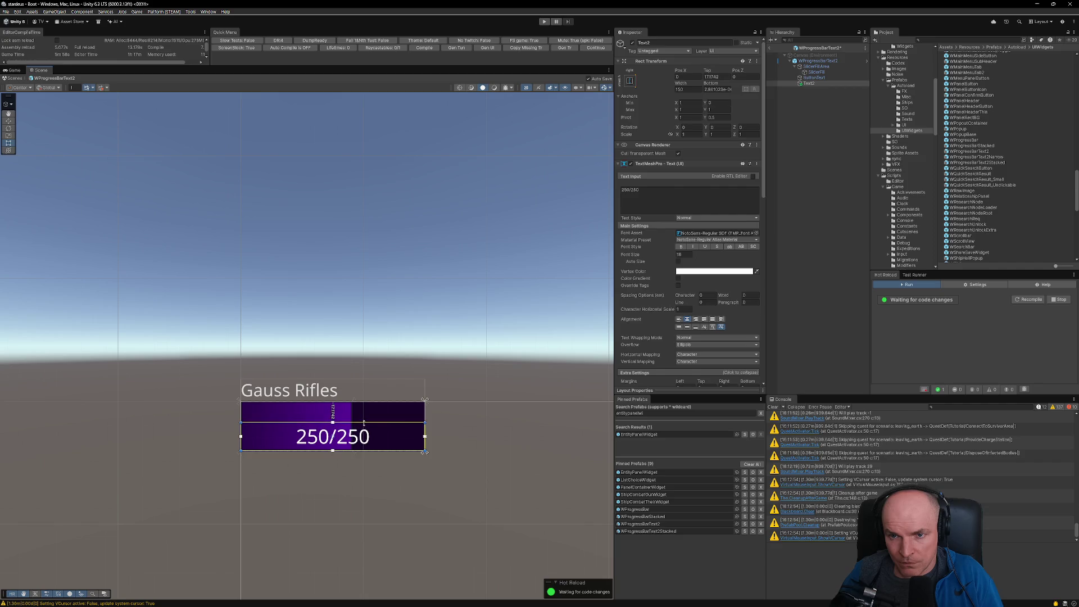
pyautogui.click(713, 77)
pyautogui.write('18')
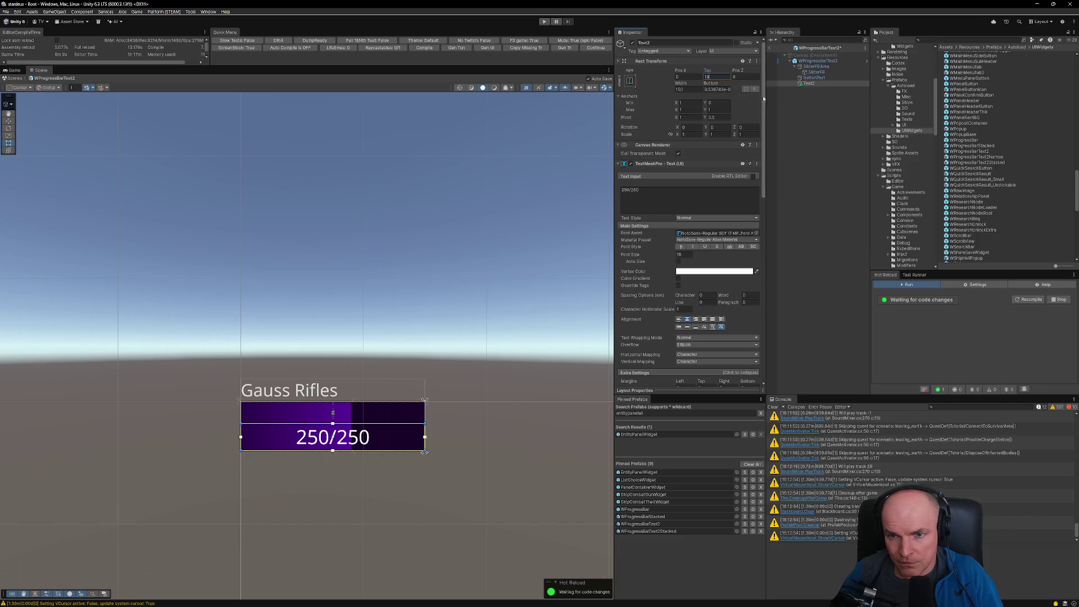
pyautogui.click(713, 89)
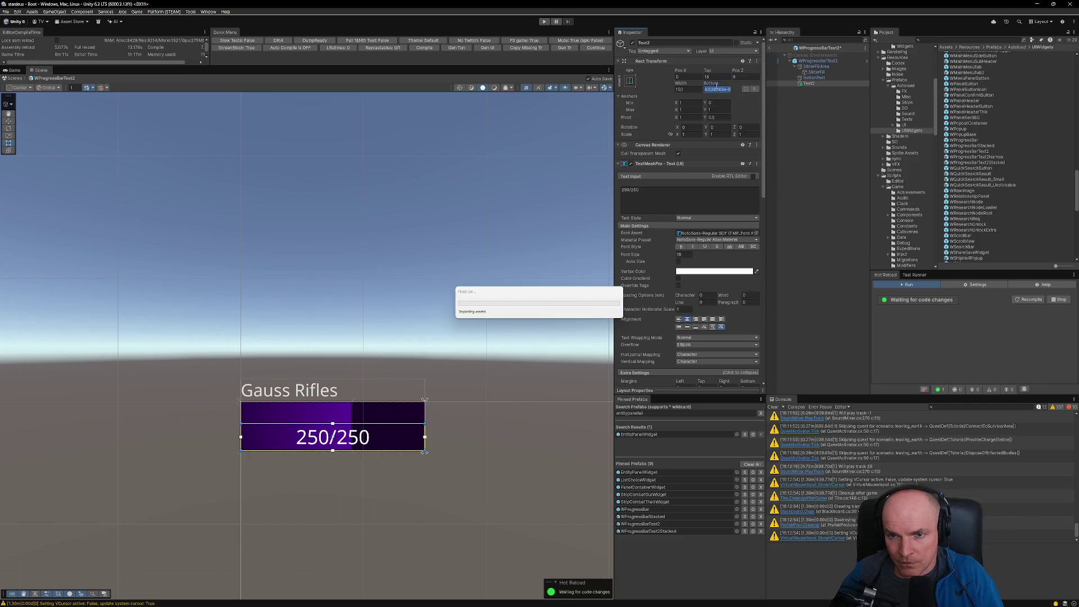
pyautogui.write('0')
# Step: Give the SliderFillArea a top offset of 18
pyautogui.click(822, 78)
pyautogui.click(822, 67)
pyautogui.click(713, 84)
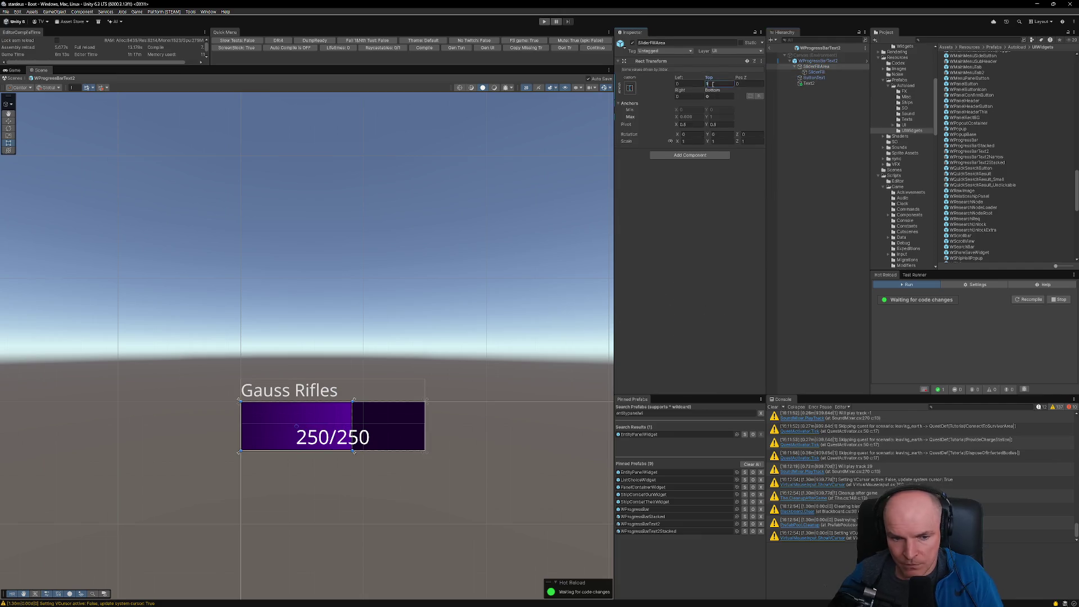
pyautogui.write('18')
pyautogui.click(818, 61)
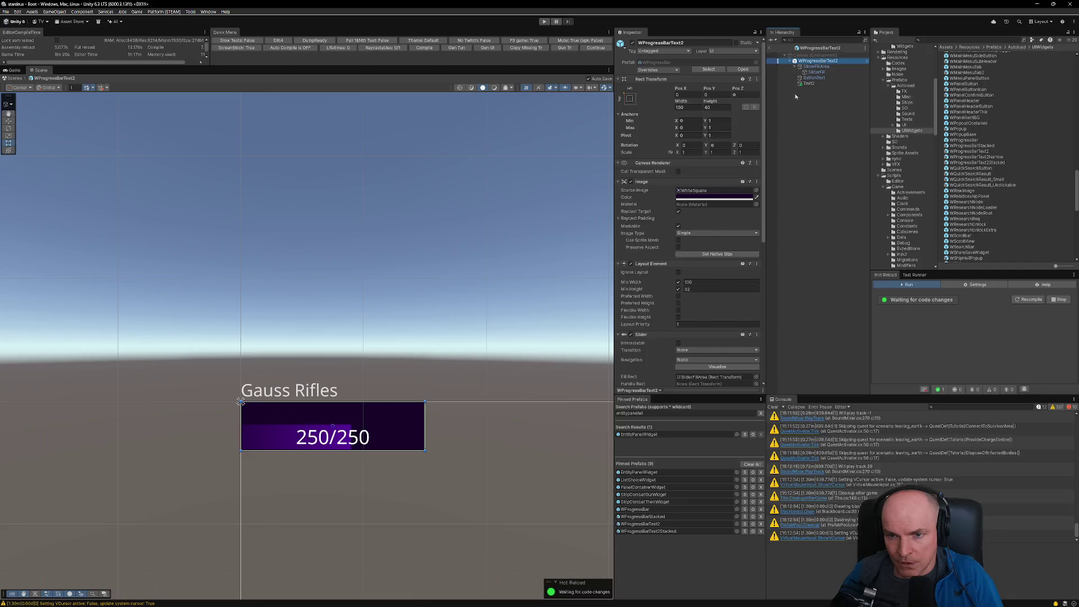
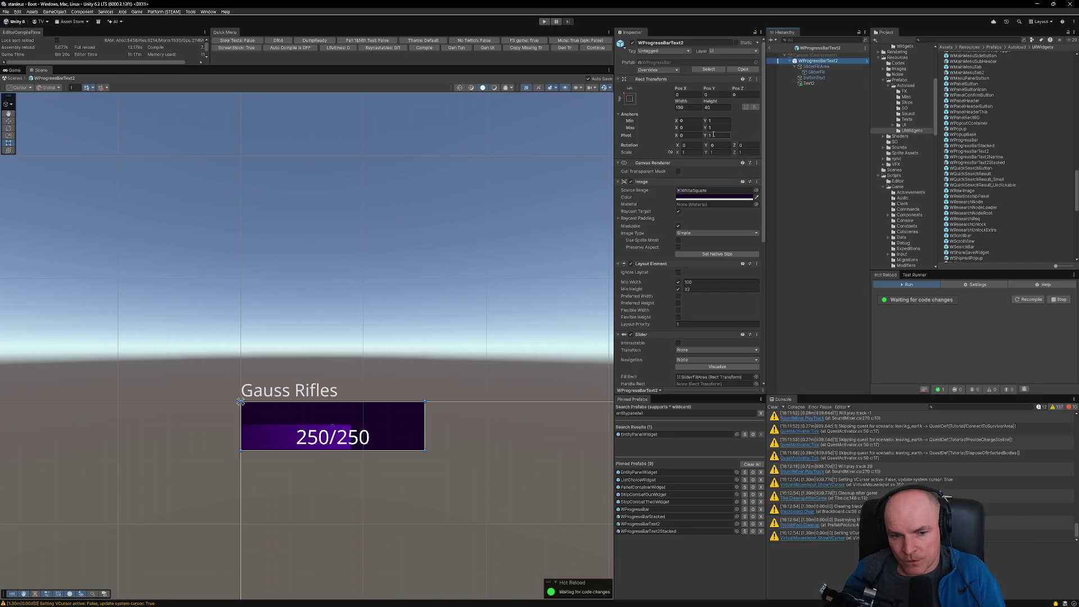
# Step: Anchor the 250/250 value text to stretch across the top of the bar
pyautogui.click(810, 83)
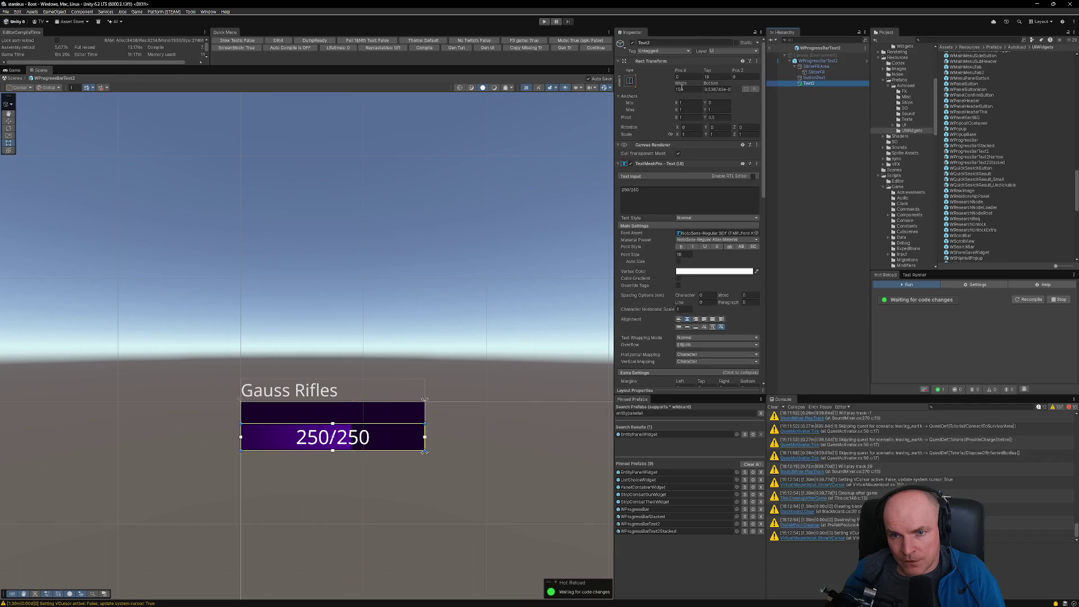
pyautogui.click(630, 81)
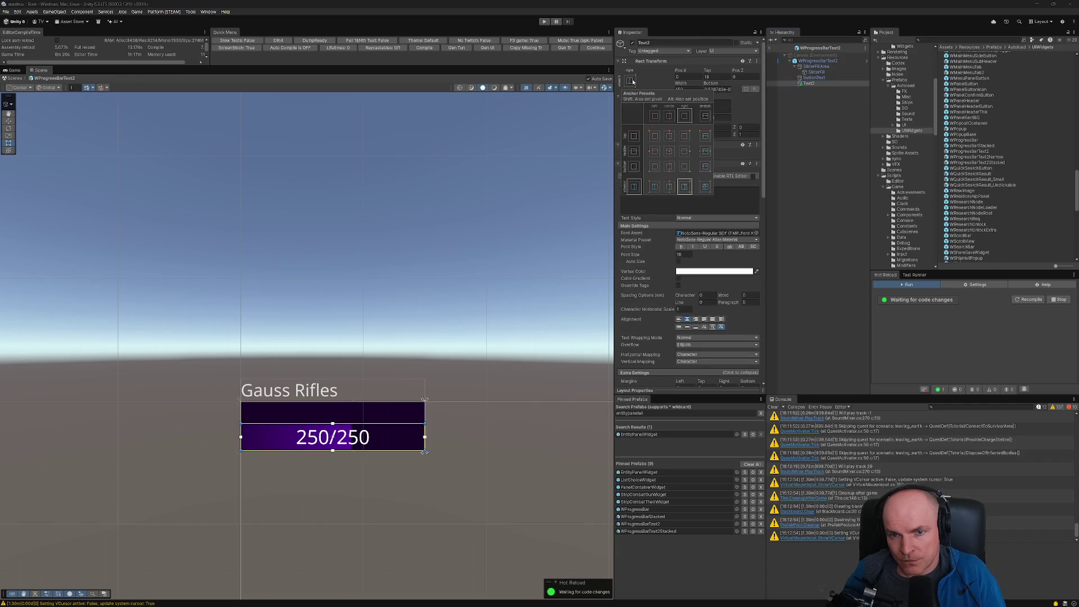
pyautogui.keyDown('alt'); pyautogui.keyDown('shift'); pyautogui.click(705, 135); pyautogui.keyUp('shift'); pyautogui.keyUp('alt')
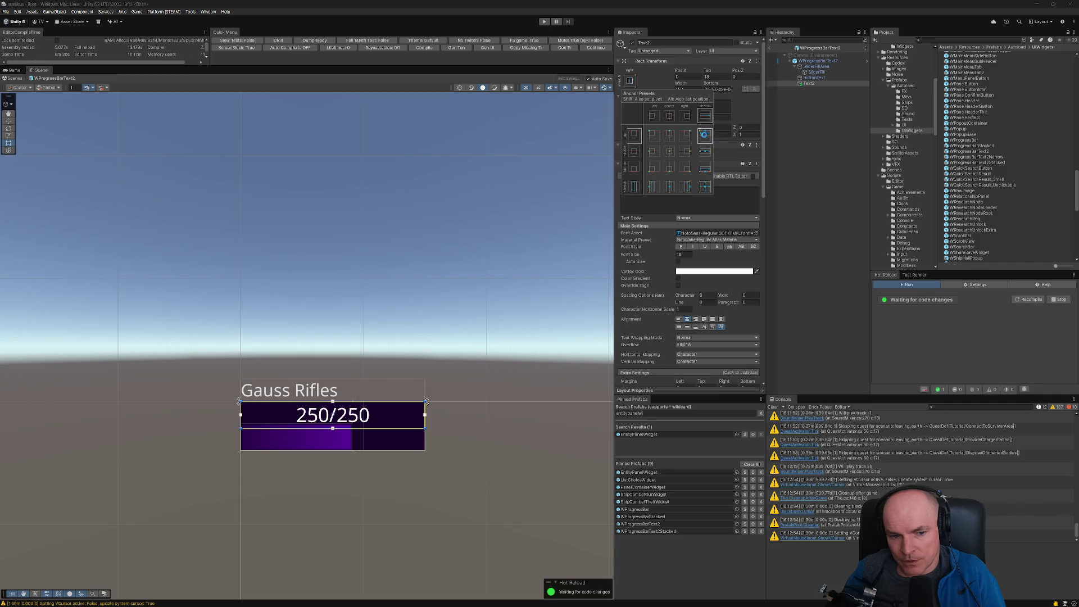
# Step: Stretch the Gauss Rifles label across the bar's top, inset slightly from its left edge
pyautogui.click(815, 77)
pyautogui.click(630, 81)
pyautogui.keyDown('alt'); pyautogui.keyDown('shift'); pyautogui.click(704, 135); pyautogui.keyUp('shift'); pyautogui.keyUp('alt')
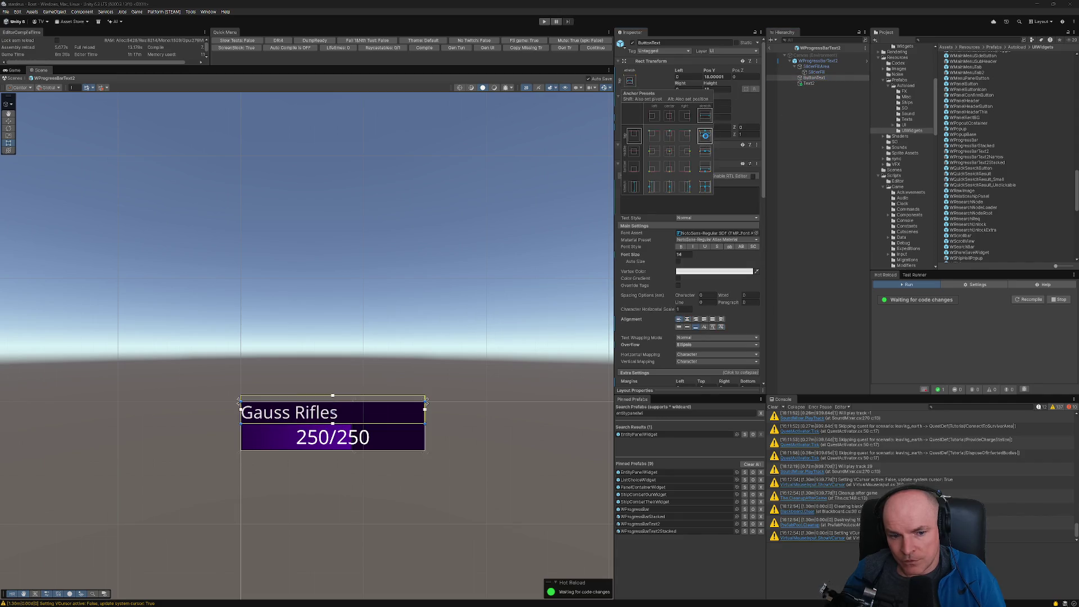
pyautogui.scroll(5, 315, 421)
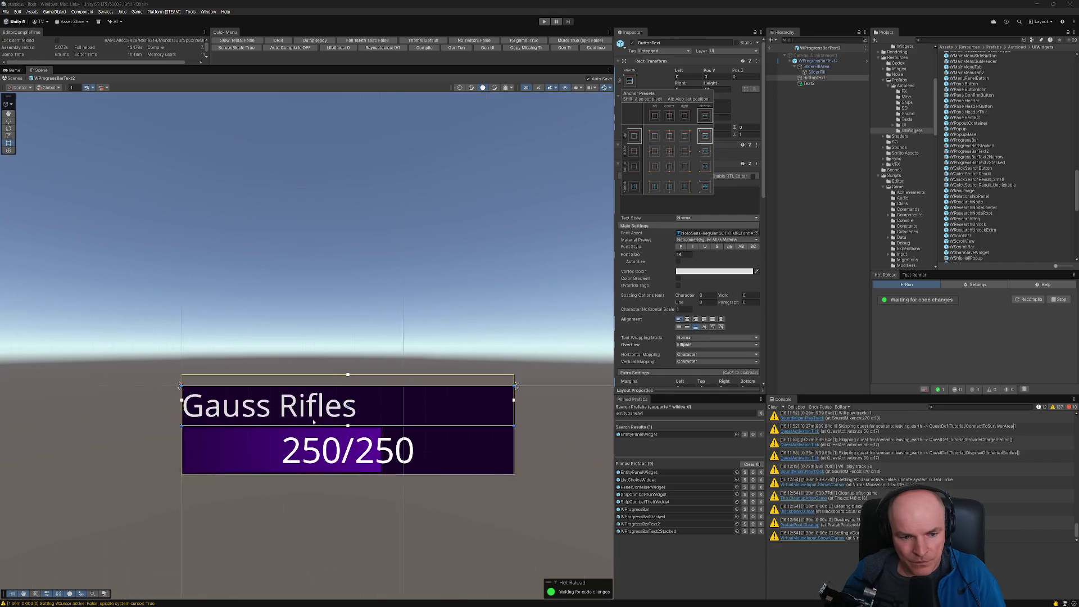
pyautogui.scroll(1, 316, 421)
pyautogui.scroll(-4, 317, 419)
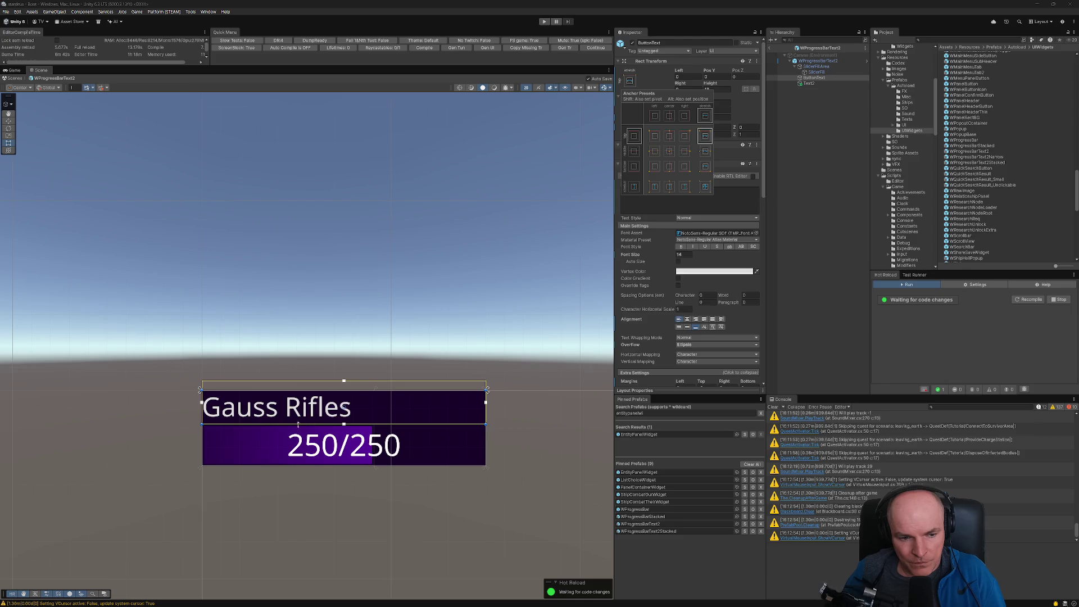
pyautogui.moveTo(201, 402); pyautogui.dragTo(206, 402)
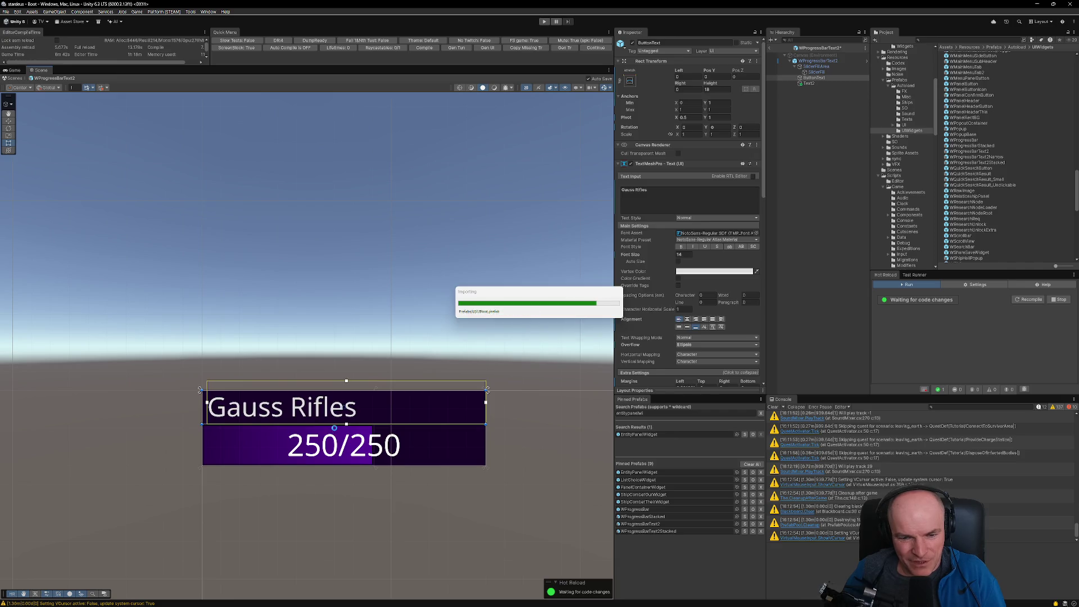
pyautogui.scroll(-1, 333, 434)
pyautogui.click(817, 61)
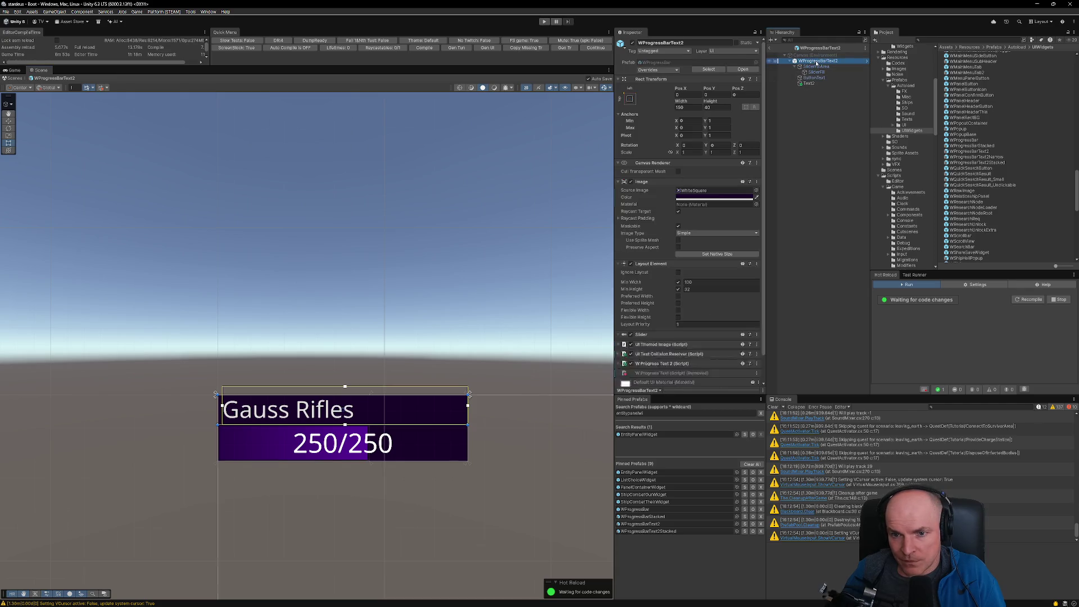
# Step: Remove the Image component that gives WProgressBarText2 its dark background
pyautogui.click(757, 181)
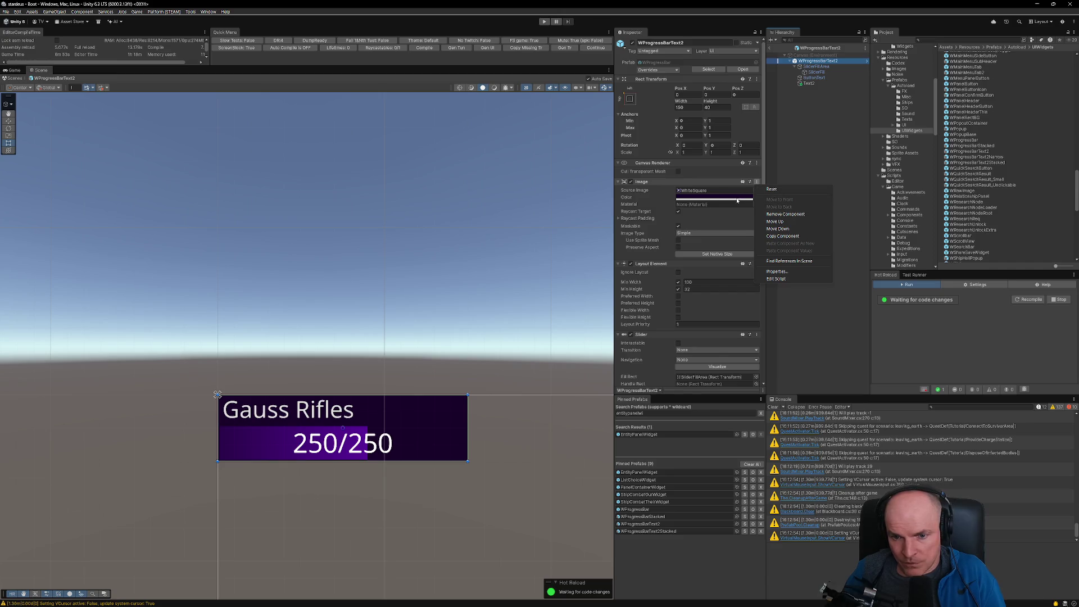
pyautogui.click(784, 214)
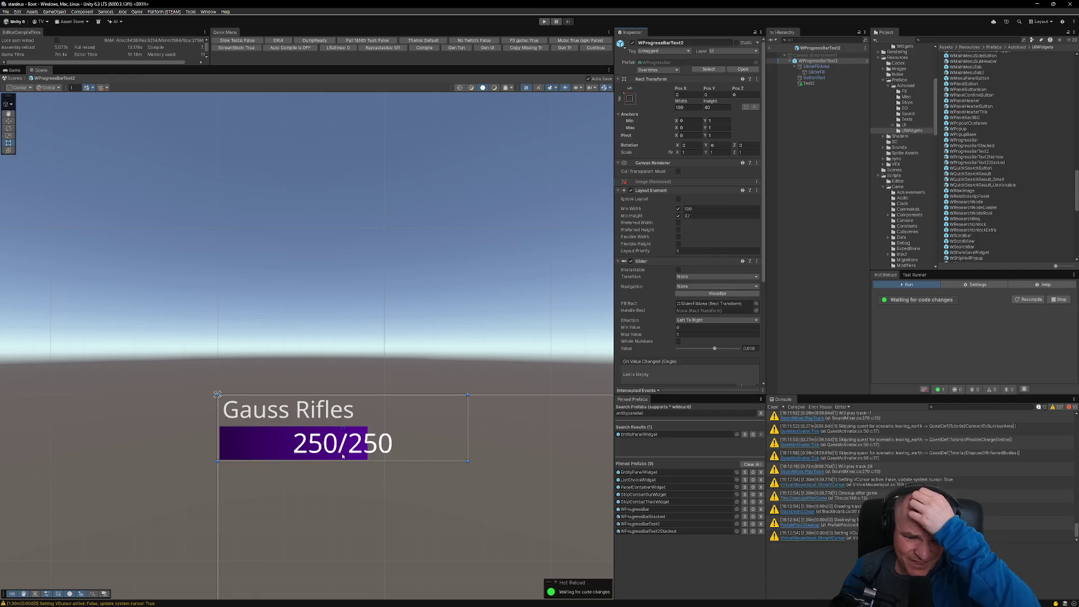
pyautogui.click(815, 66)
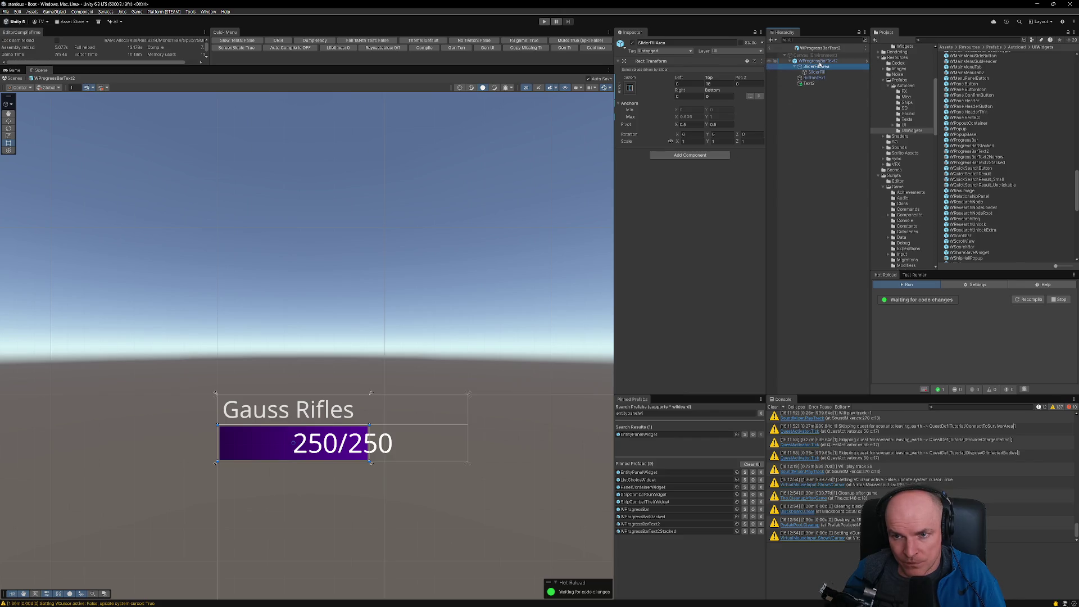
# Step: Add a new UI Image child under WProgressBarText2
pyautogui.rightClick(828, 61)
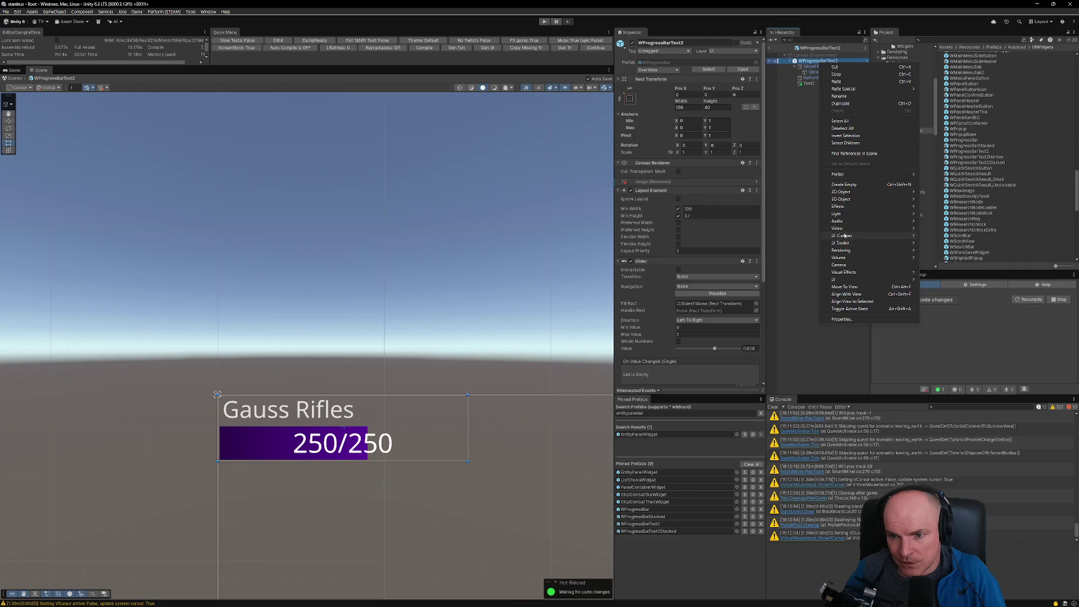
pyautogui.moveTo(866, 236)
pyautogui.click(956, 236)
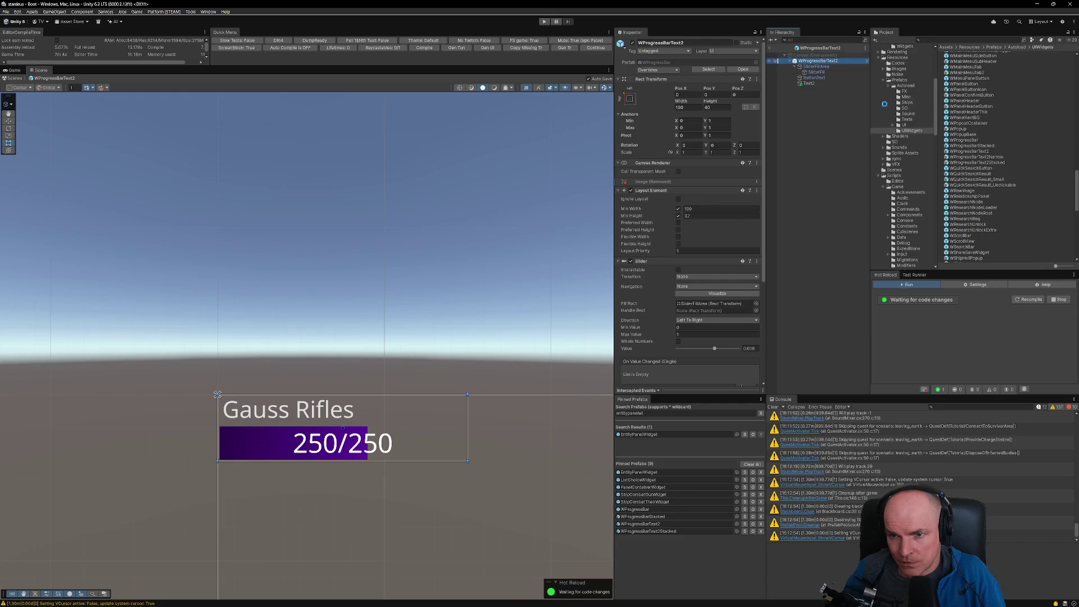
# Step: Move the new Image behind the bar, anchor it bottom-stretch and shrink it to the lower row's height
pyautogui.moveTo(801, 90); pyautogui.dragTo(806, 66)
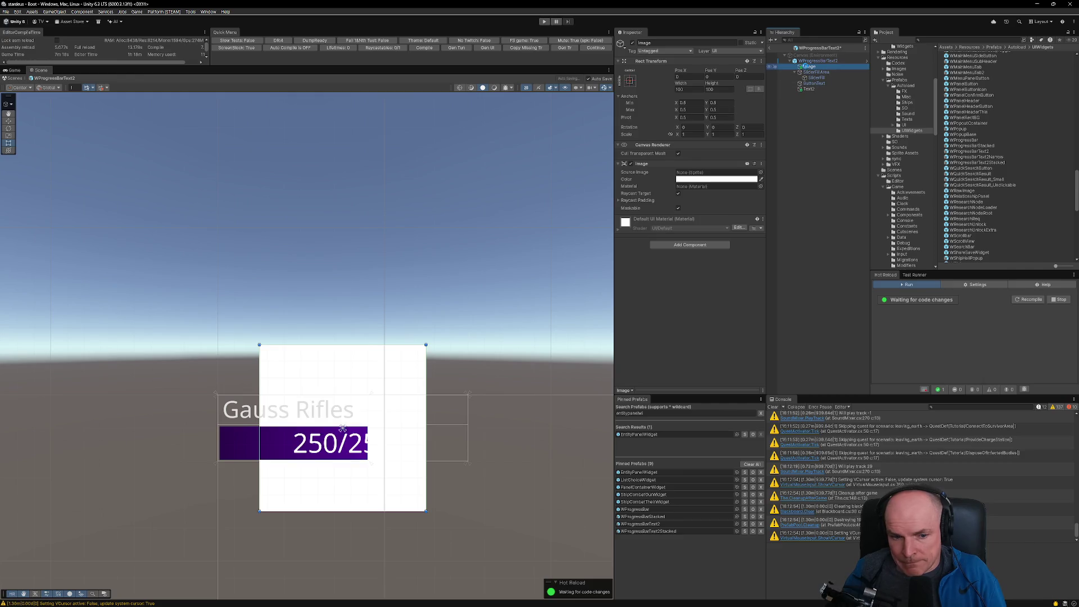
pyautogui.click(629, 80)
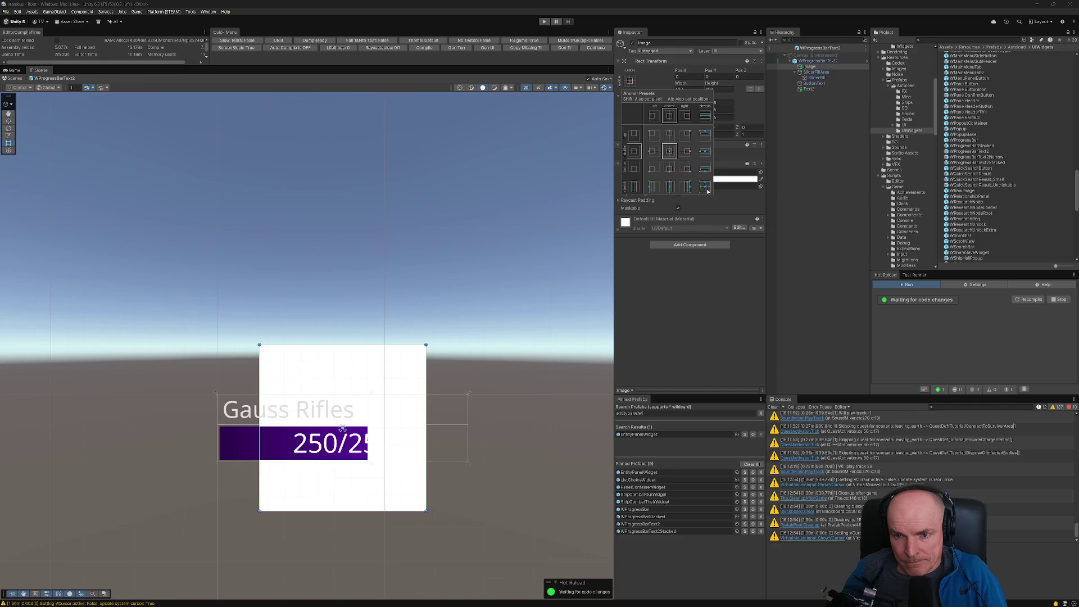
pyautogui.keyDown('alt'); pyautogui.click(706, 169); pyautogui.keyUp('alt')
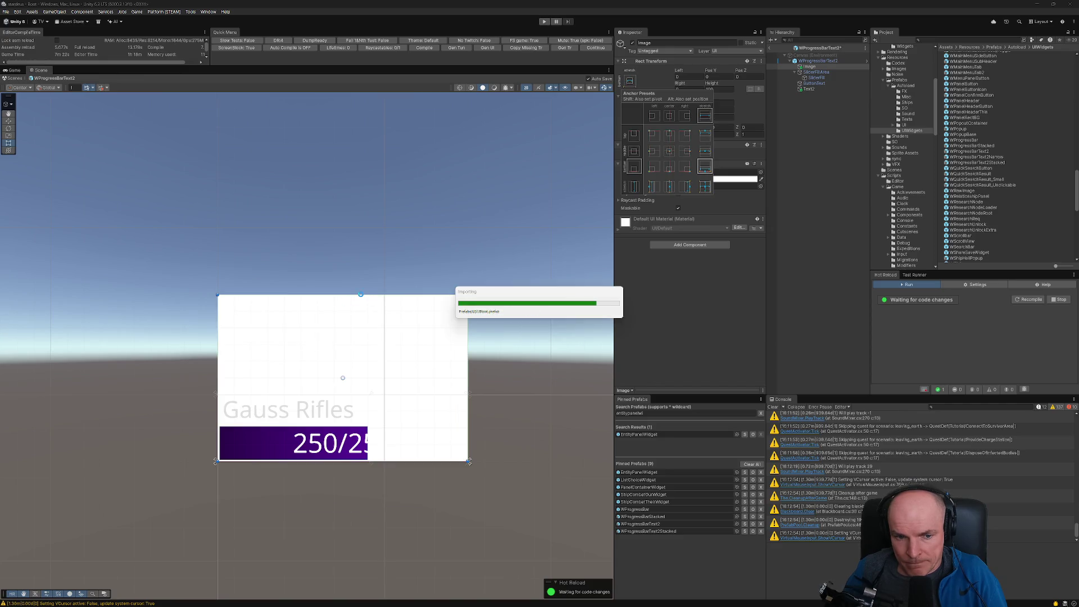
pyautogui.moveTo(427, 295); pyautogui.dragTo(416, 424)
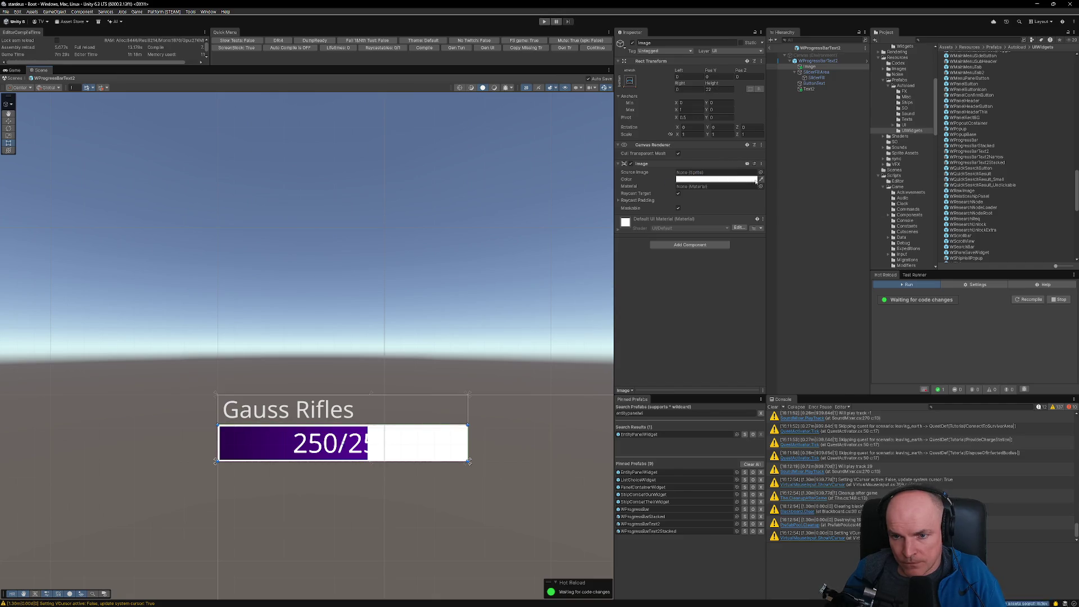
# Step: Colour the background Image black
pyautogui.click(731, 179)
pyautogui.moveTo(782, 248); pyautogui.dragTo(774, 259)
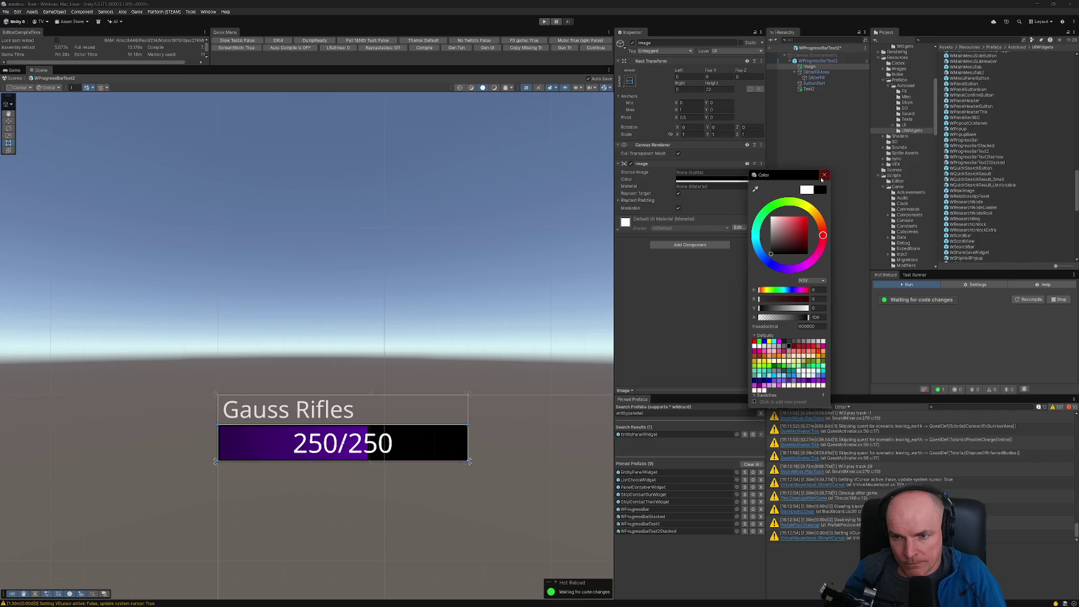
pyautogui.click(823, 176)
pyautogui.click(819, 61)
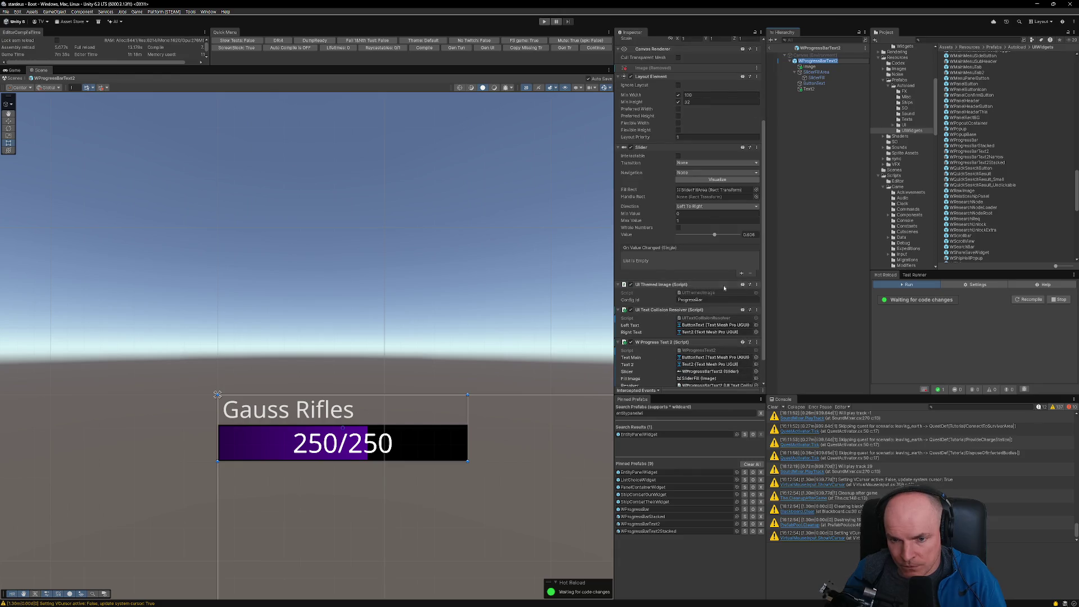
# Step: Copy the root's UI Themed Image component and paste it as new onto the background Image child
pyautogui.click(756, 284)
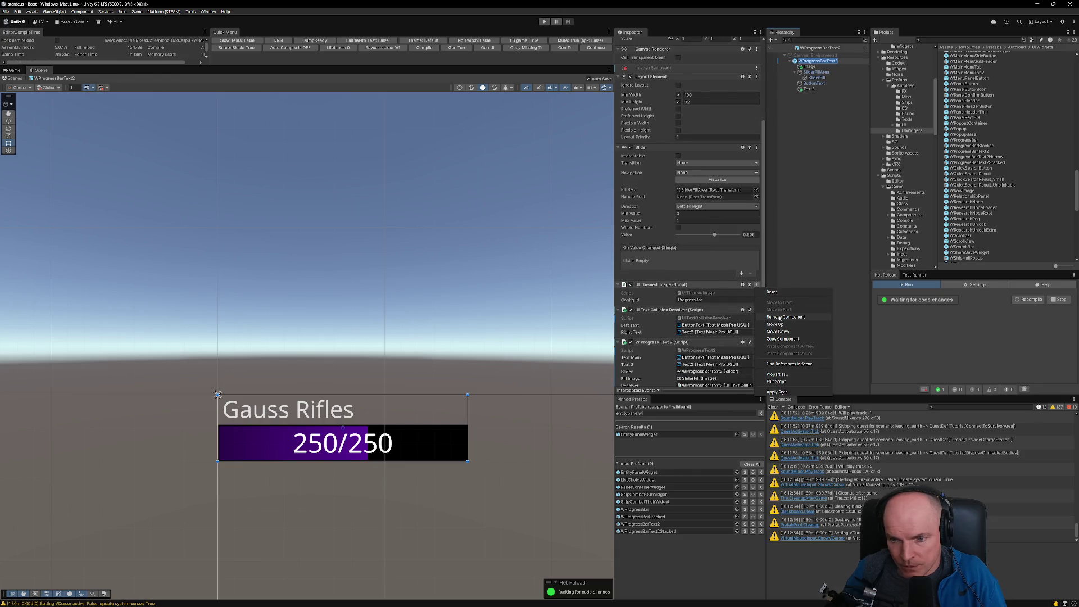
pyautogui.click(779, 338)
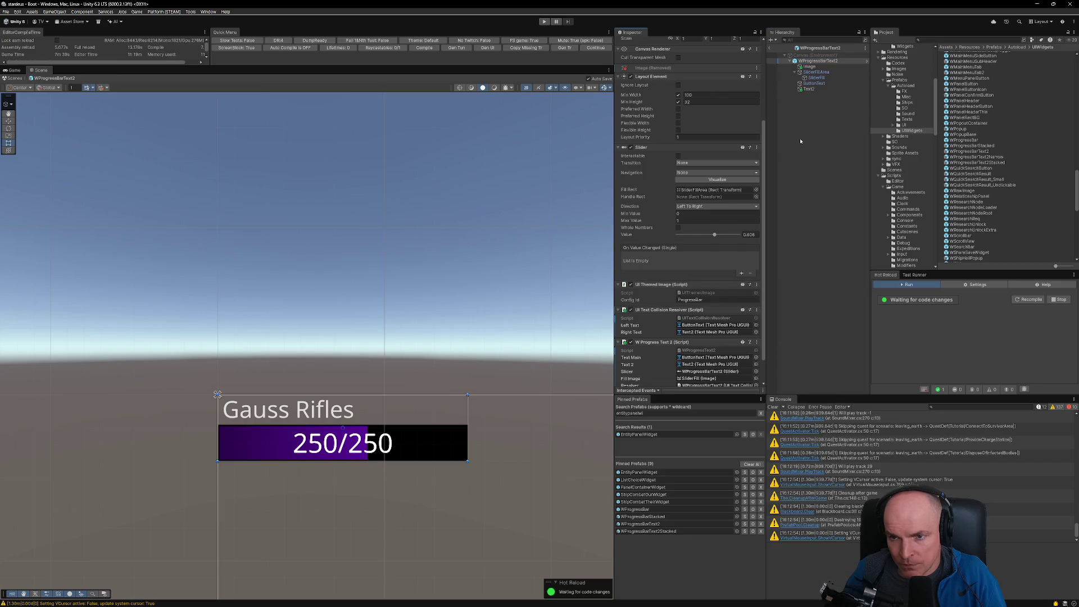
pyautogui.click(810, 66)
pyautogui.click(762, 164)
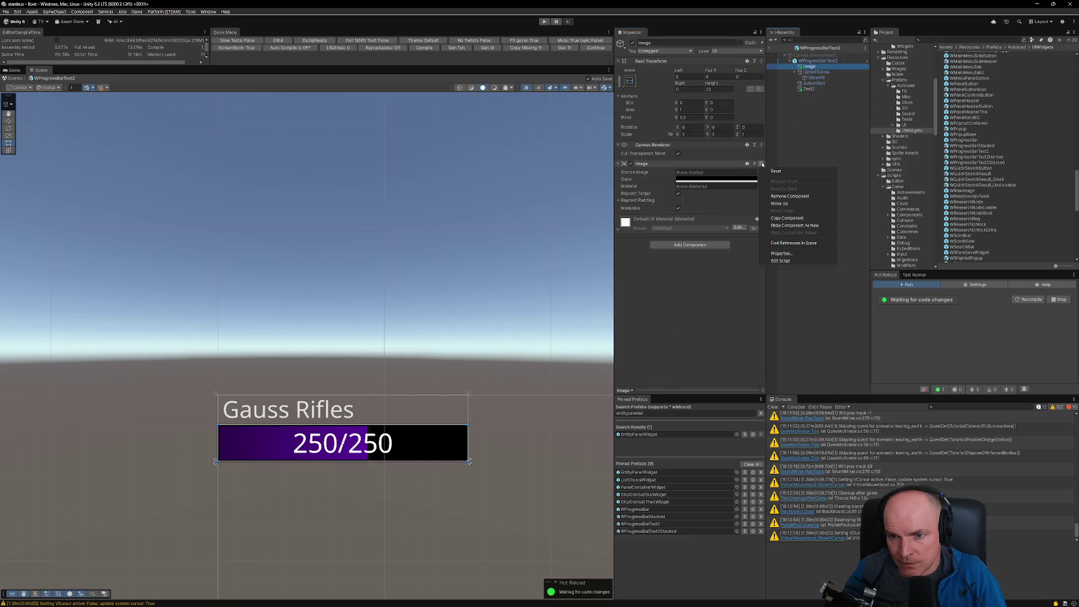
pyautogui.click(800, 226)
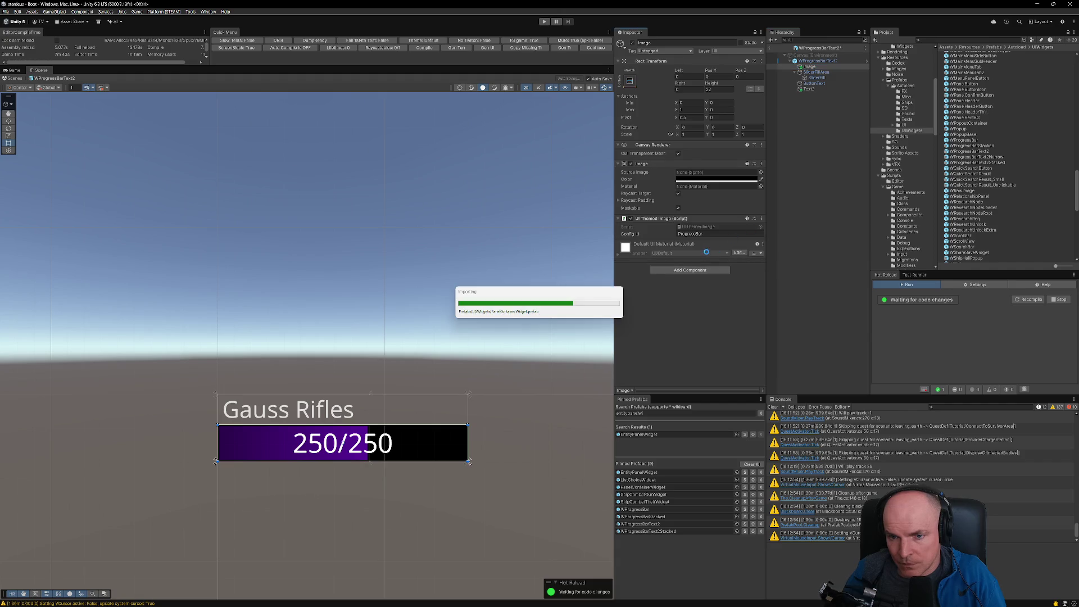
# Step: Remove the UI Themed Image component from the WProgressBarText2 root and select the 250/250 text
pyautogui.click(818, 61)
pyautogui.scroll(-4, 752, 198)
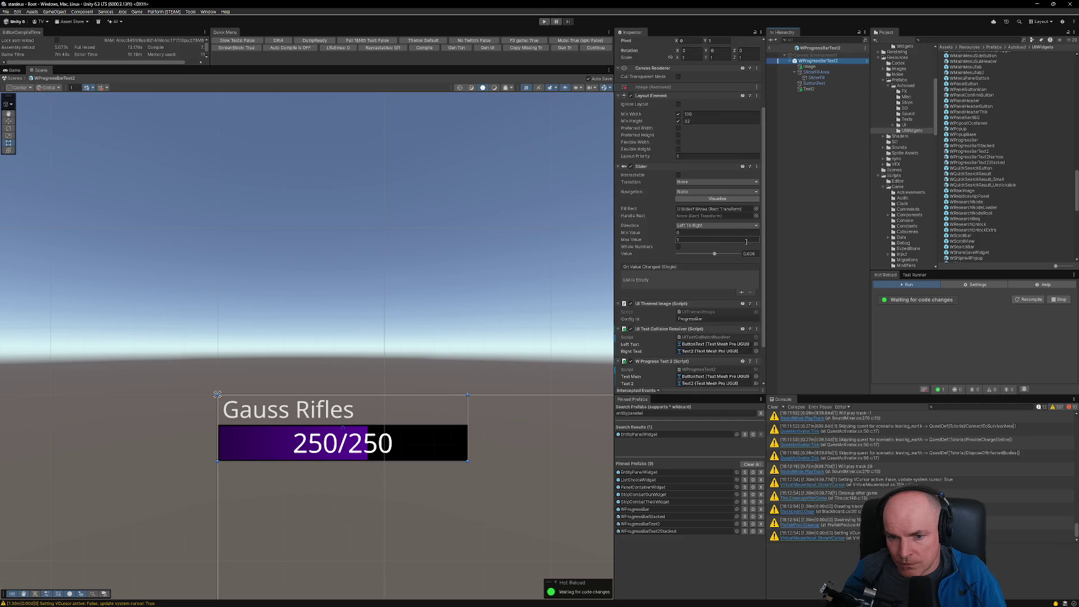
pyautogui.click(756, 304)
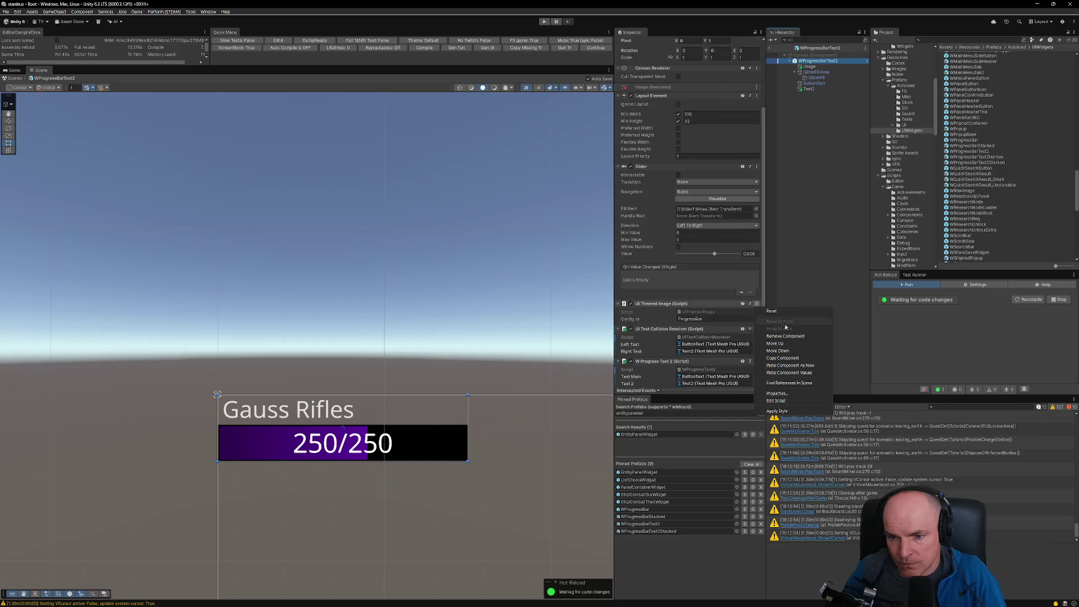
pyautogui.click(815, 336)
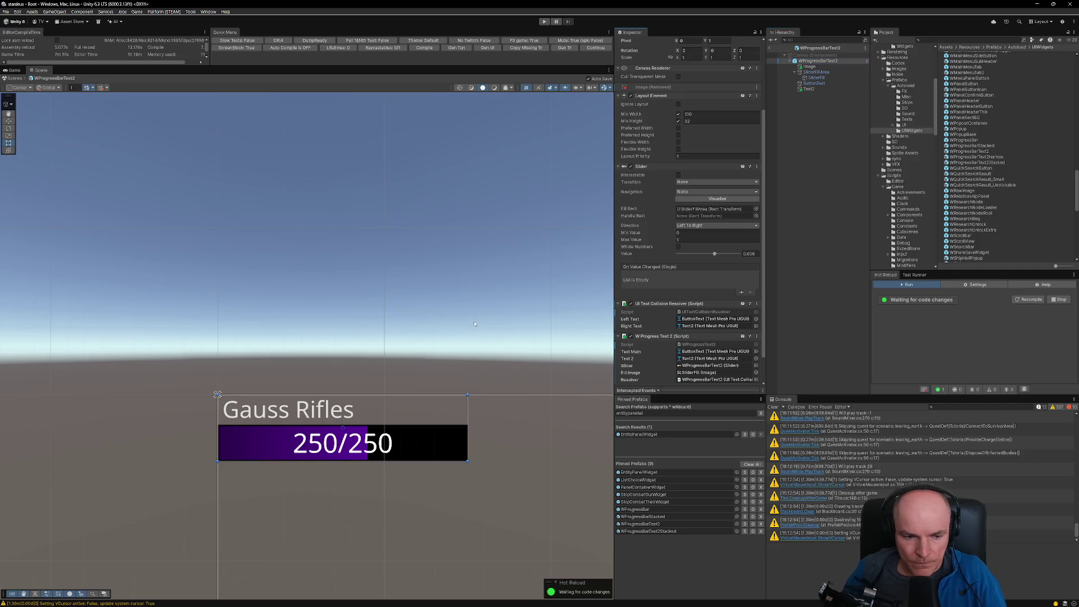
pyautogui.scroll(-5, 291, 426)
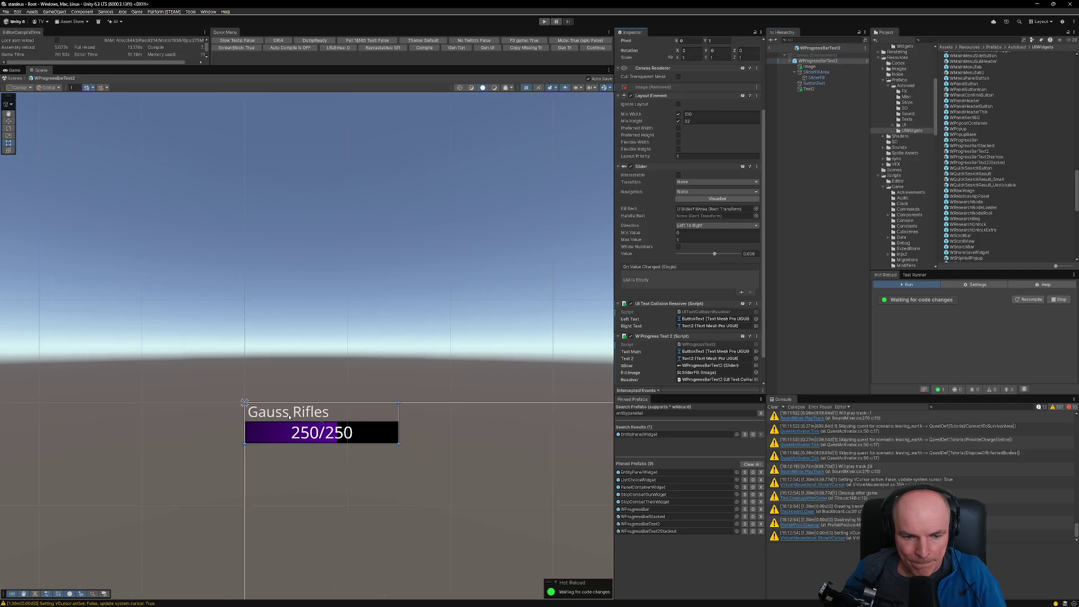
pyautogui.scroll(2, 290, 414)
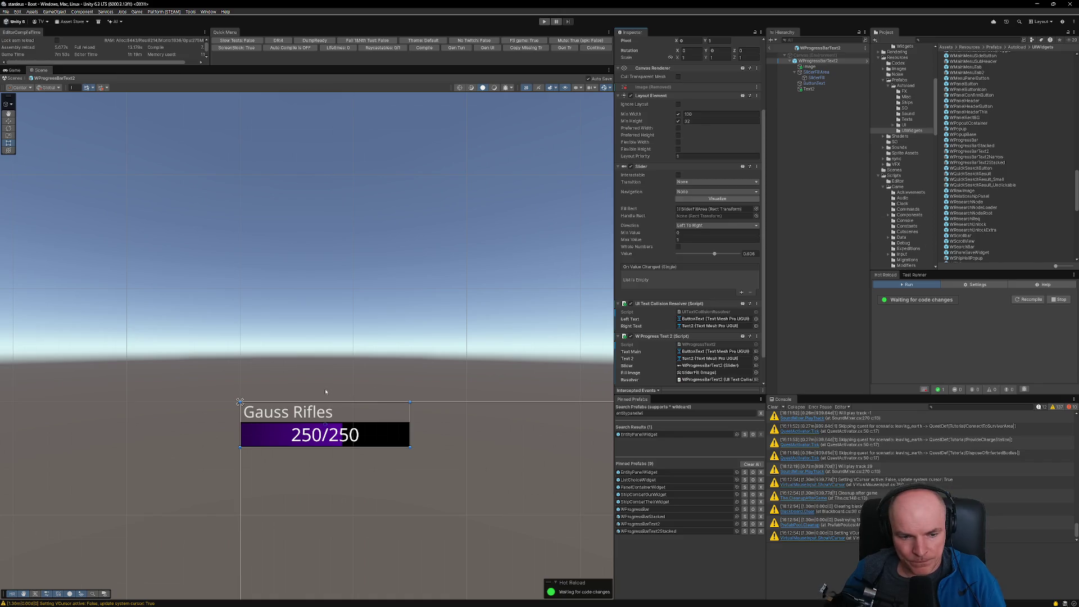
pyautogui.click(814, 90)
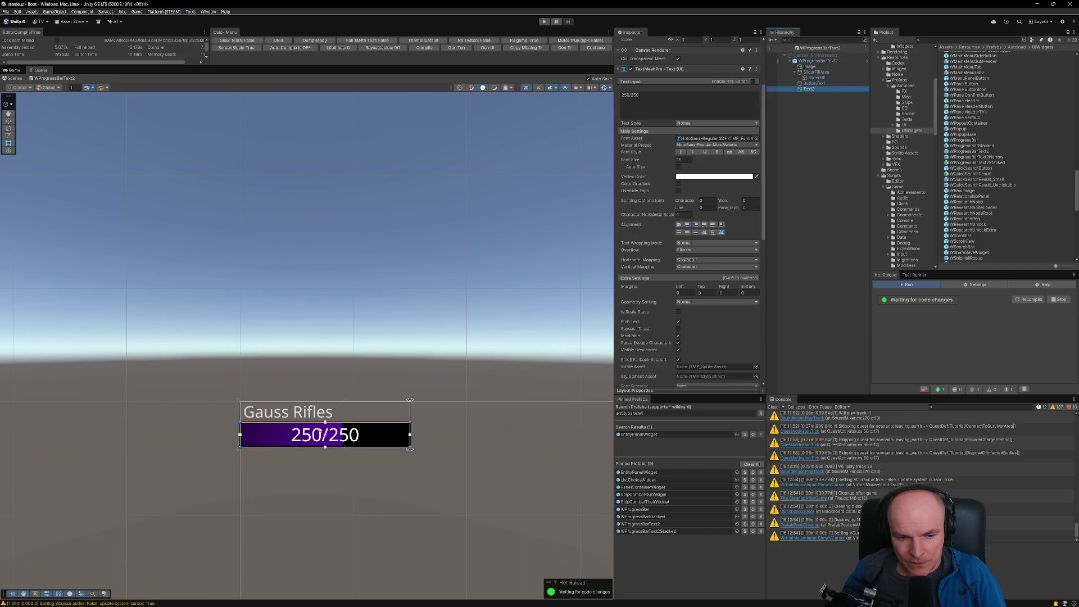
pyautogui.scroll(2, 329, 441)
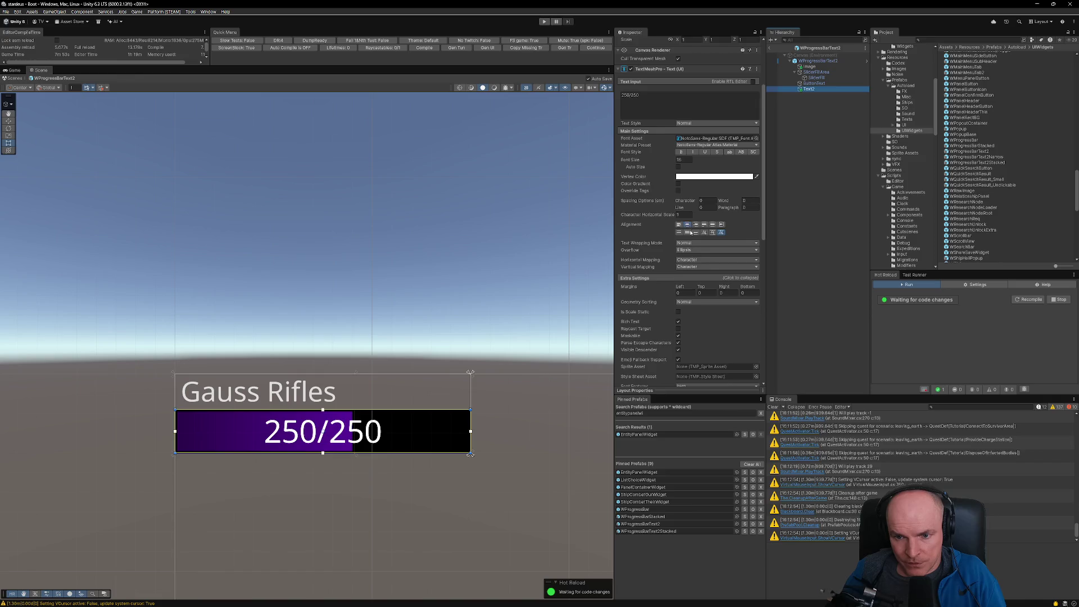
pyautogui.hotkey('alt', 'Tab')
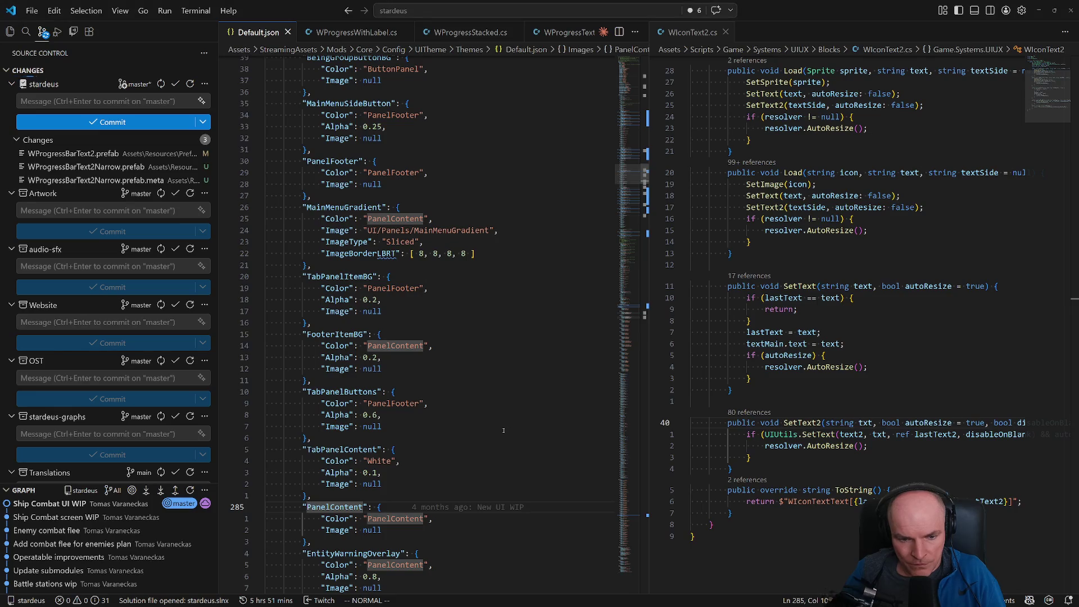
pyautogui.press('z')
pyautogui.press('z')
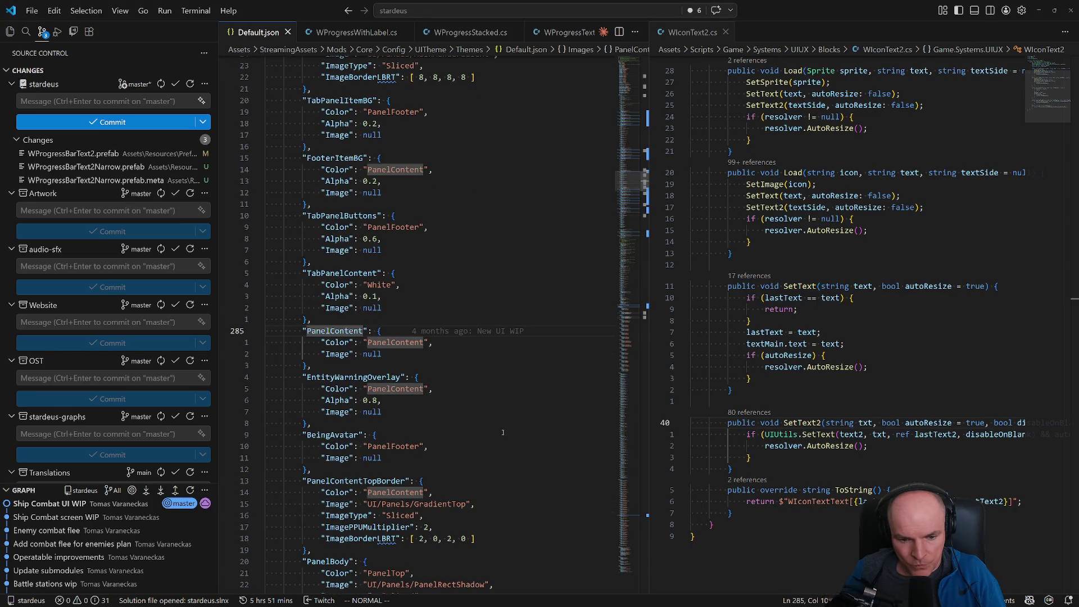
pyautogui.scroll(15, 503, 432)
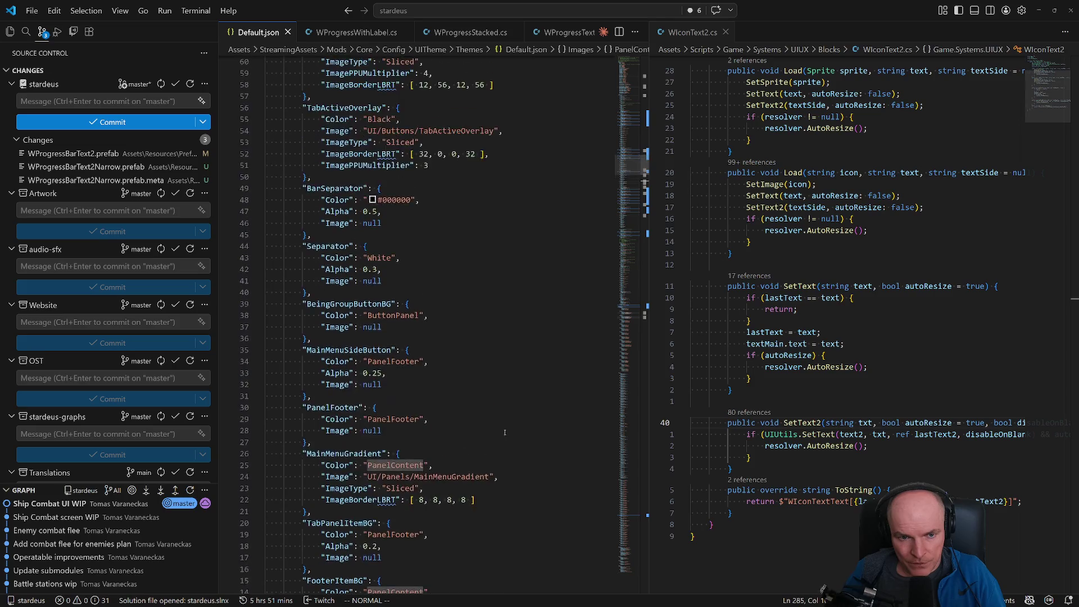
pyautogui.scroll(15, 505, 430)
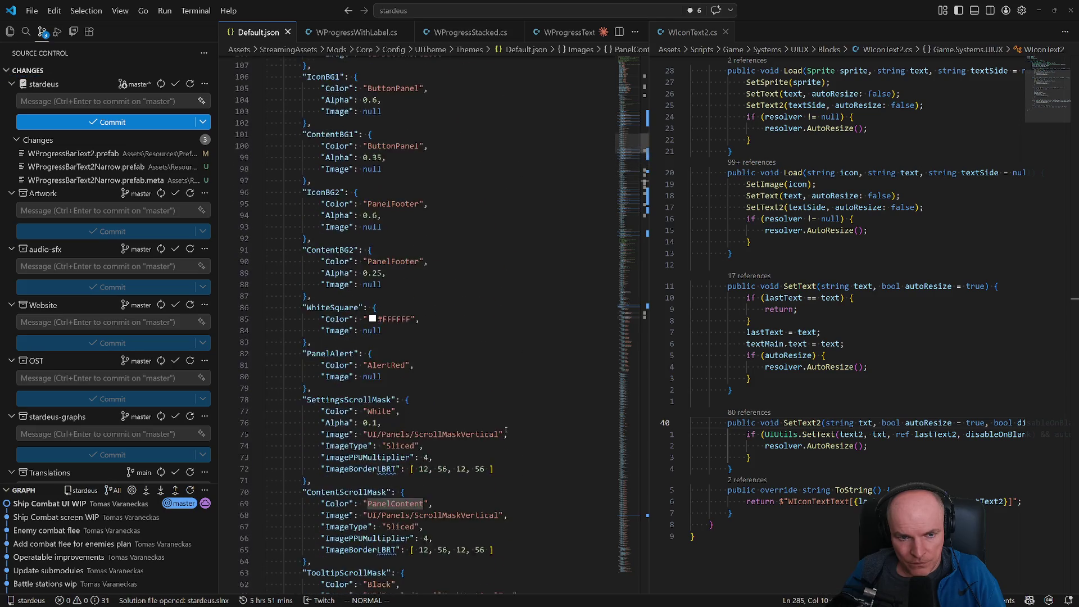
pyautogui.scroll(20, 505, 428)
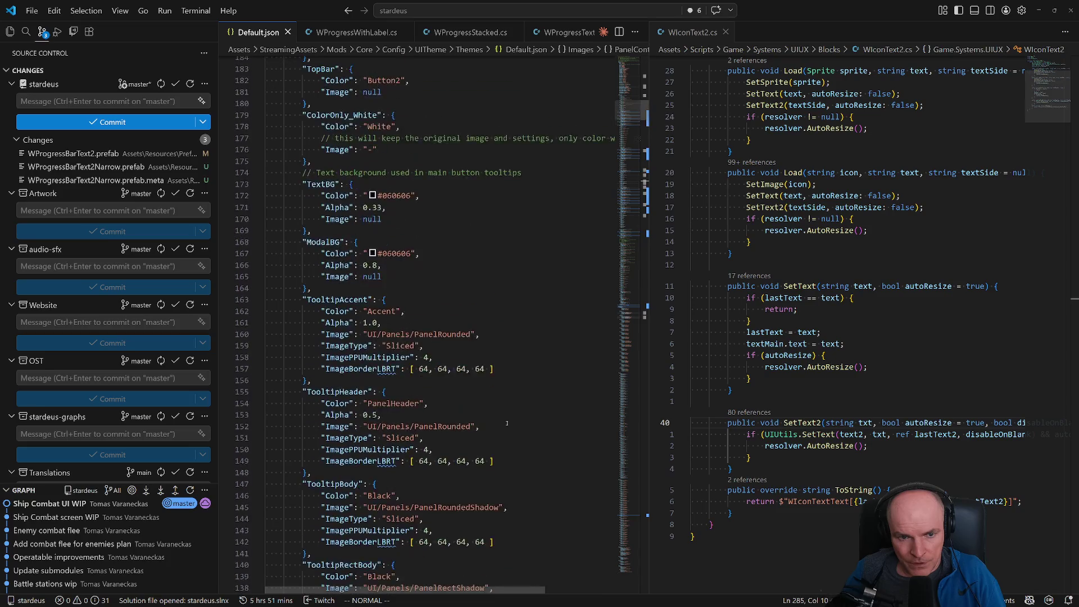
pyautogui.scroll(3, 507, 420)
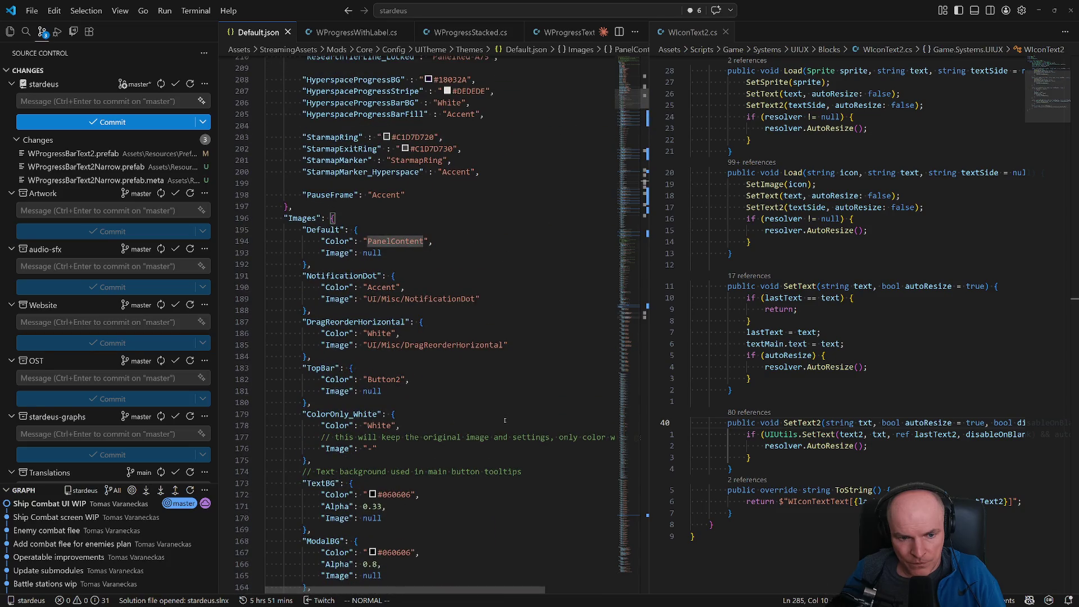
pyautogui.scroll(-5, 507, 430)
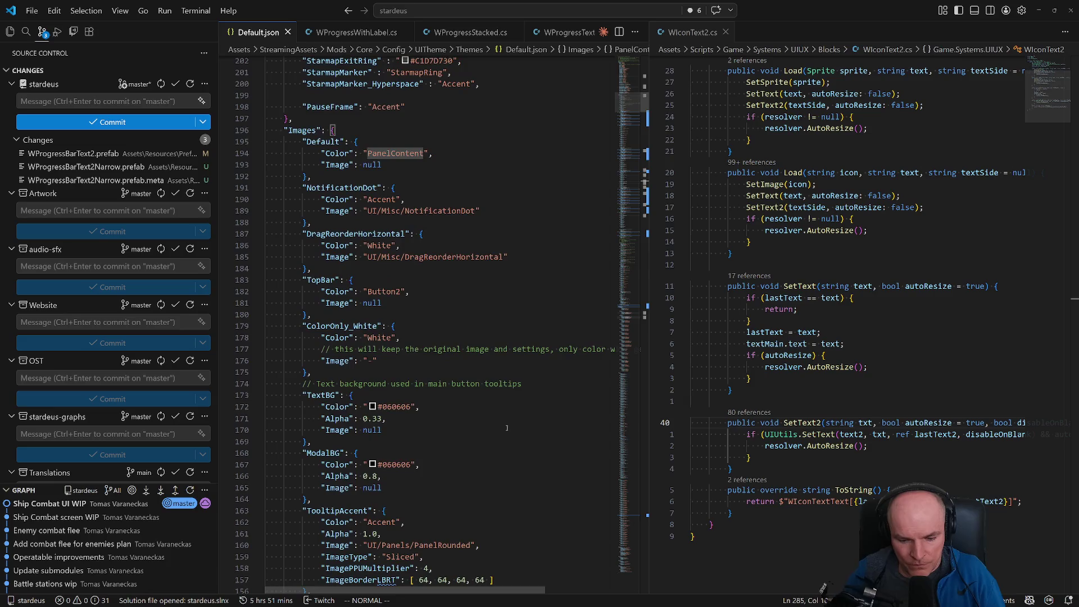
pyautogui.hotkey('ctrl', 'shift', 'o')
pyautogui.write('texts')
pyautogui.press('Return')
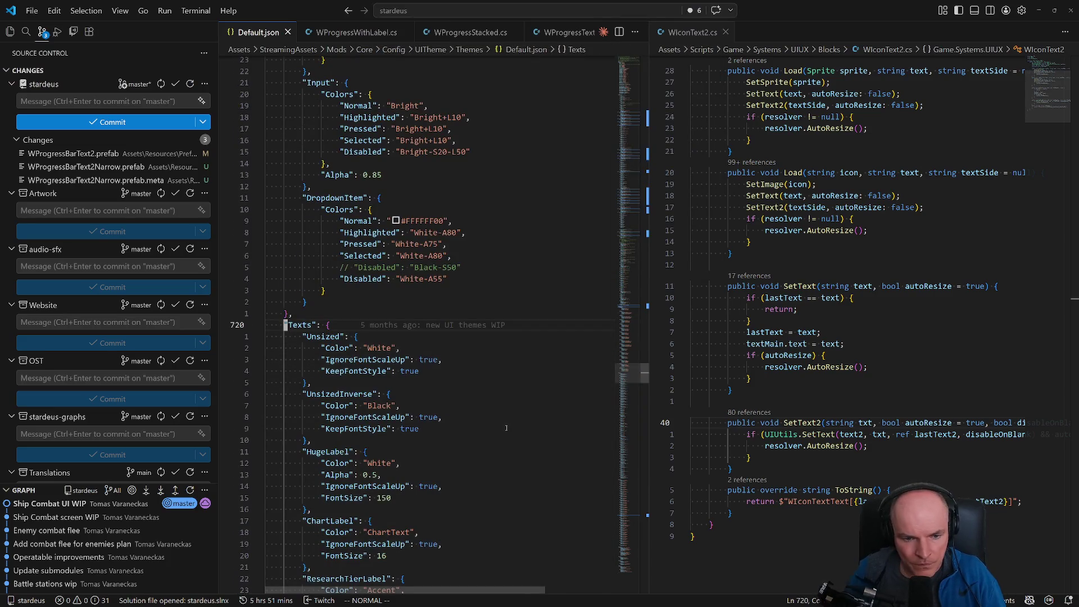
pyautogui.scroll(-4, 412, 308)
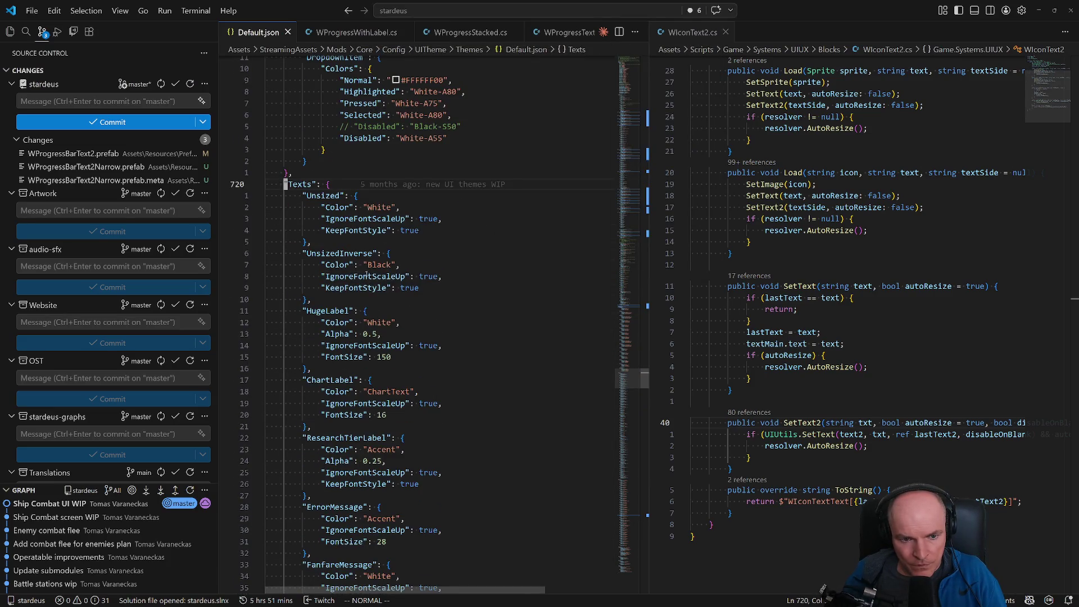
pyautogui.scroll(-3, 377, 347)
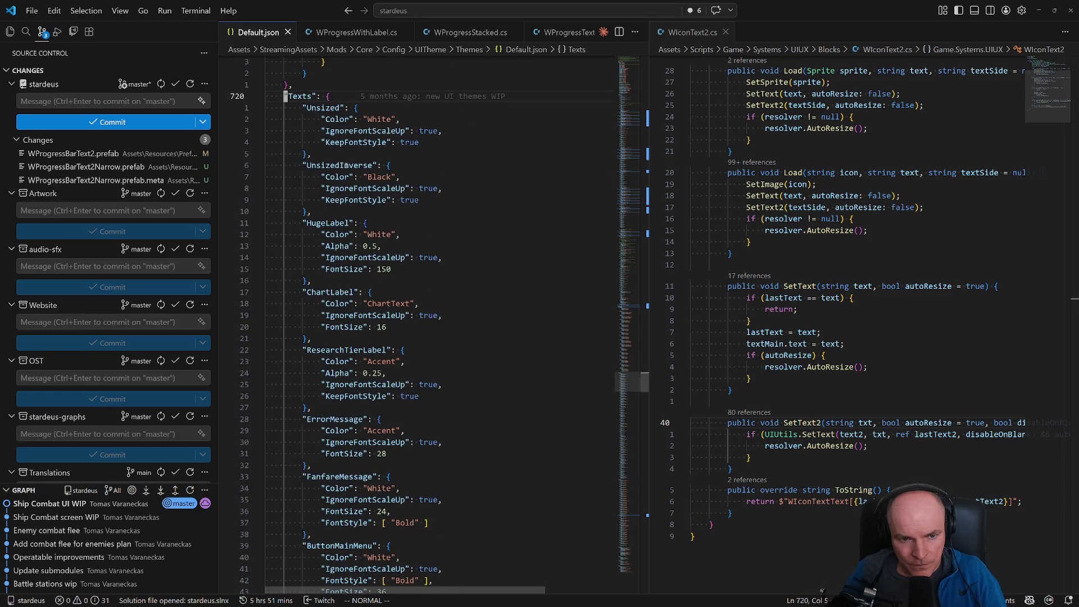
pyautogui.hotkey('alt', 'Tab')
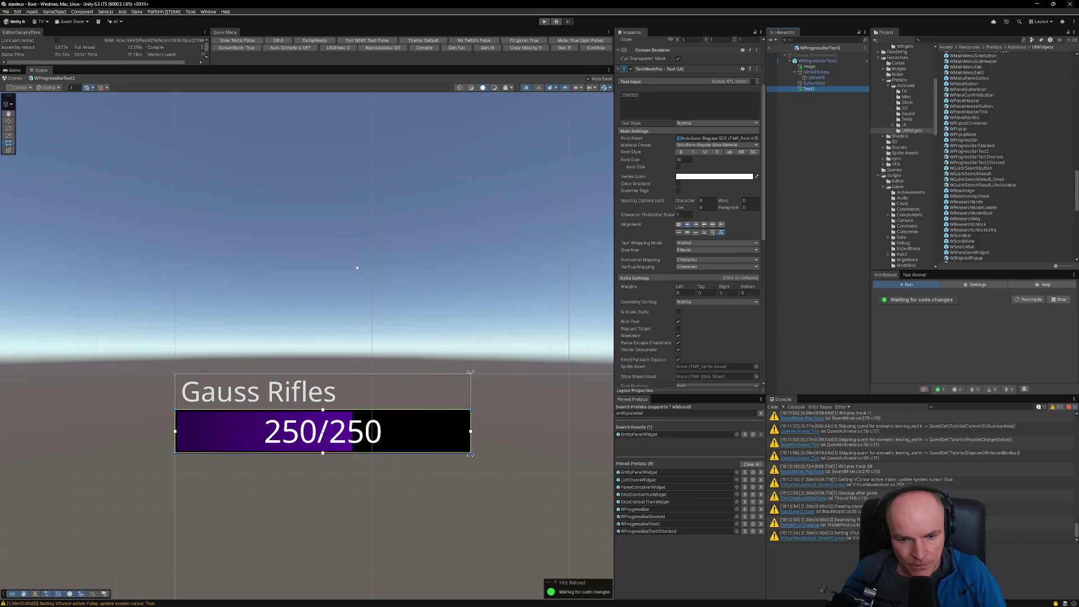
# Step: Check the label's UI Themed Text Config Id, then return to Default.json in VS Code
pyautogui.scroll(-4, 723, 254)
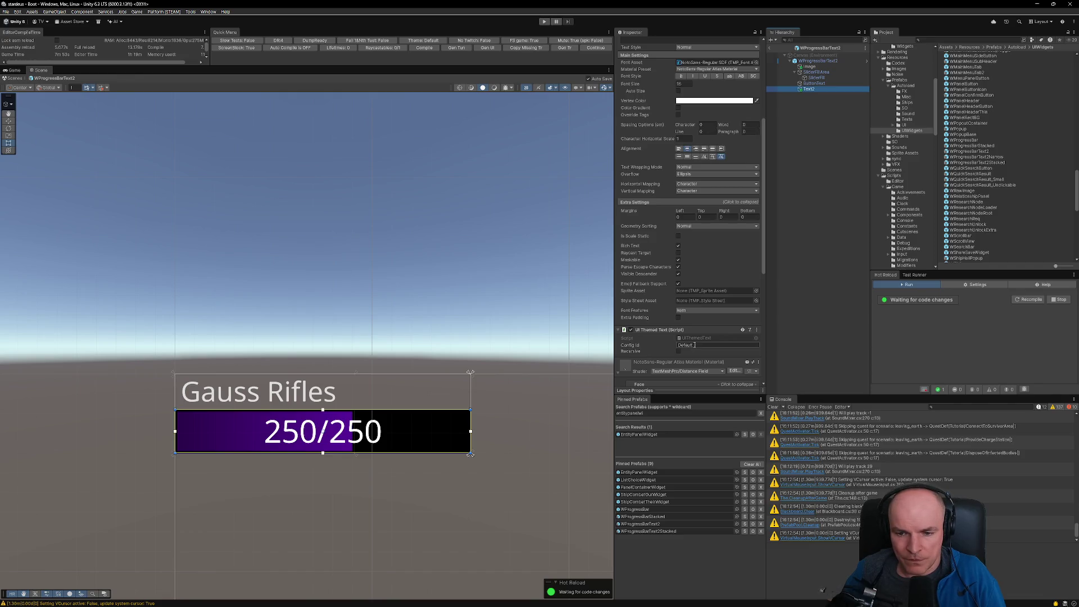
pyautogui.hotkey('alt', 'Tab')
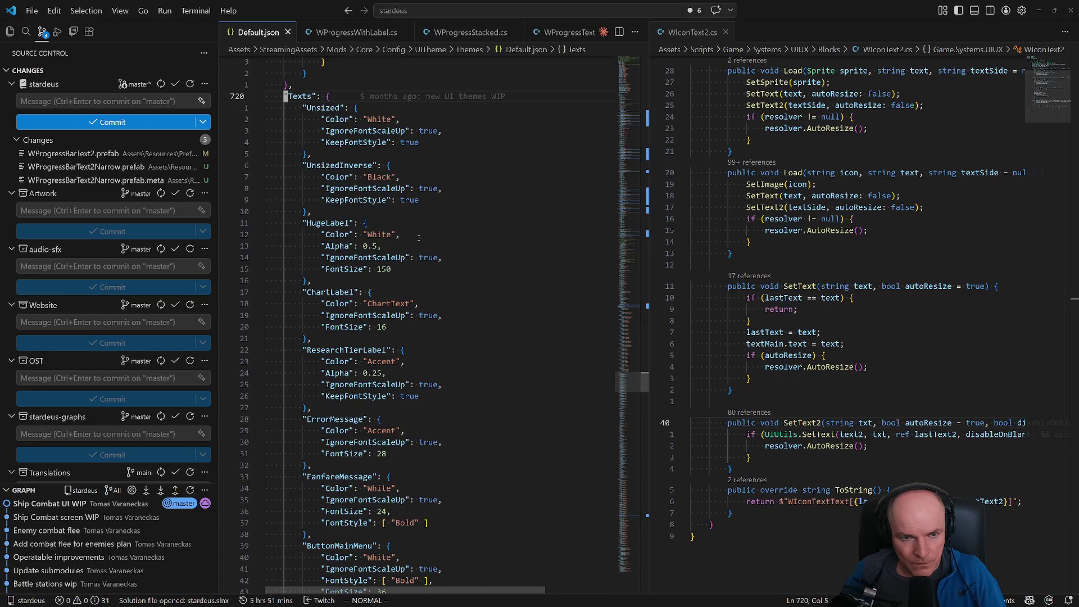
# Step: Scroll through Default.json's Texts styles from HugeLabel to the Buttons section, then return to Unity
pyautogui.scroll(-14, 434, 283)
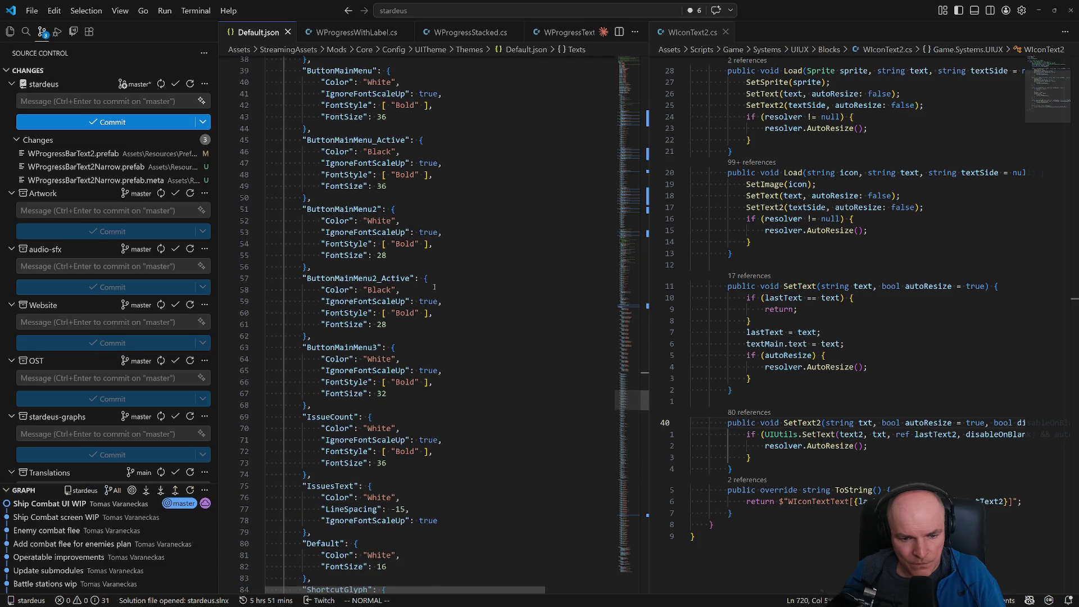
pyautogui.scroll(8, 434, 287)
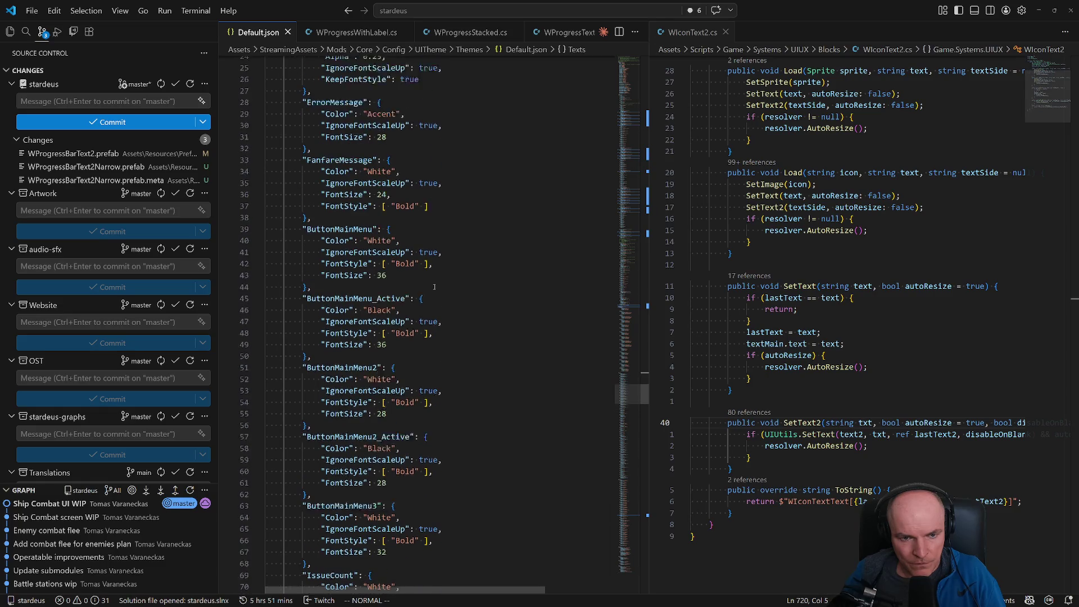
pyautogui.scroll(3, 434, 287)
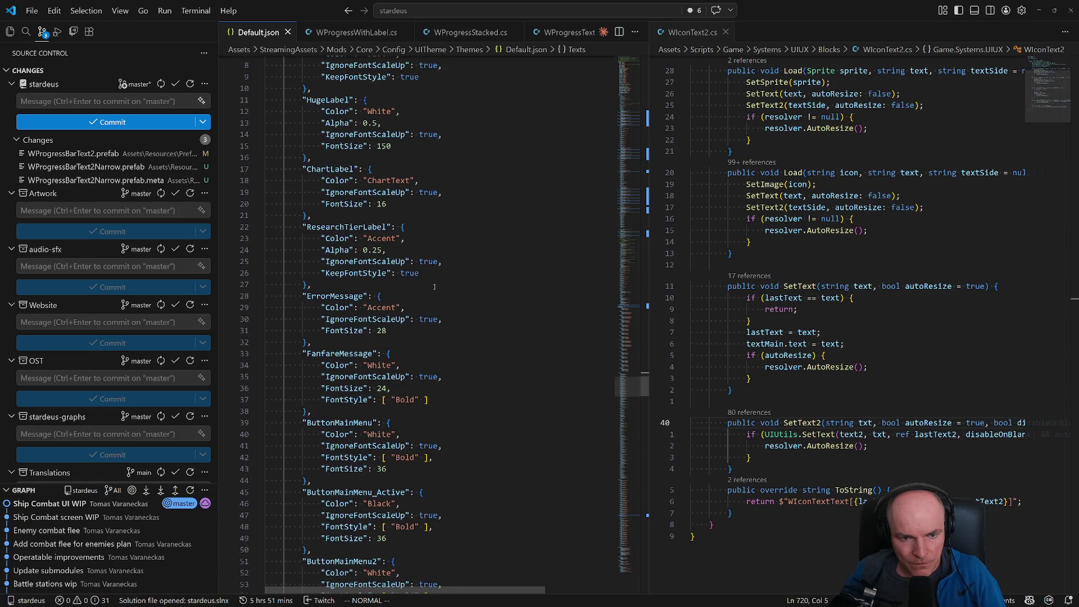
pyautogui.scroll(2, 434, 287)
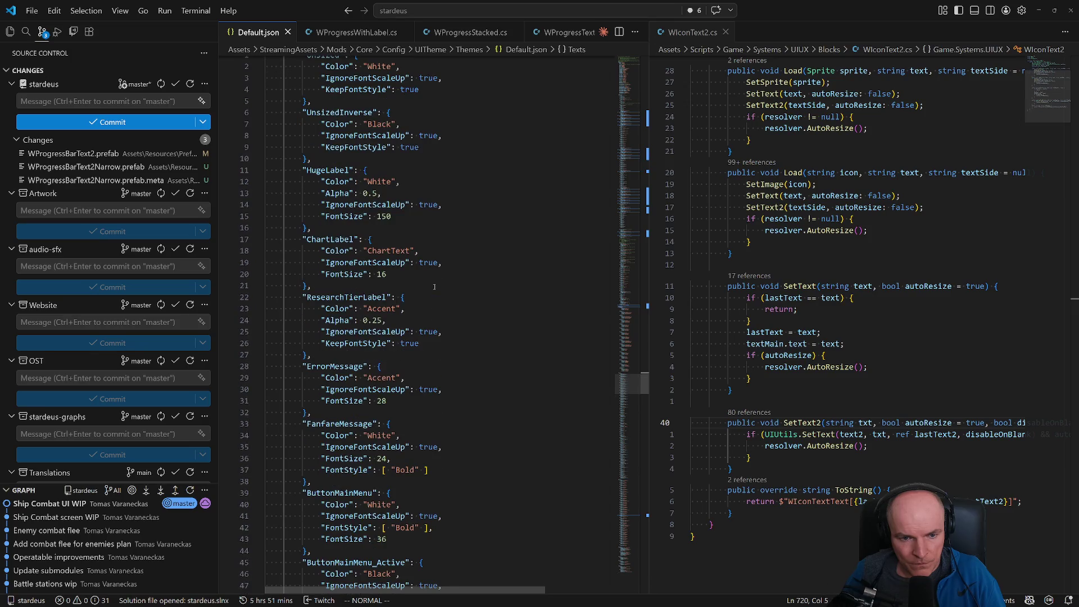
pyautogui.scroll(2, 332, 239)
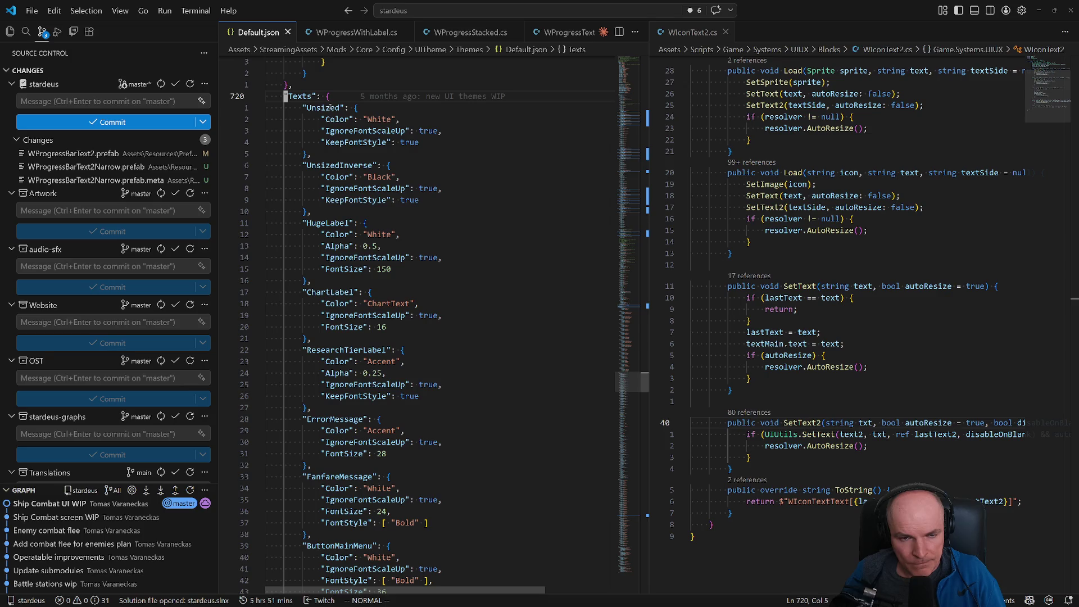
pyautogui.scroll(-15, 382, 364)
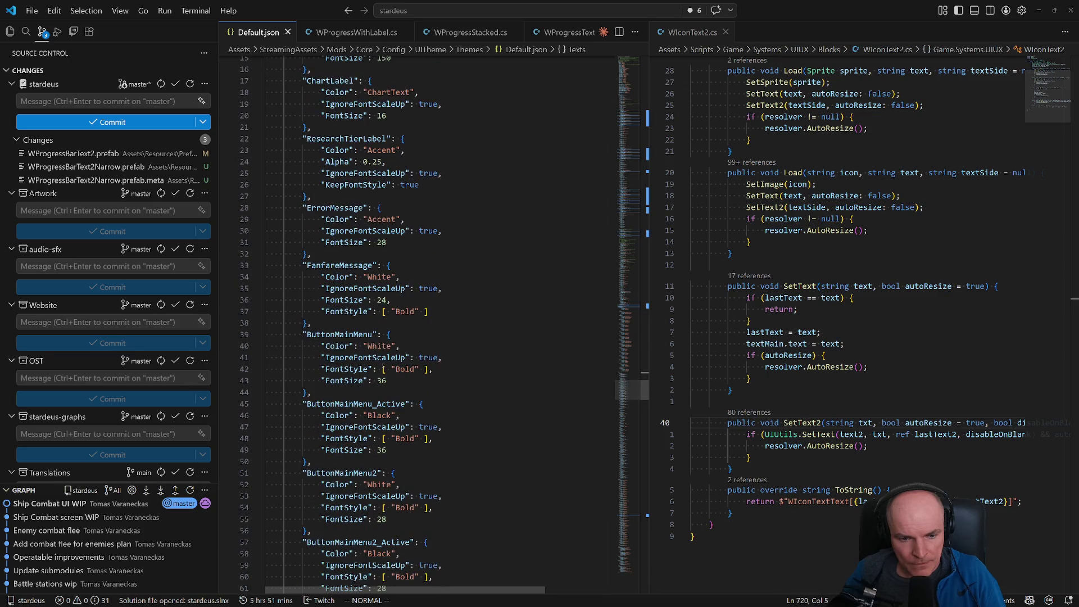
pyautogui.scroll(-4, 385, 369)
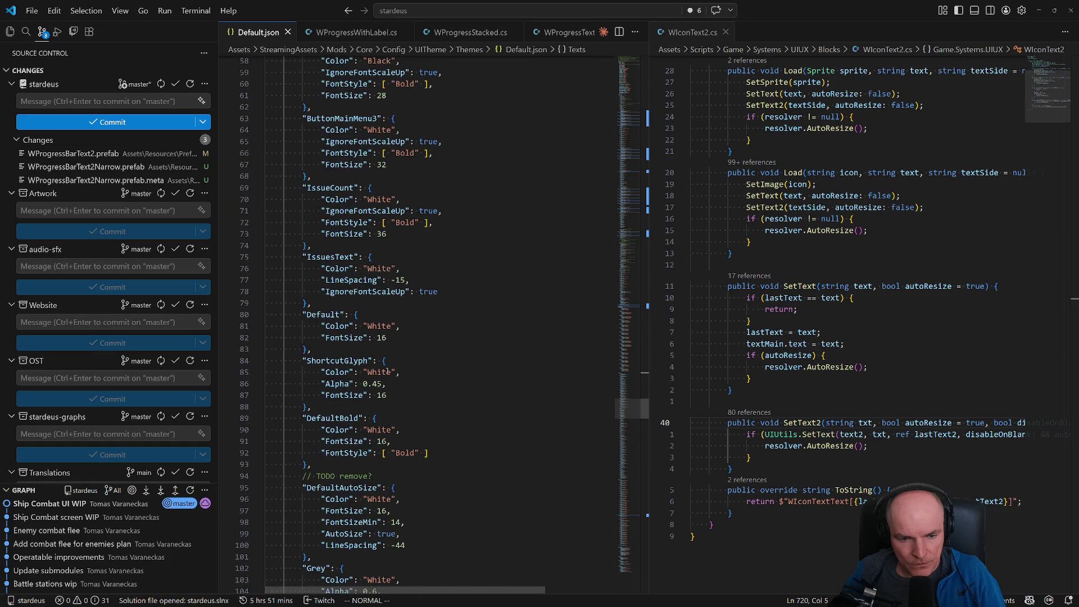
pyautogui.scroll(-11, 379, 374)
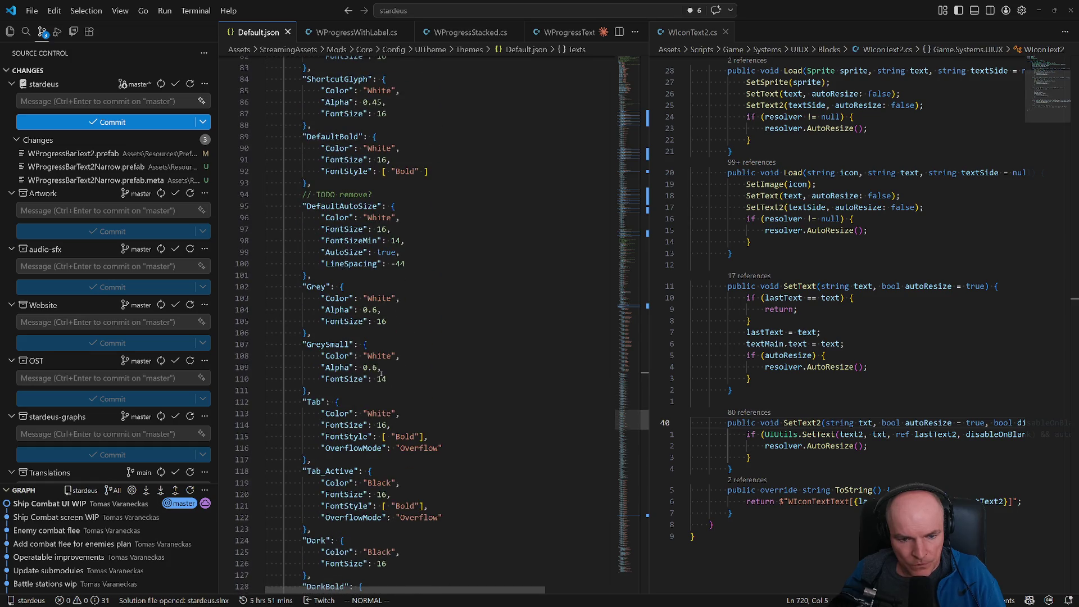
pyautogui.scroll(-3, 395, 374)
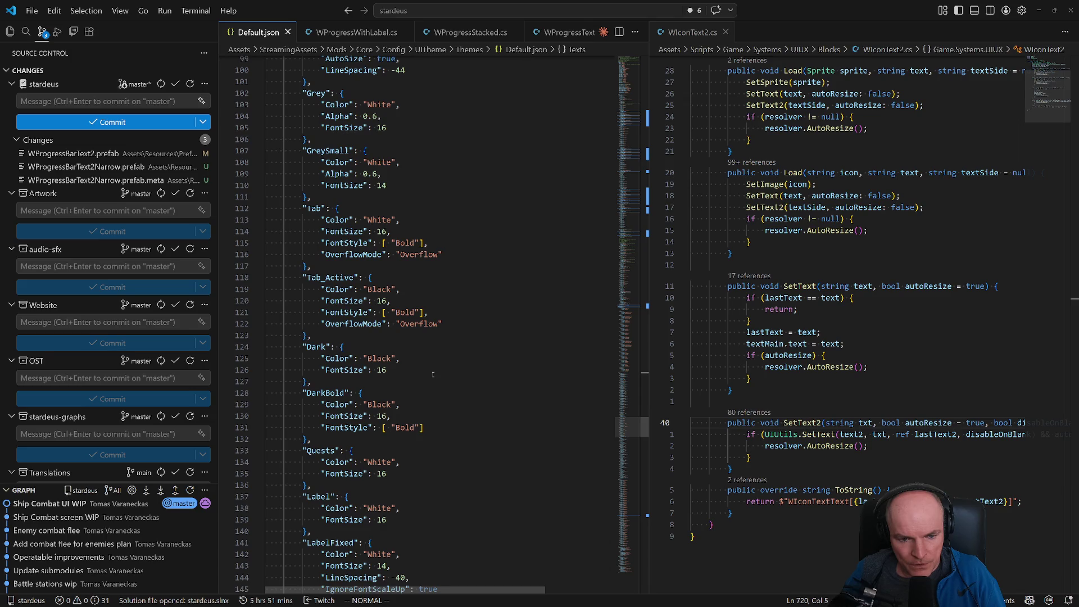
pyautogui.scroll(-3, 430, 373)
pyautogui.scroll(-5, 432, 377)
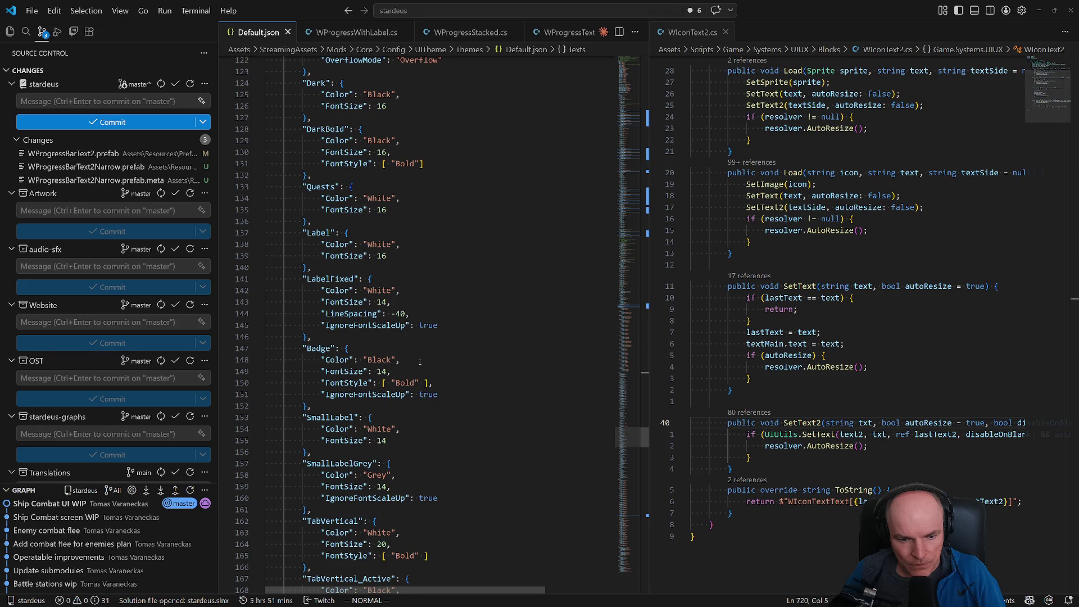
pyautogui.scroll(-9, 426, 368)
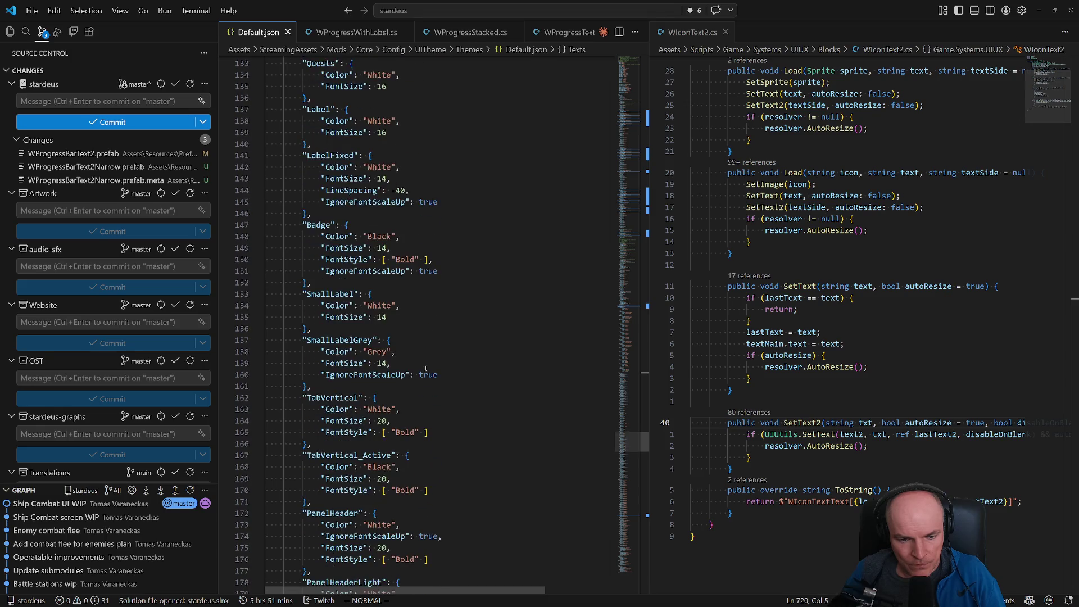
pyautogui.scroll(-3, 426, 368)
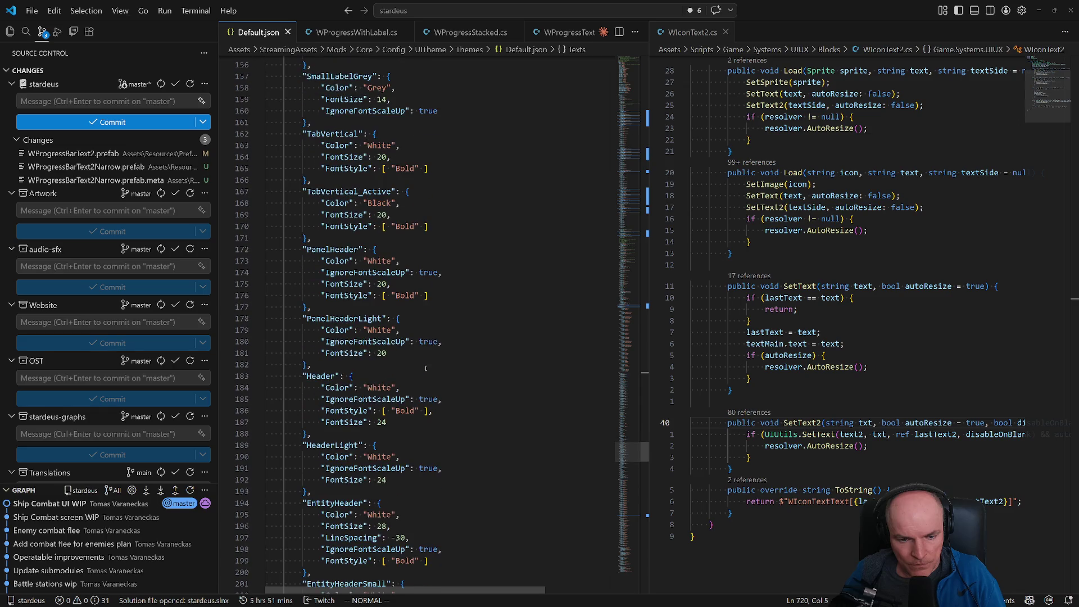
pyautogui.scroll(-9, 426, 368)
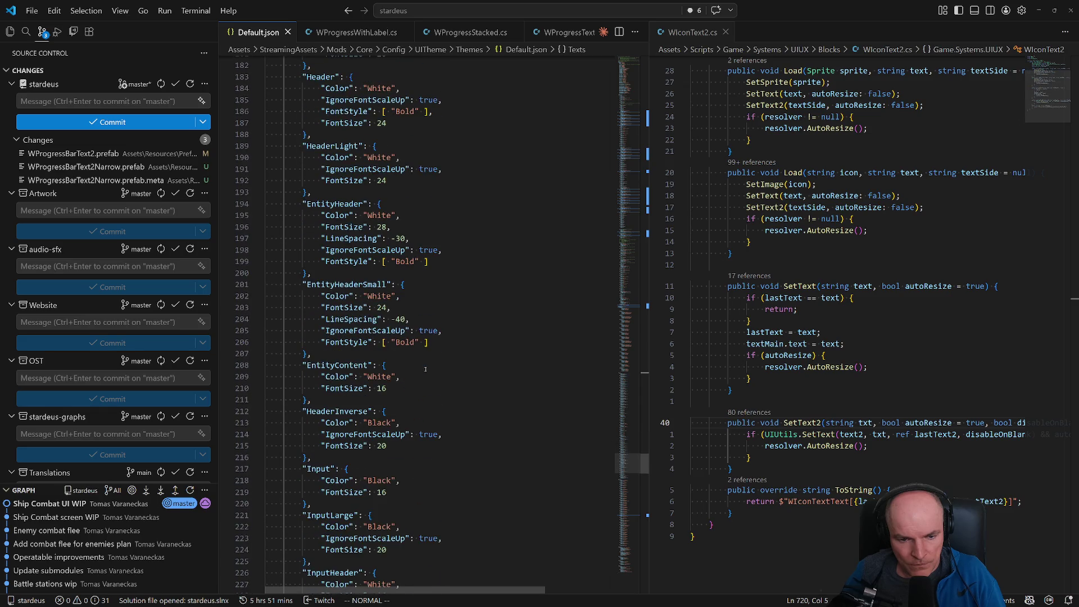
pyautogui.scroll(-6, 426, 369)
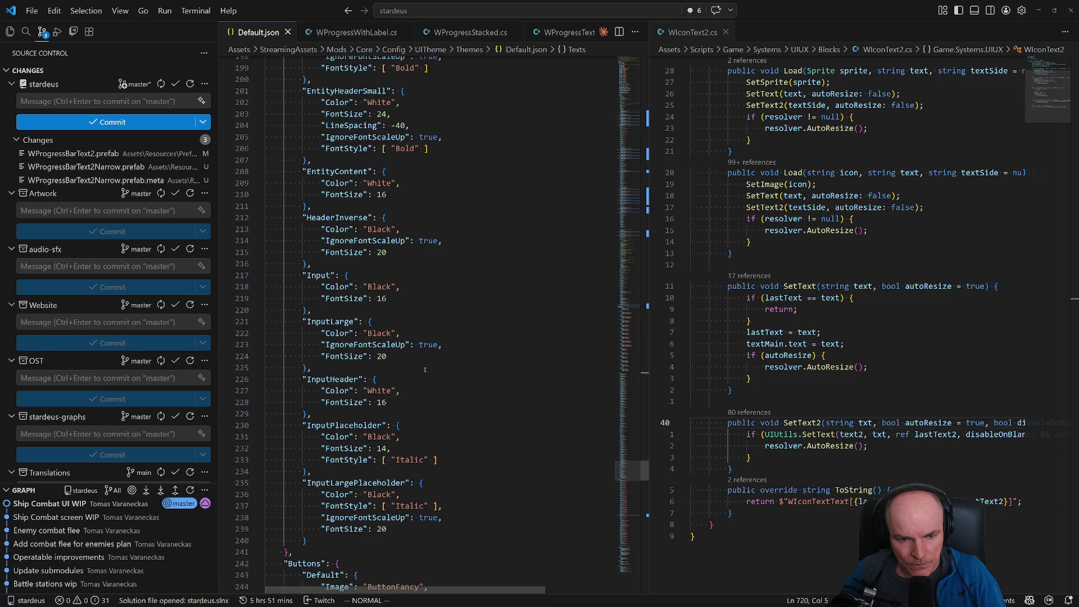
pyautogui.scroll(-4, 425, 369)
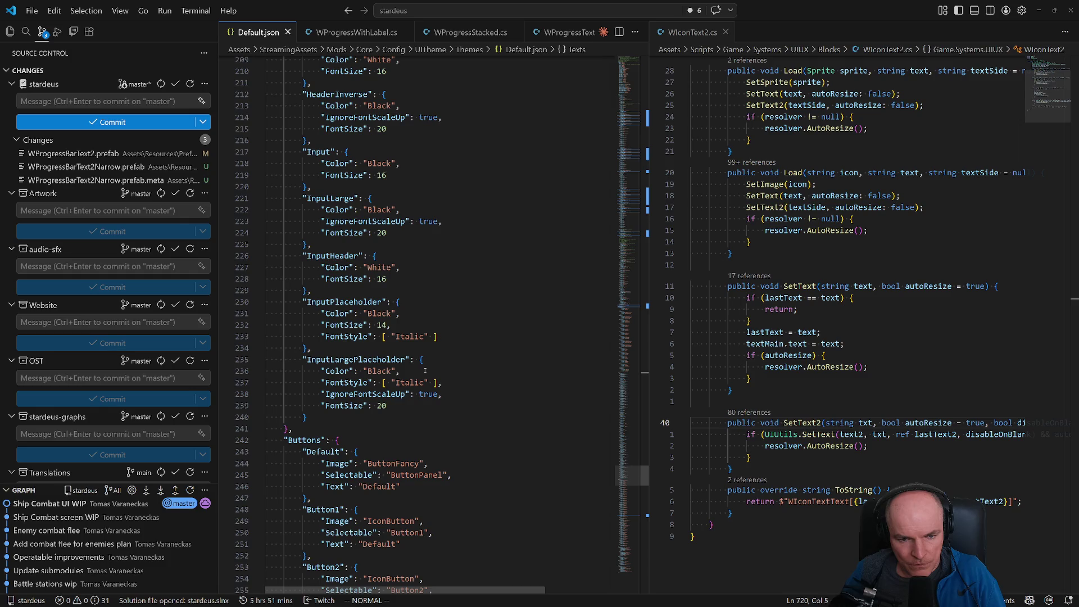
pyautogui.hotkey('alt', 'Tab')
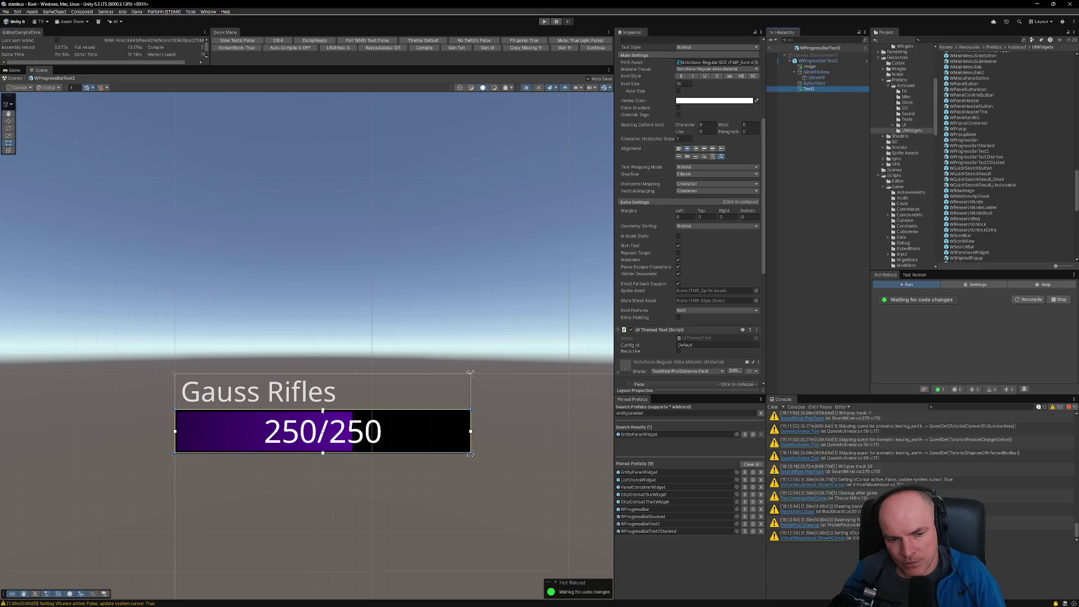
# Step: Adjust the 250/250 text's top margin, entering -4 and then 4
pyautogui.moveTo(323, 410); pyautogui.dragTo(323, 404)
pyautogui.click(711, 218)
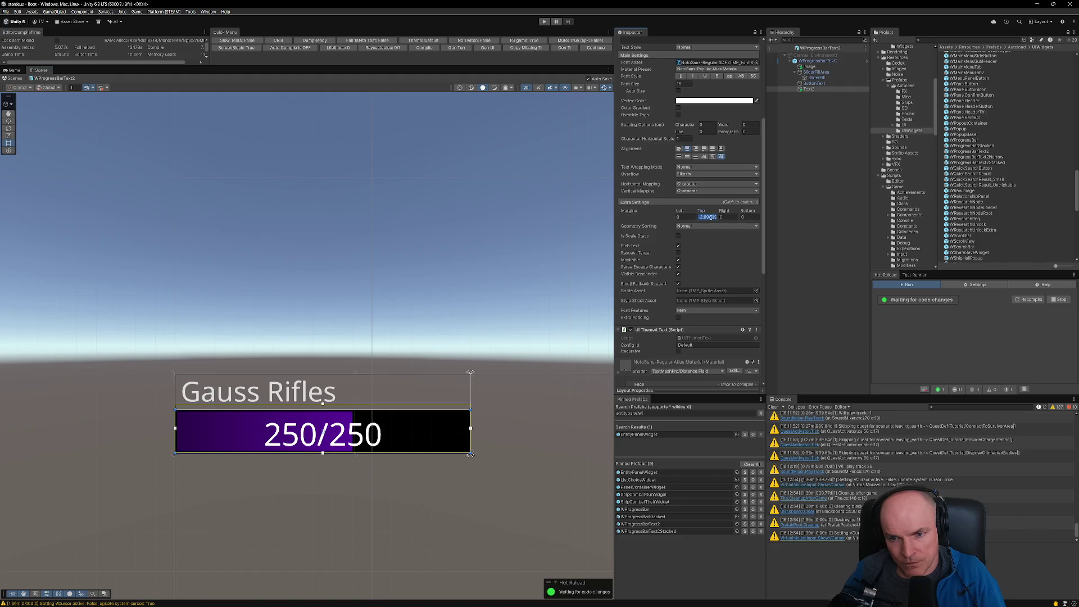
pyautogui.write('-4')
pyautogui.press('Tab')
pyautogui.press('Tab')
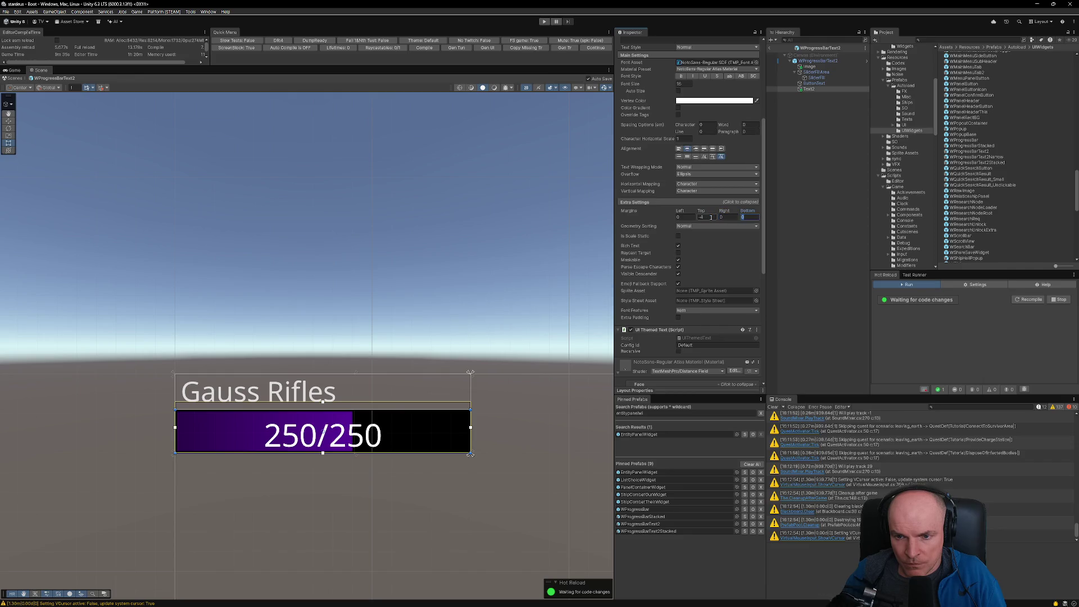
pyautogui.write('4')
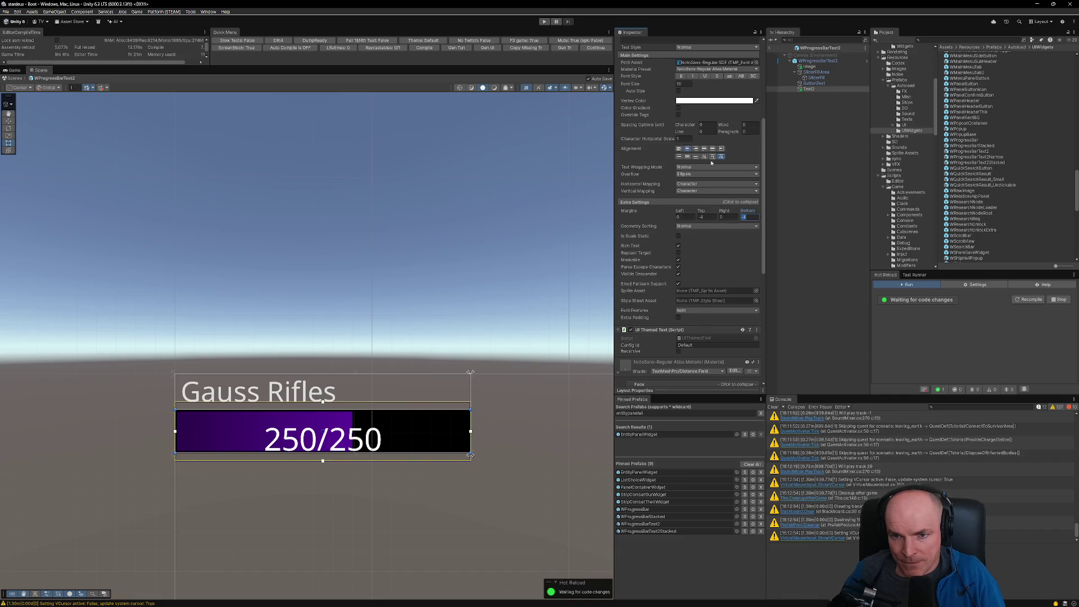
# Step: Centre the 250/250 text vertically and exit the WProgressBarText2 prefab
pyautogui.click(686, 156)
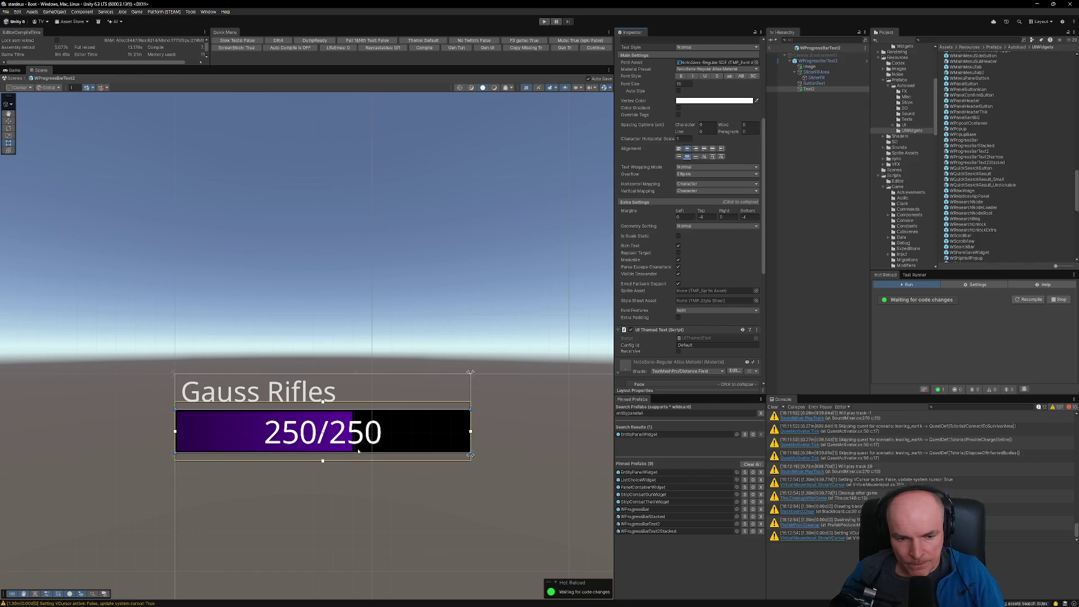
pyautogui.scroll(-2, 355, 466)
pyautogui.scroll(2, 354, 465)
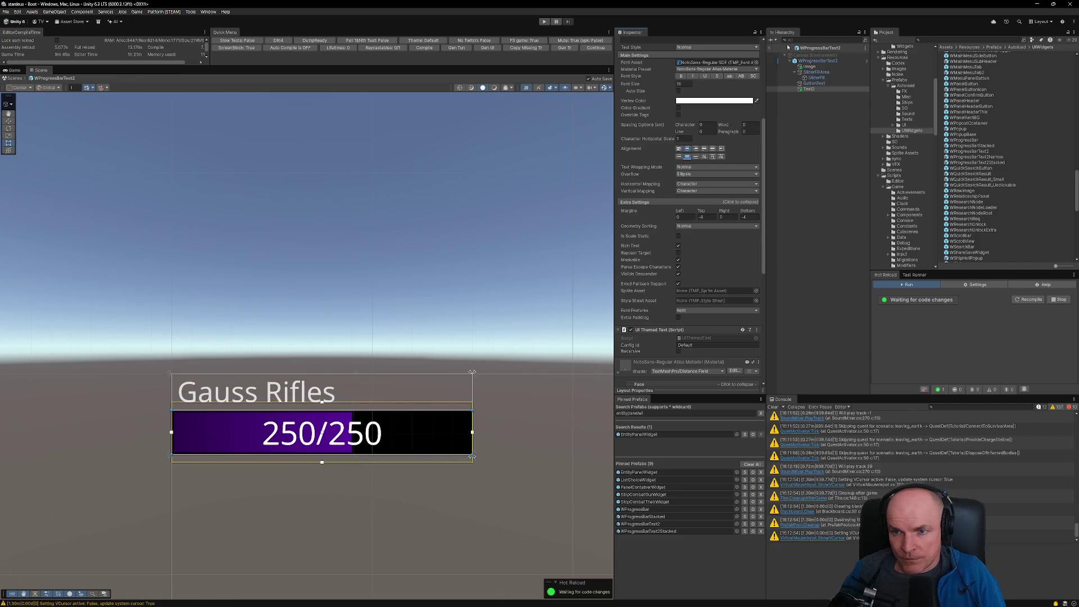
pyautogui.click(769, 51)
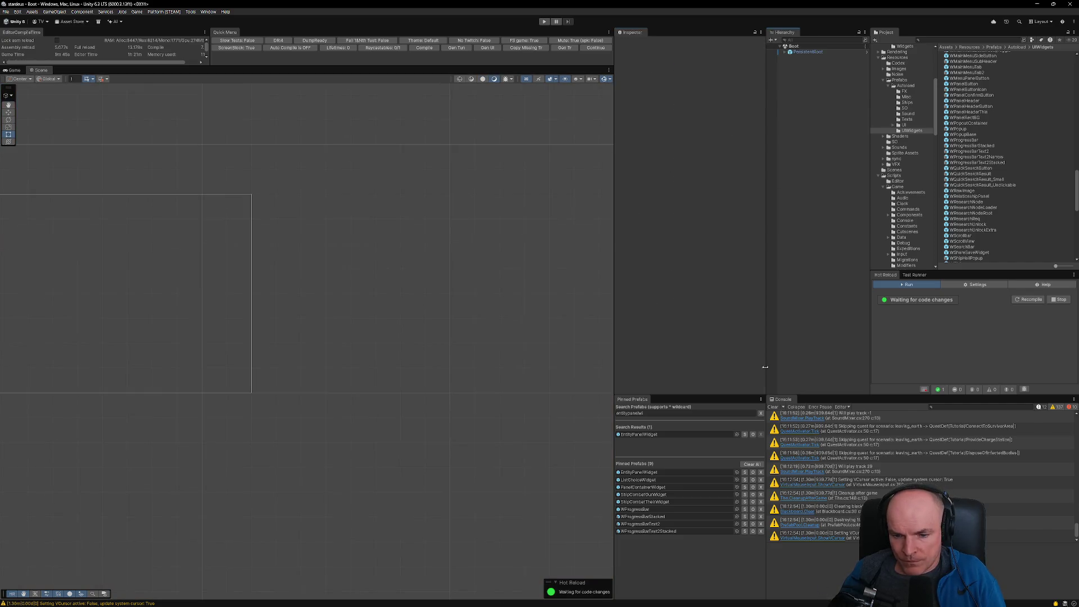
# Step: Open ShipCombatTheirWidget, ping the WProgressBarText2Stacked bar's prefab, and open WProgressBarText2Narrow
pyautogui.doubleClick(654, 503)
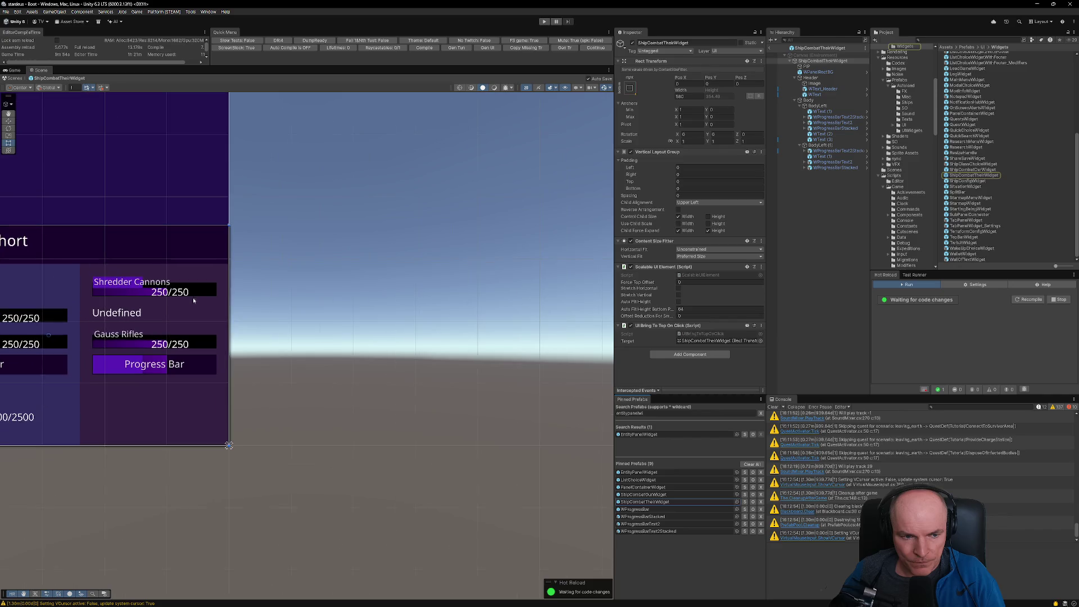
pyautogui.moveTo(166, 291); pyautogui.dragTo(355, 291)
pyautogui.scroll(3, 355, 291)
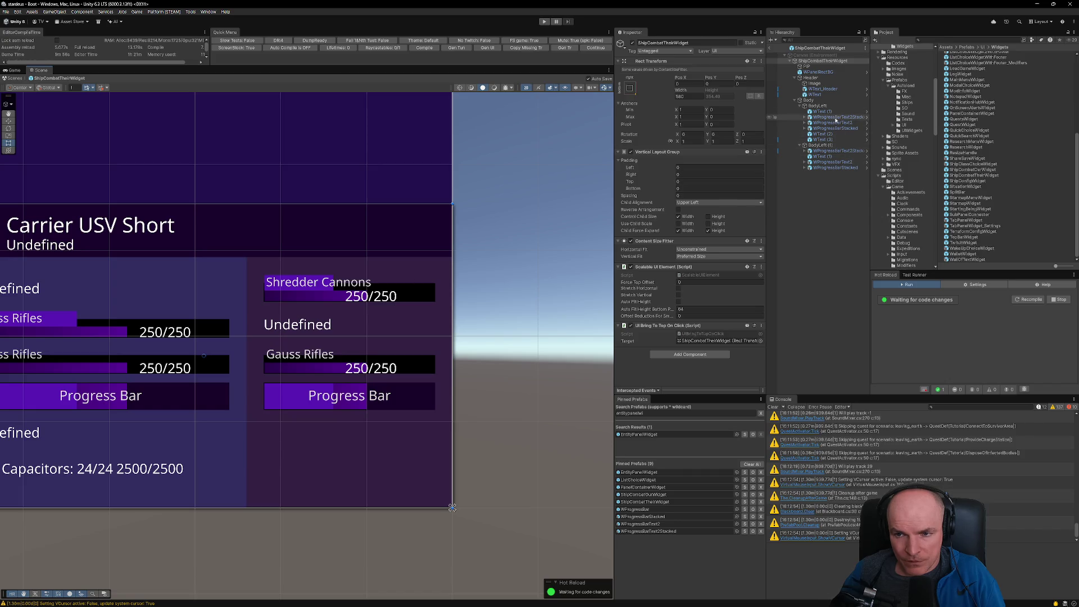
pyautogui.click(836, 118)
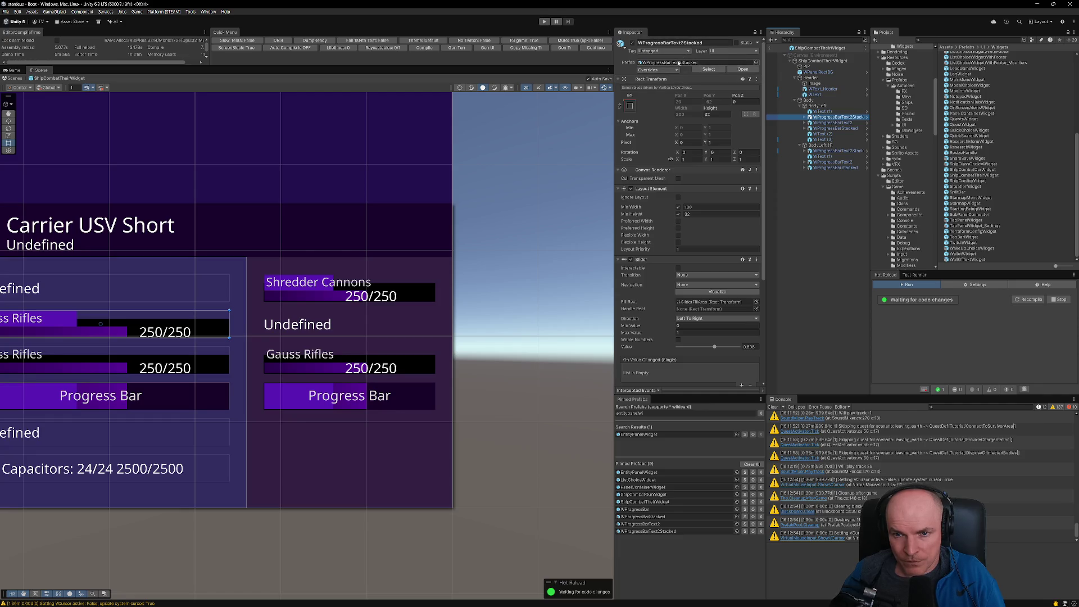
pyautogui.click(663, 62)
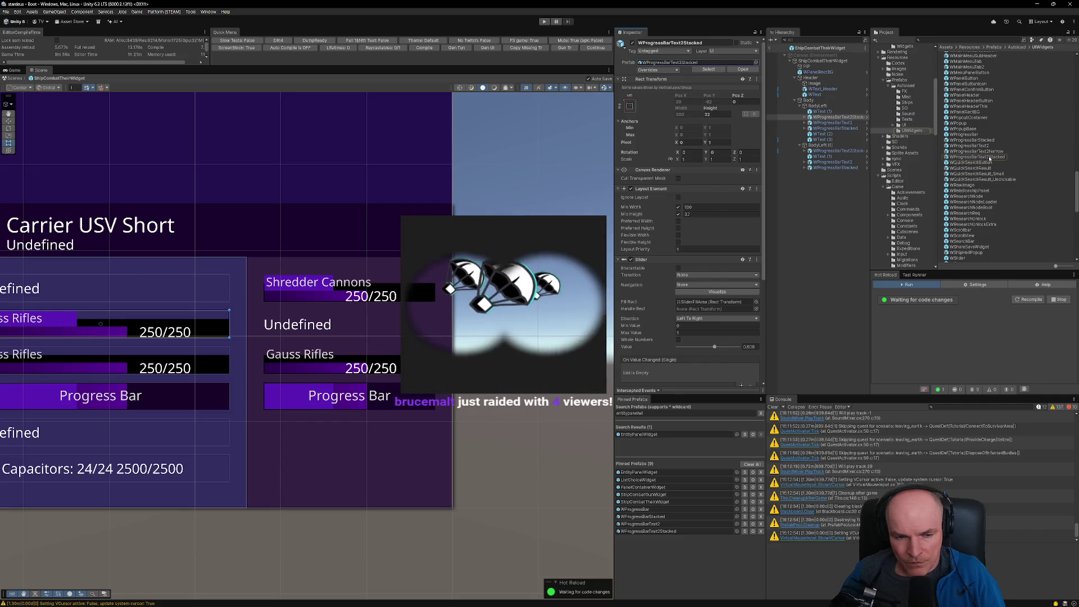
pyautogui.doubleClick(990, 152)
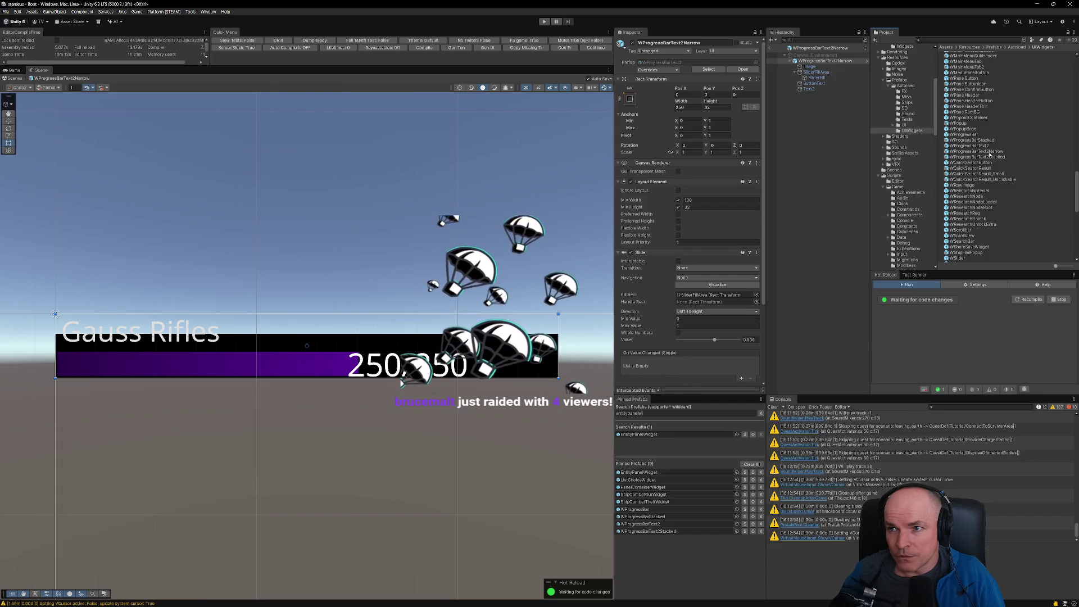
# Step: Open and select the WProgressBarText2 prefab, then view VS Code's pending Git changes
pyautogui.doubleClick(984, 147)
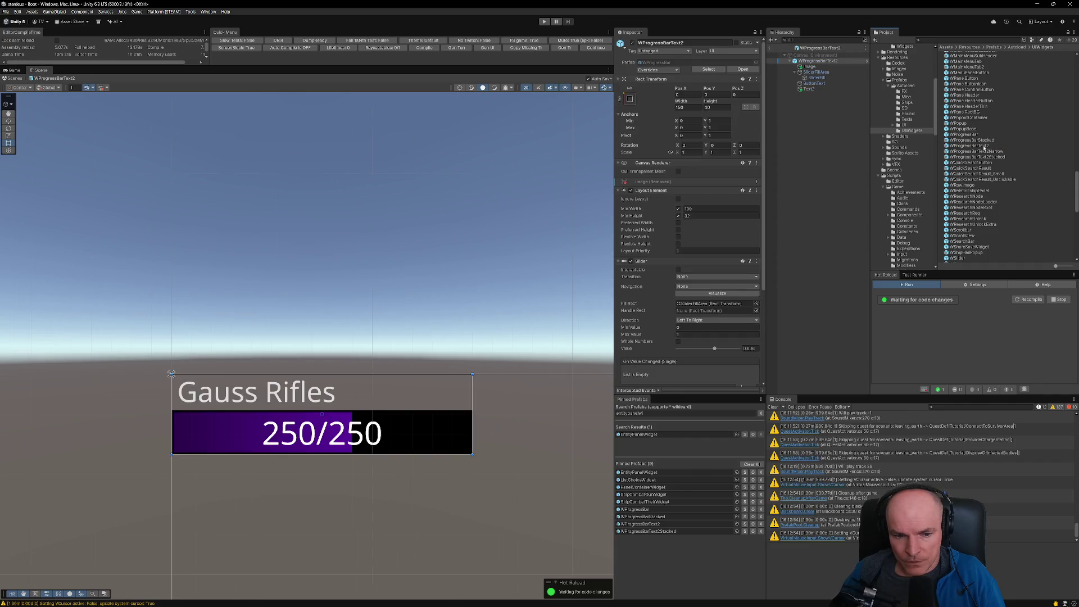
pyautogui.click(984, 148)
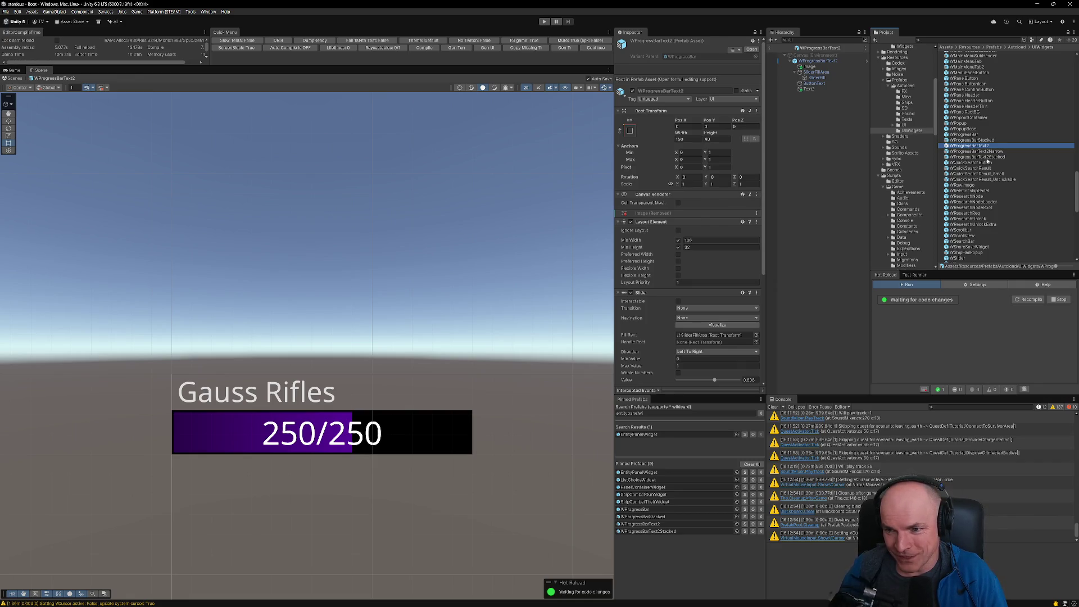
pyautogui.hotkey('alt', 'Tab')
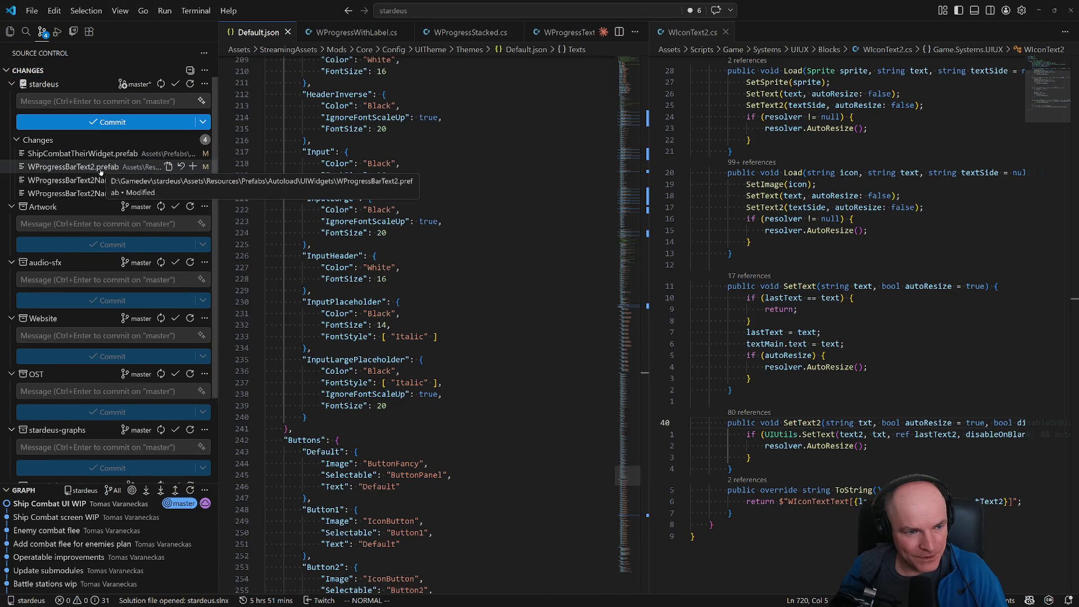
# Step: Duplicate WProgressBarText2 in Unity and discard the Git changes to WProgressBarText2.prefab
pyautogui.hotkey('alt', 'Tab')
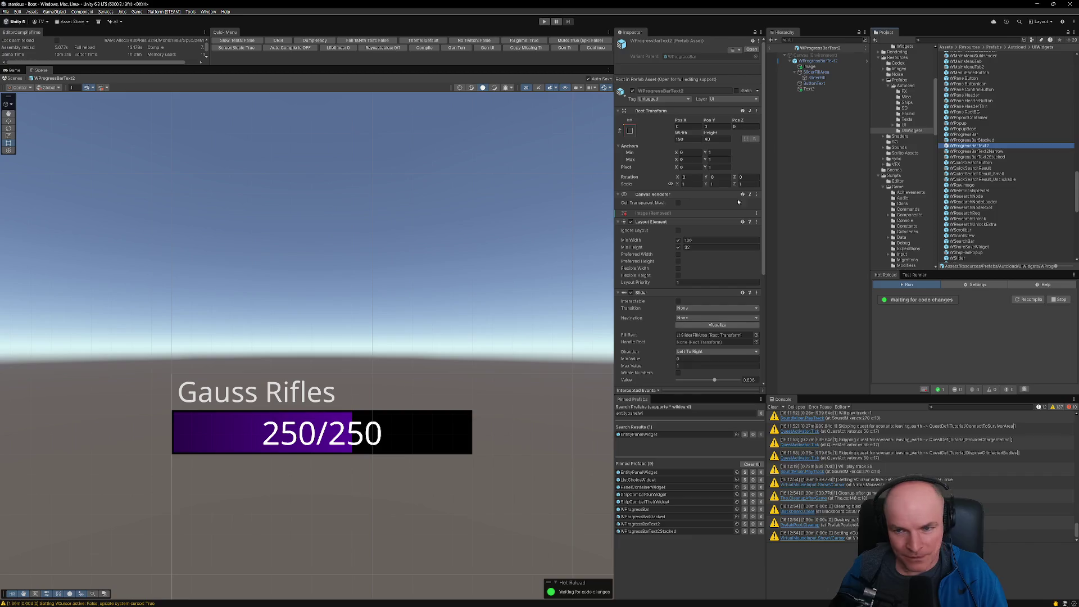
pyautogui.hotkey('ctrl', 'd')
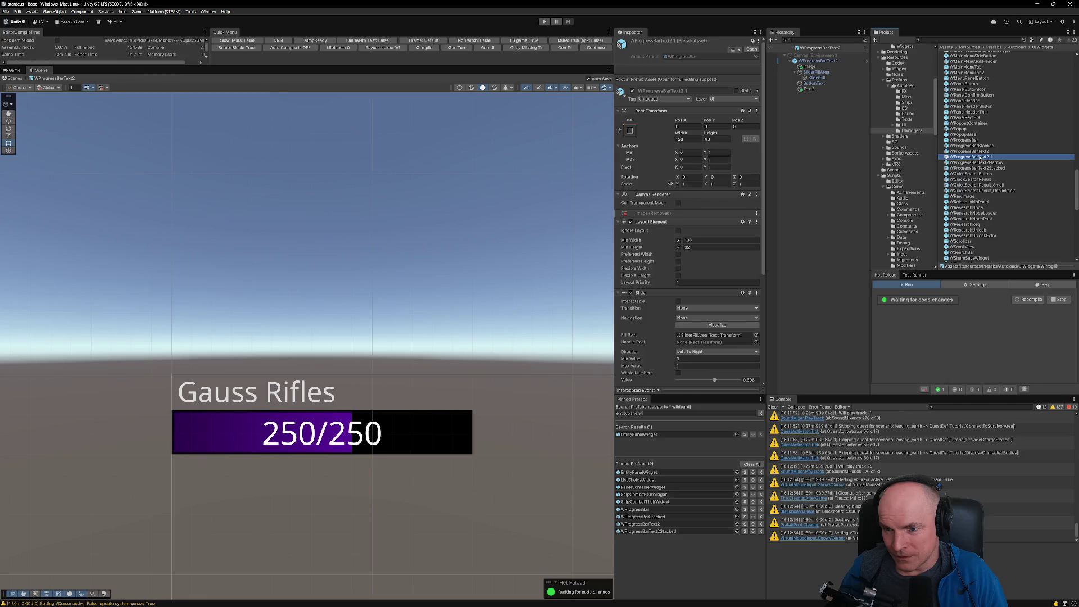
pyautogui.hotkey('alt', 'Tab')
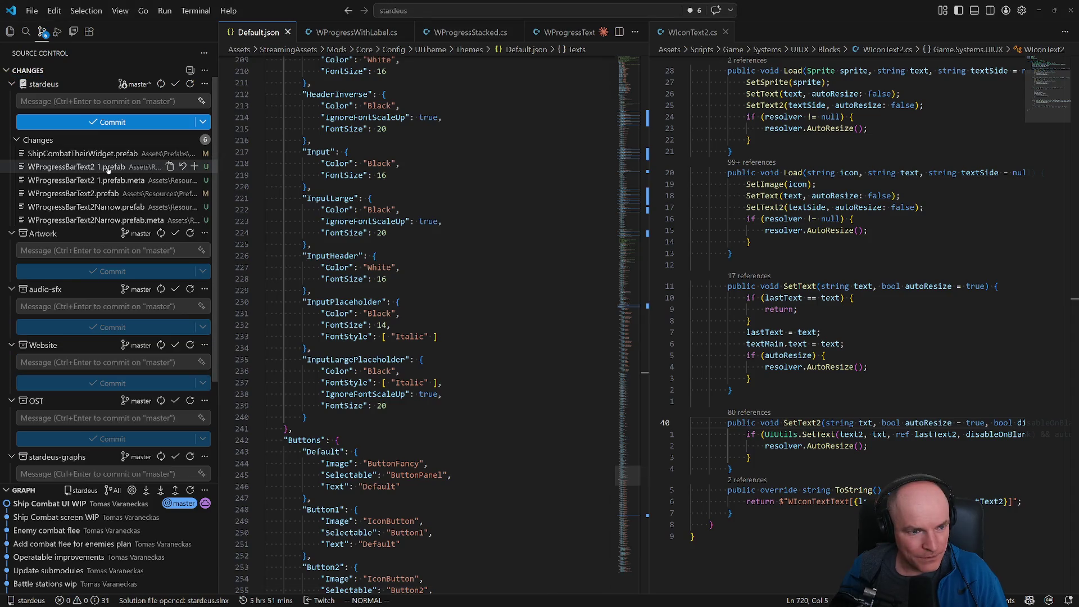
pyautogui.click(158, 193)
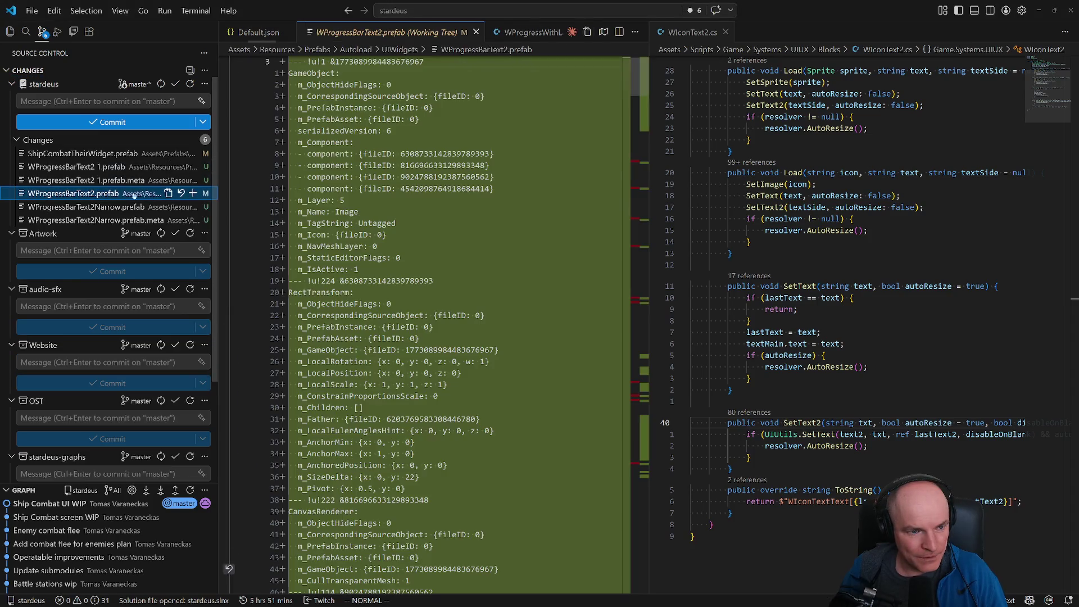
pyautogui.click(182, 193)
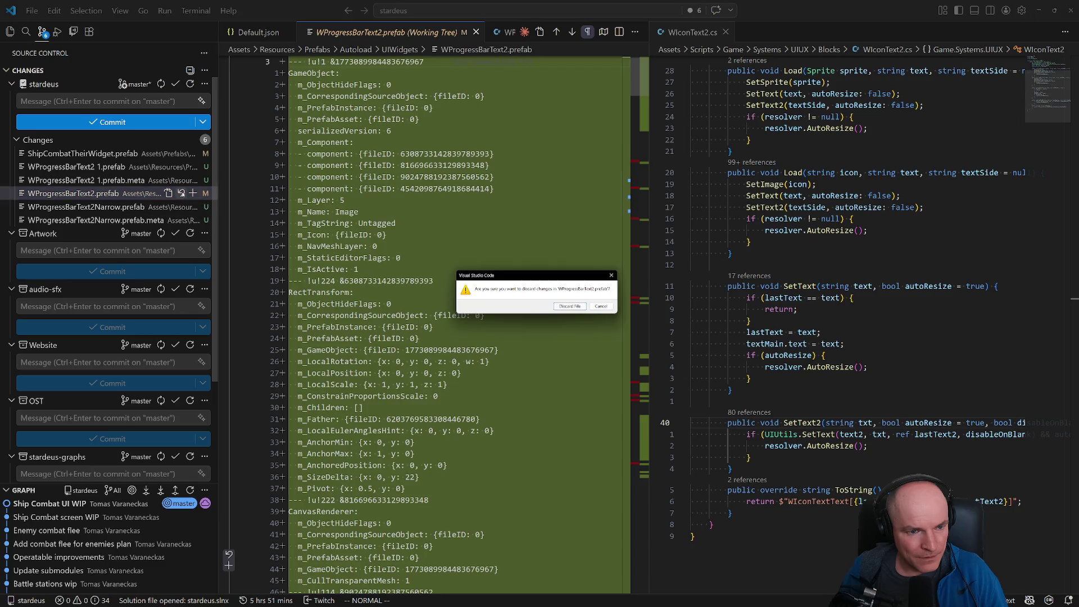
pyautogui.click(570, 306)
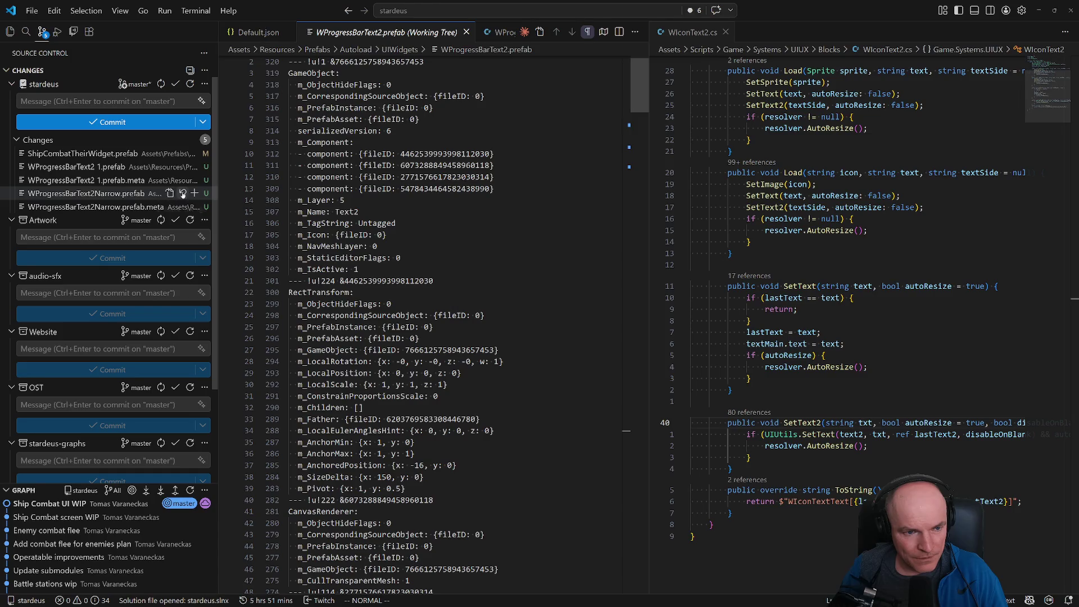
# Step: Delete the untracked WProgressBarText2Narrow.prefab and its leftover .meta file
pyautogui.click(182, 193)
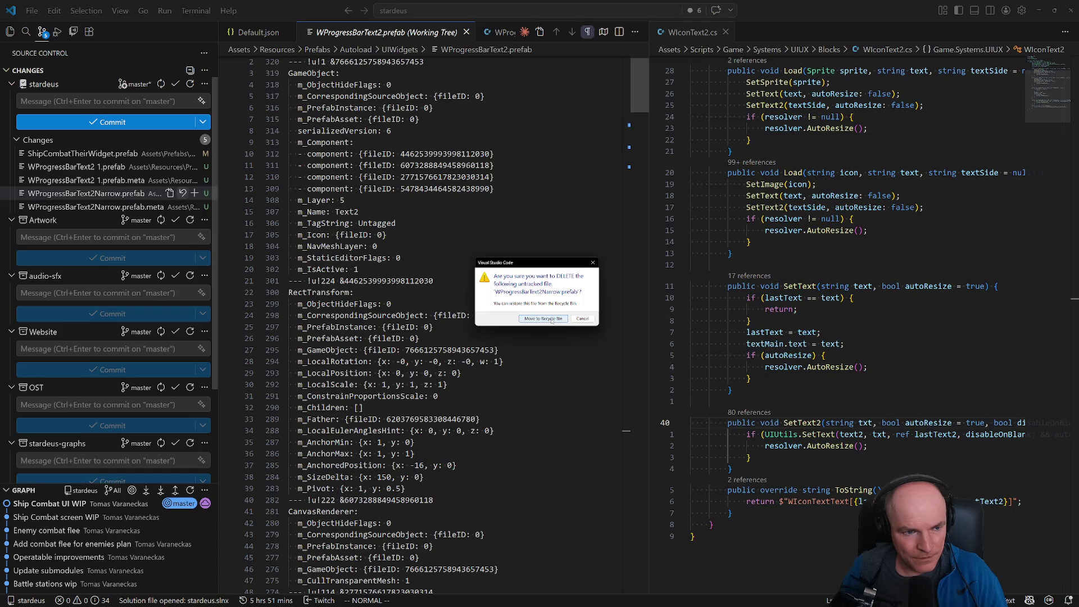
pyautogui.click(551, 319)
pyautogui.click(183, 192)
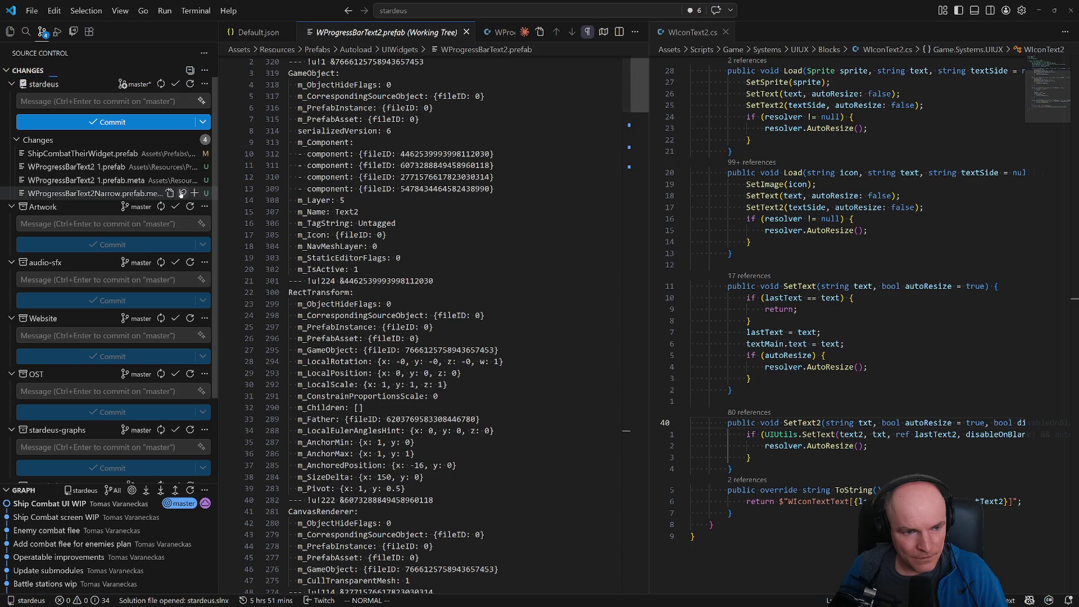
pyautogui.press('Return')
pyautogui.hotkey('alt', 'Tab')
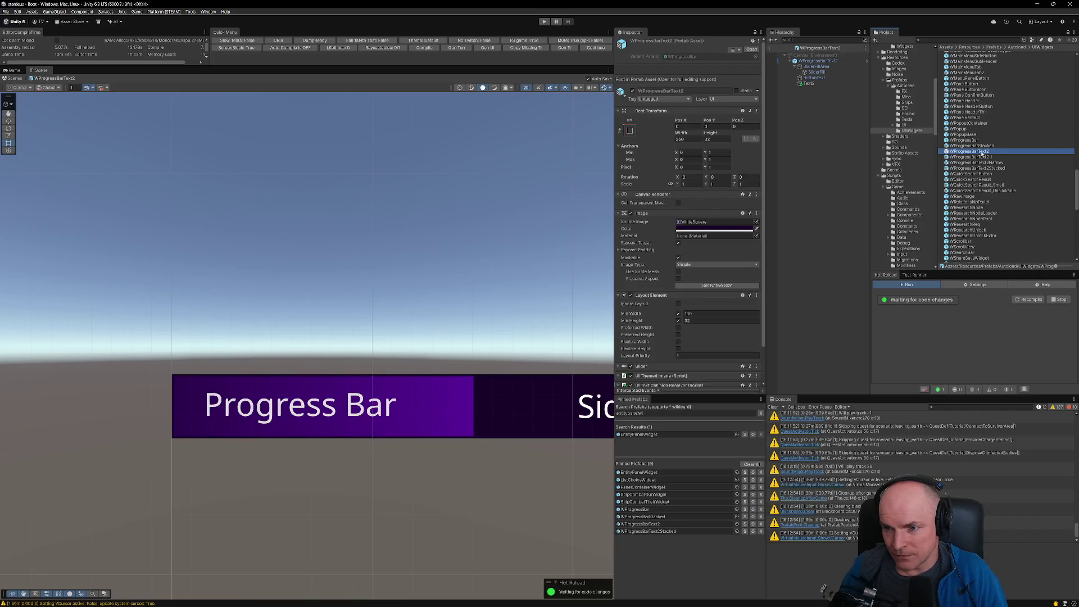
# Step: Open the WProgressBarText2 1 prefab and try opening the stale WProgressBarText2Narrow entry
pyautogui.doubleClick(977, 158)
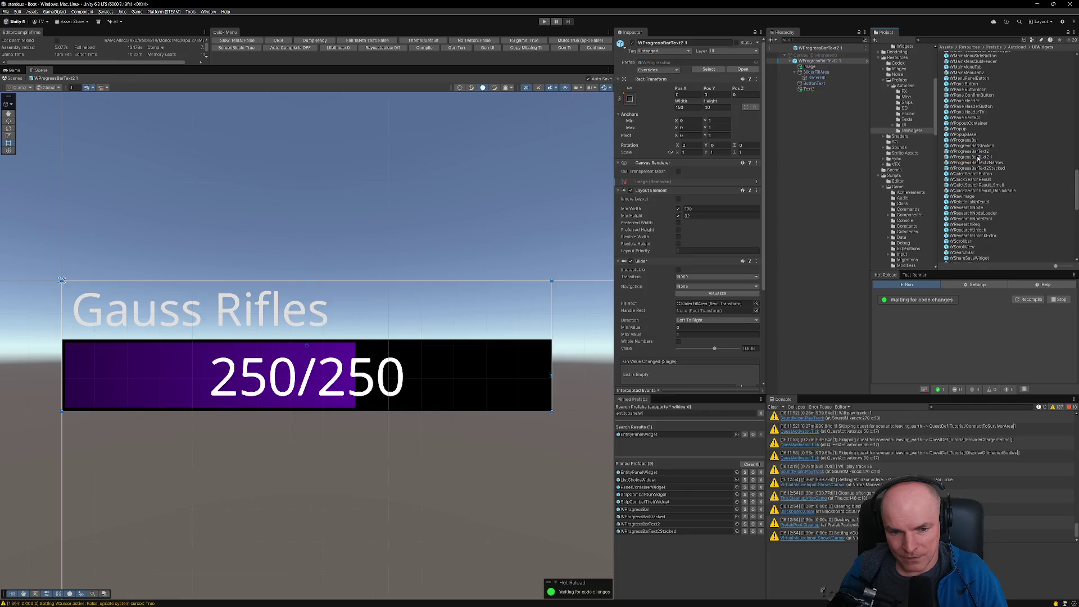
pyautogui.click(981, 158)
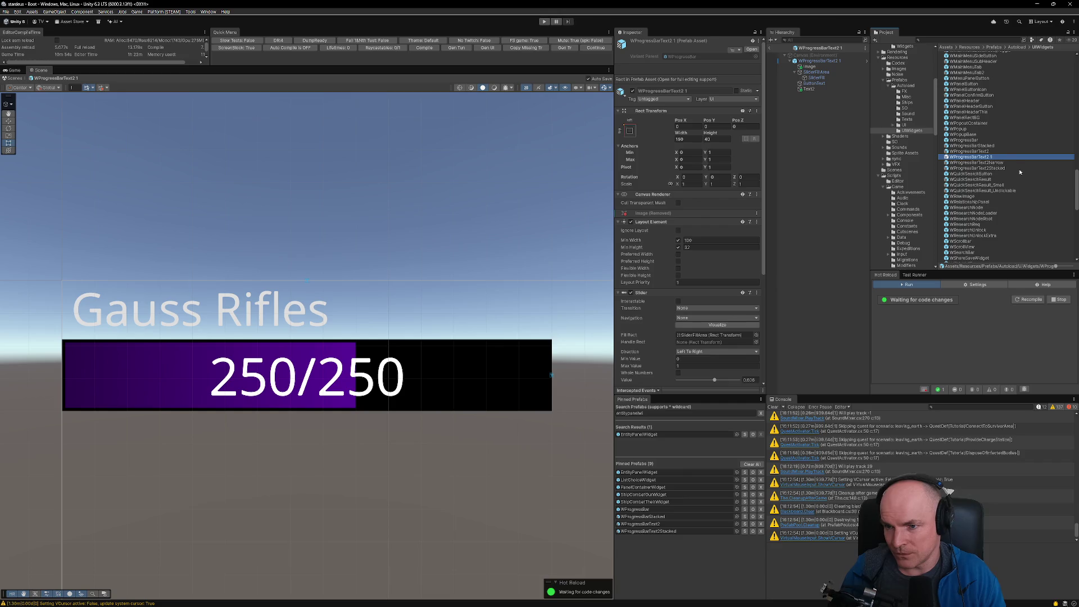
pyautogui.click(981, 163)
pyautogui.doubleClick(981, 163)
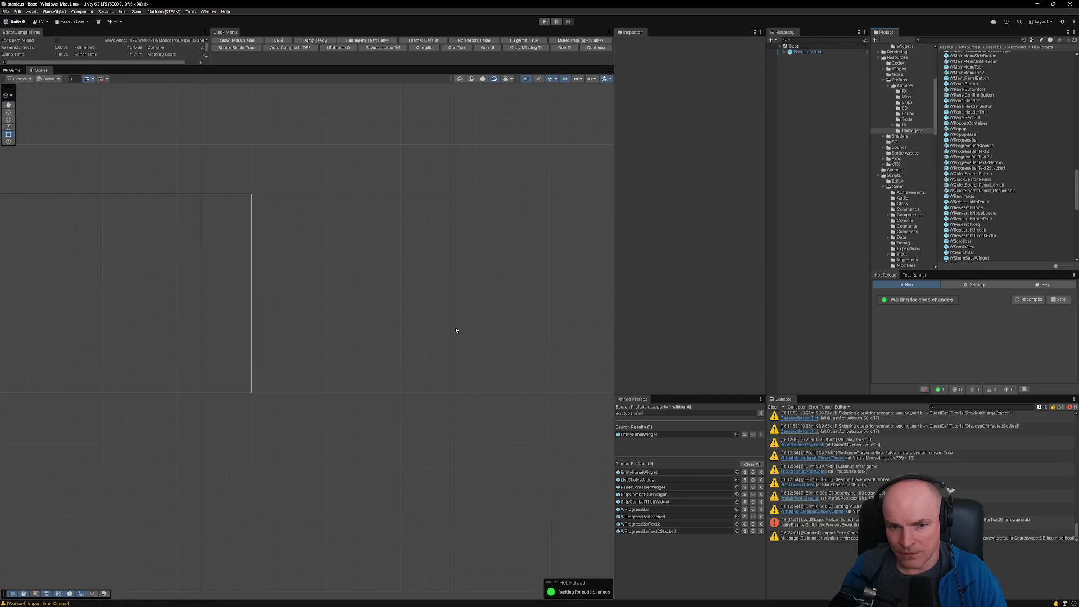
pyautogui.scroll(-3, 411, 350)
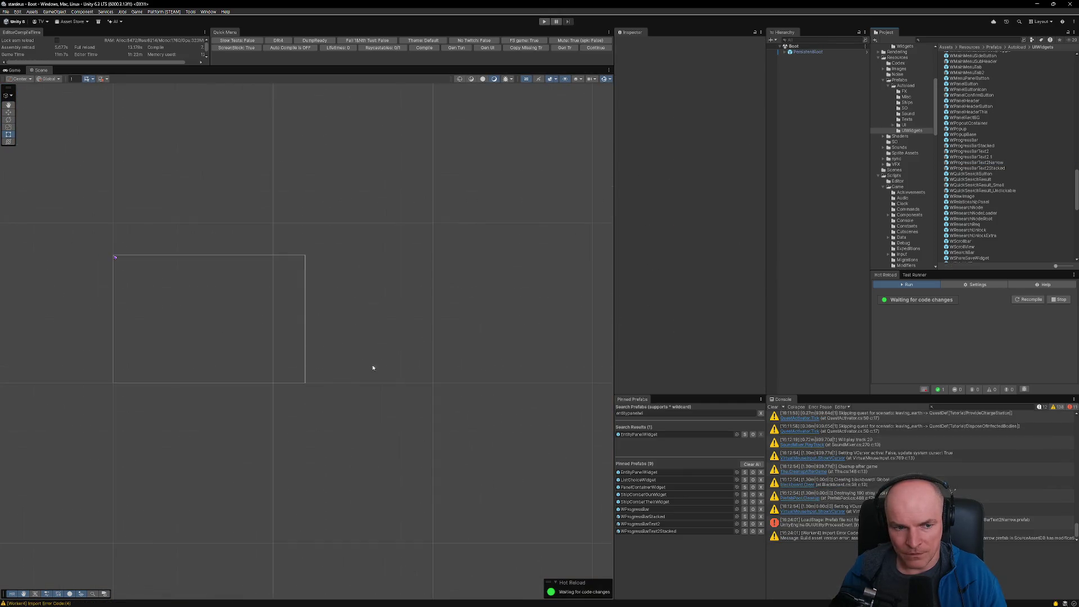
# Step: Try to delete the stale WProgressBarText2Narrow asset, then dismiss the cannot-delete error
pyautogui.click(987, 162)
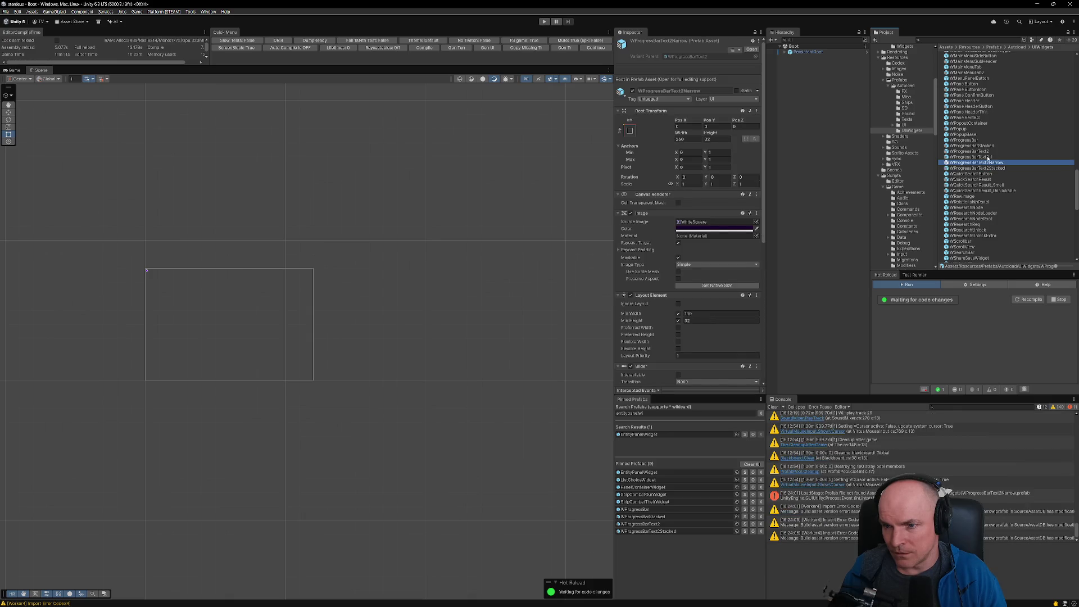
pyautogui.press('Delete')
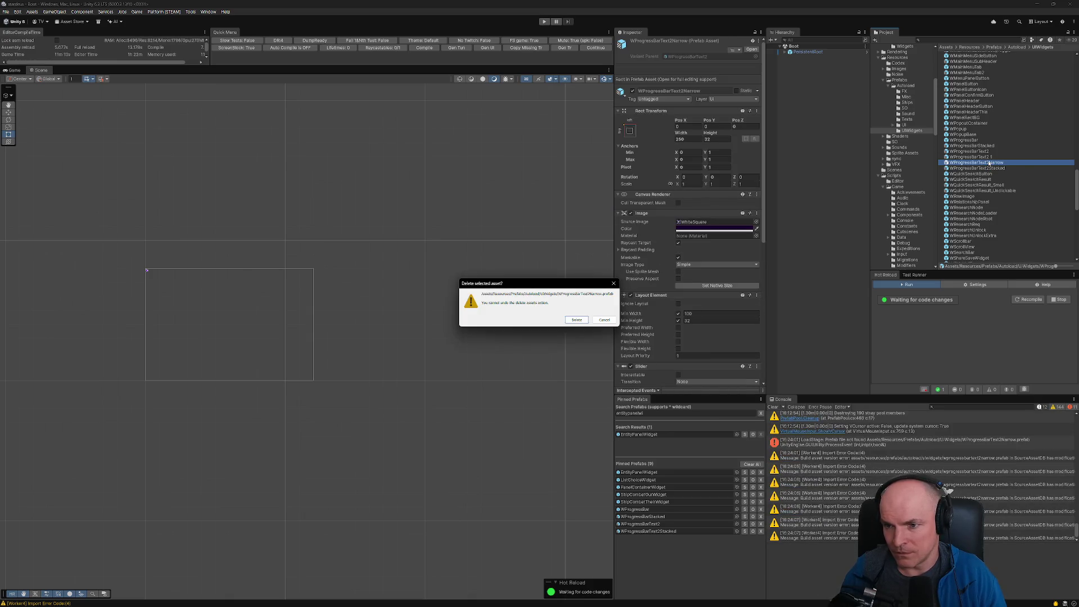
pyautogui.press('Return')
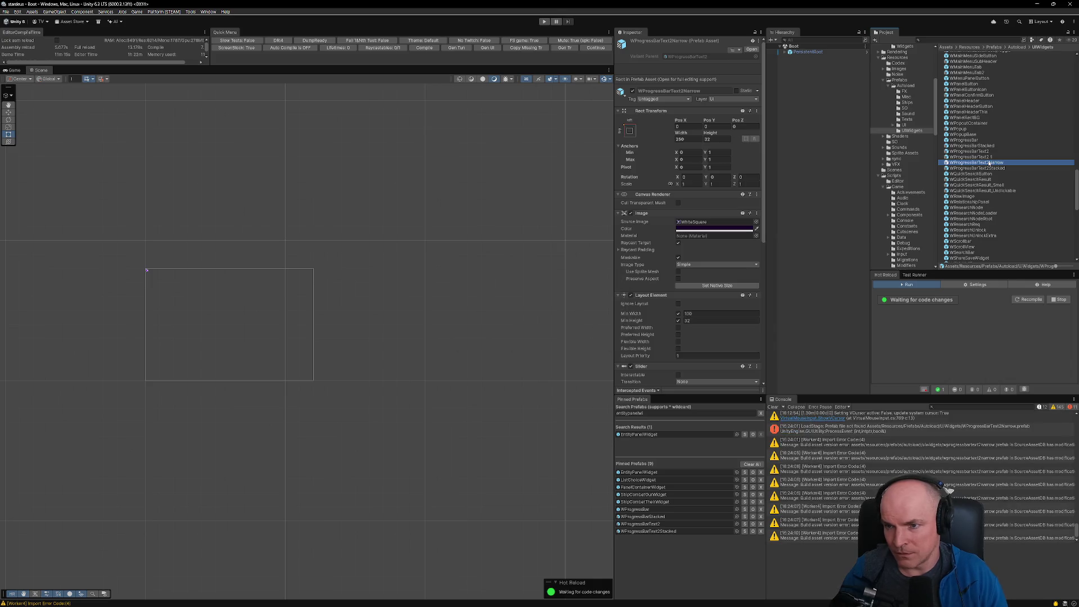
pyautogui.click(975, 158)
pyautogui.click(978, 162)
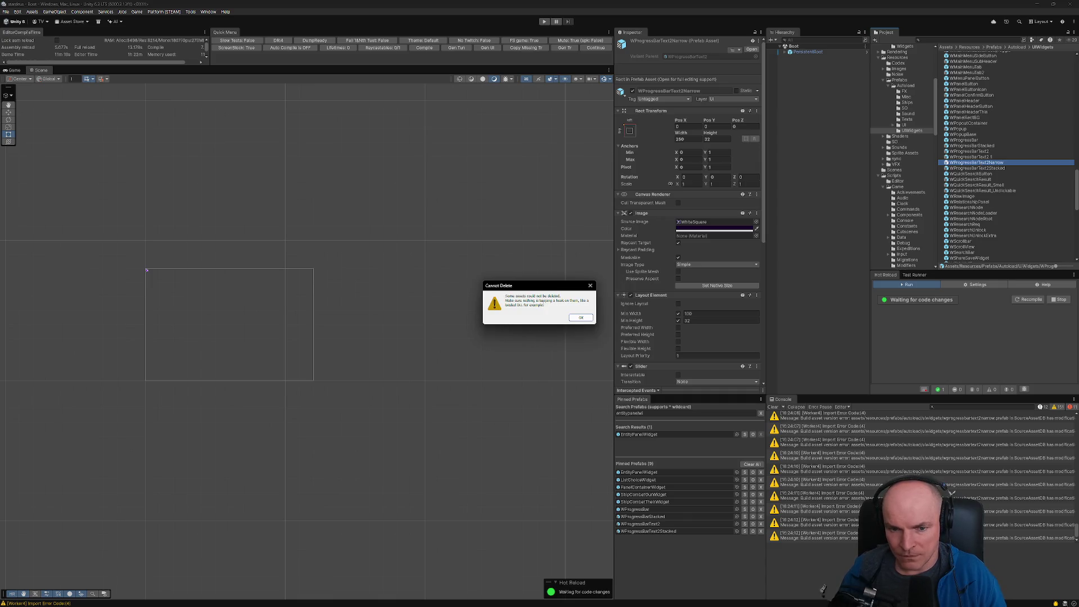
pyautogui.click(581, 317)
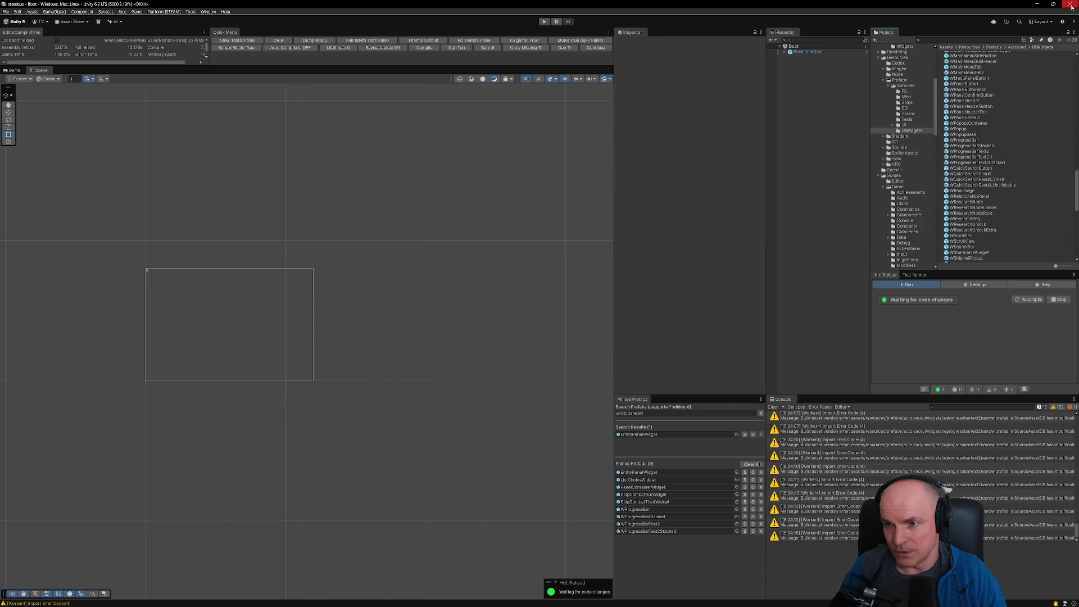
# Step: Reopen the progress bar prefab, then open ShipCombatTheirWidget from Pinned Prefabs
pyautogui.click(980, 157)
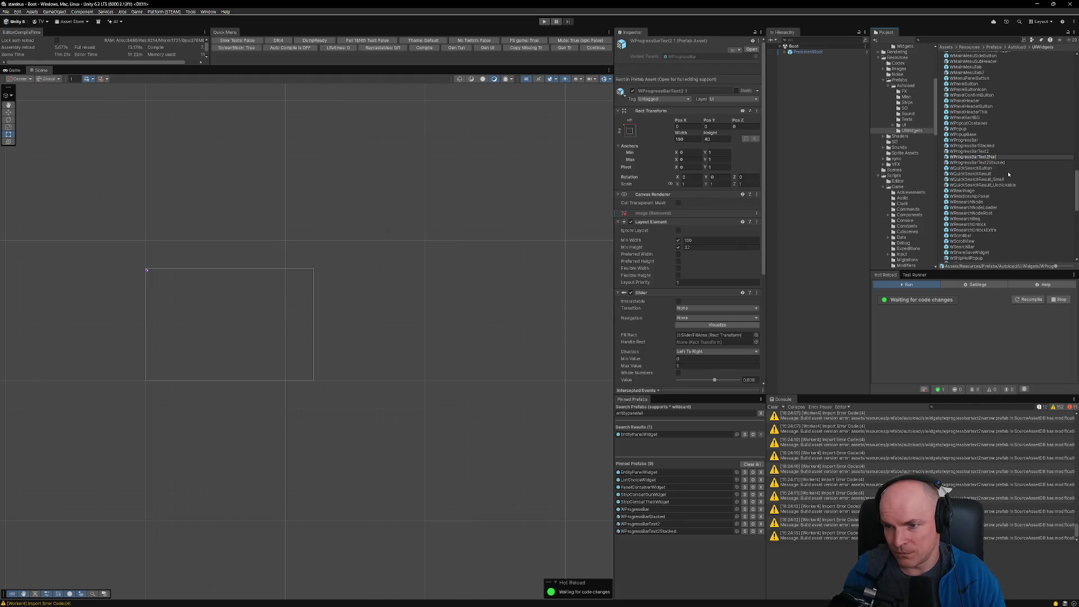
pyautogui.doubleClick(981, 158)
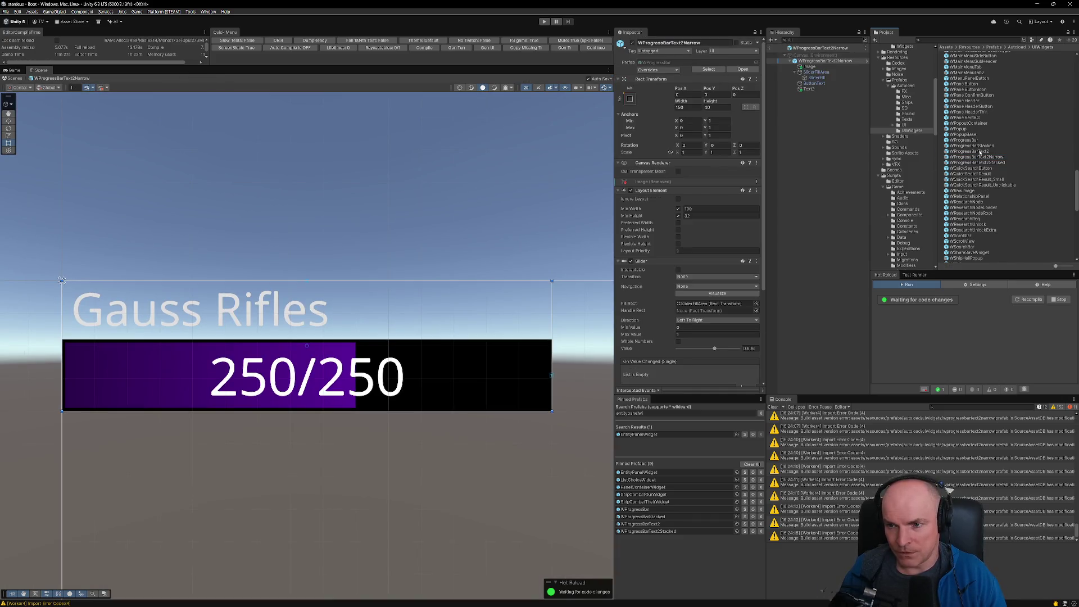
pyautogui.doubleClick(981, 152)
pyautogui.hotkey('alt', 'Tab')
pyautogui.hotkey('alt', 'Tab')
pyautogui.hotkey('alt', 'Tab')
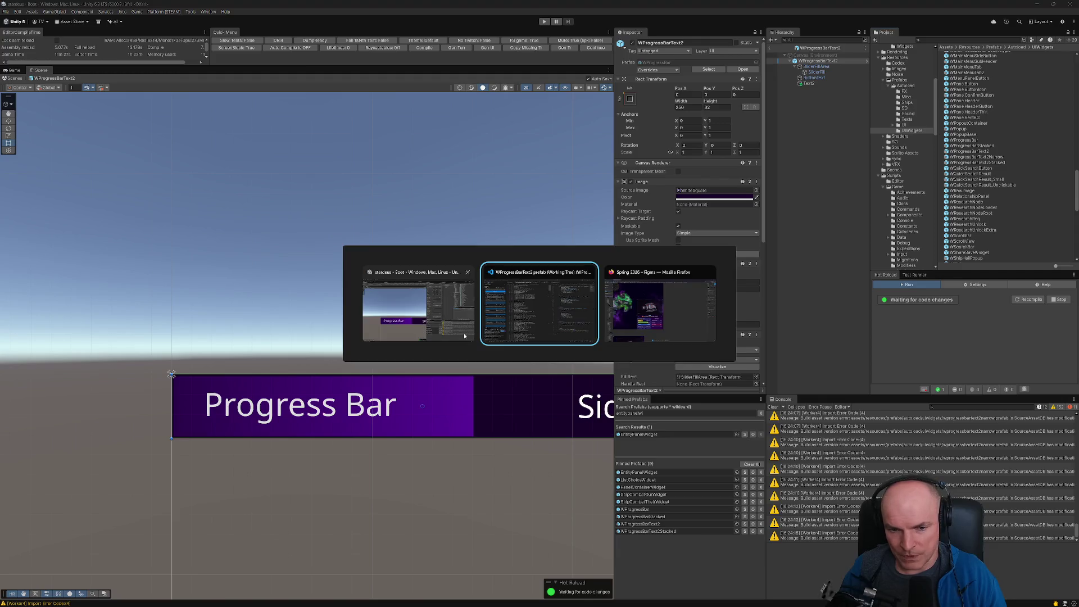
pyautogui.click(464, 336)
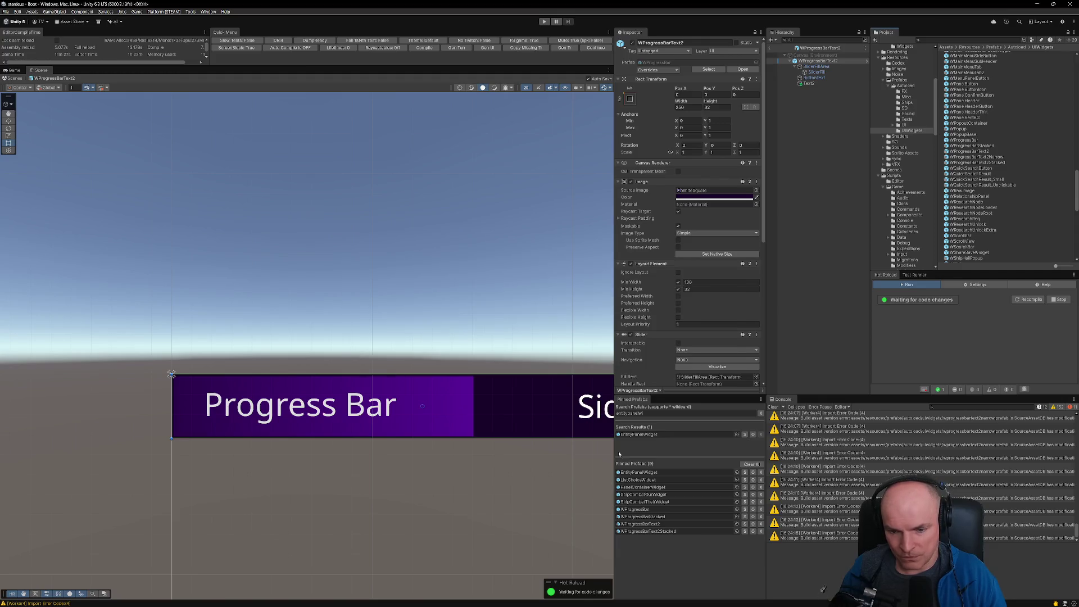
pyautogui.click(650, 502)
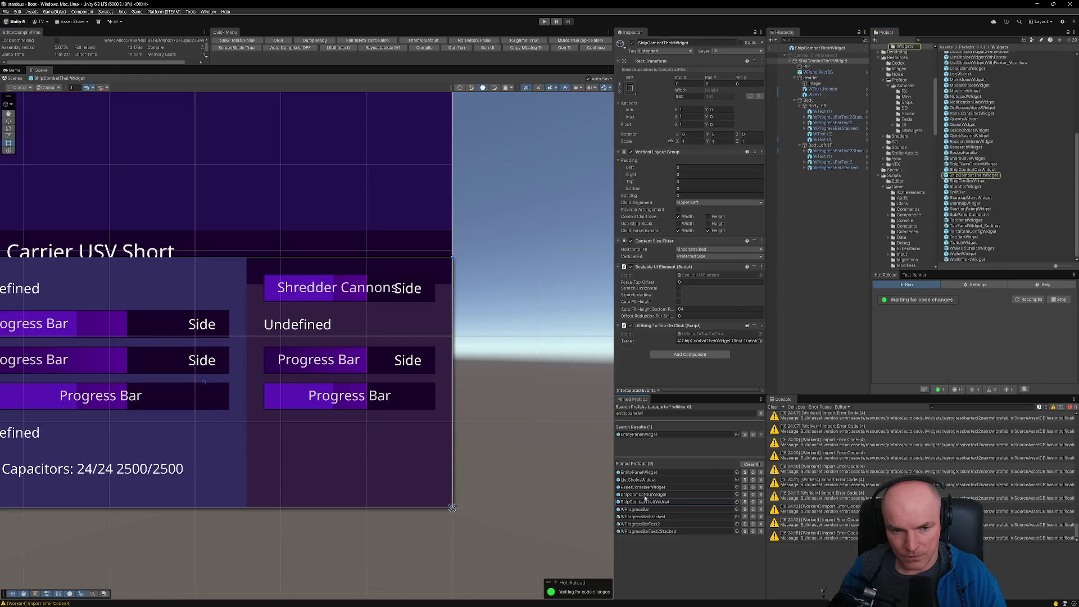
# Step: Delete the Shredder Cannons stacked bar and the remaining progress bar, leaving the Undefined text
pyautogui.scroll(-4, 348, 324)
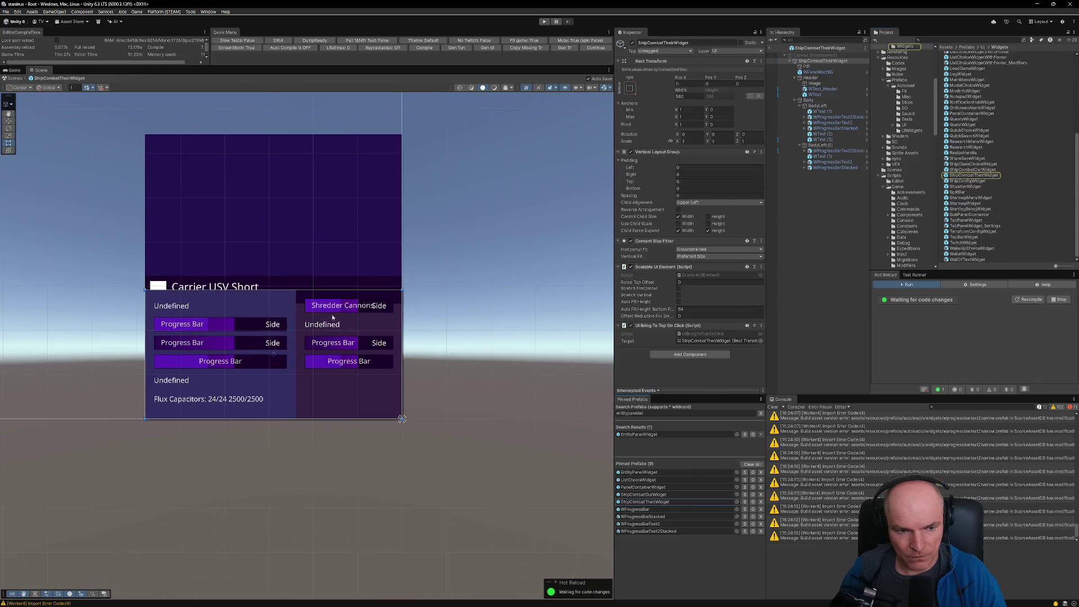
pyautogui.press('Escape')
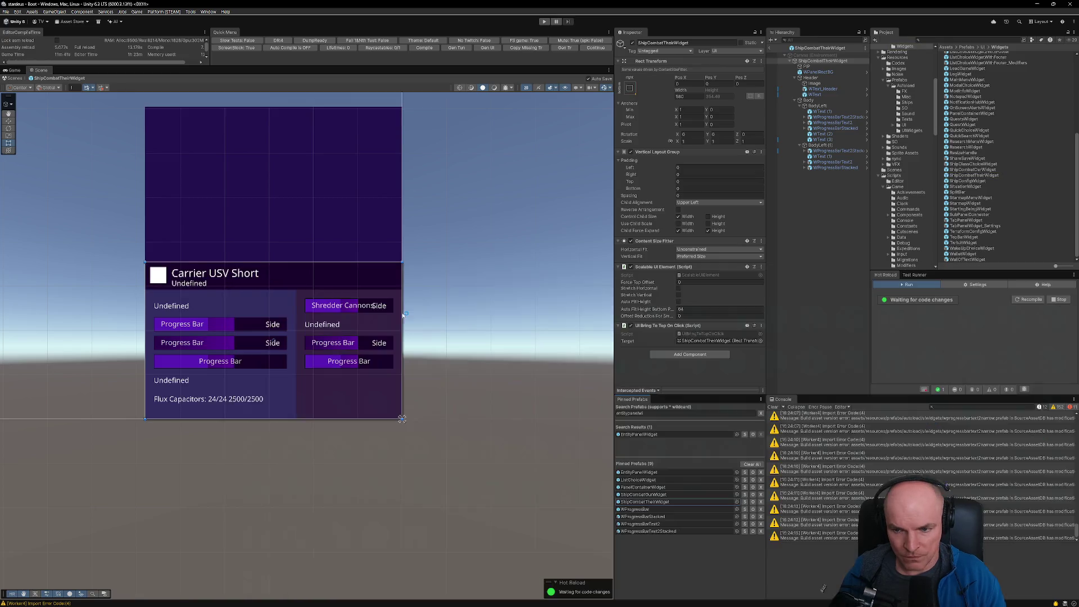
pyautogui.click(309, 278)
pyautogui.click(334, 307)
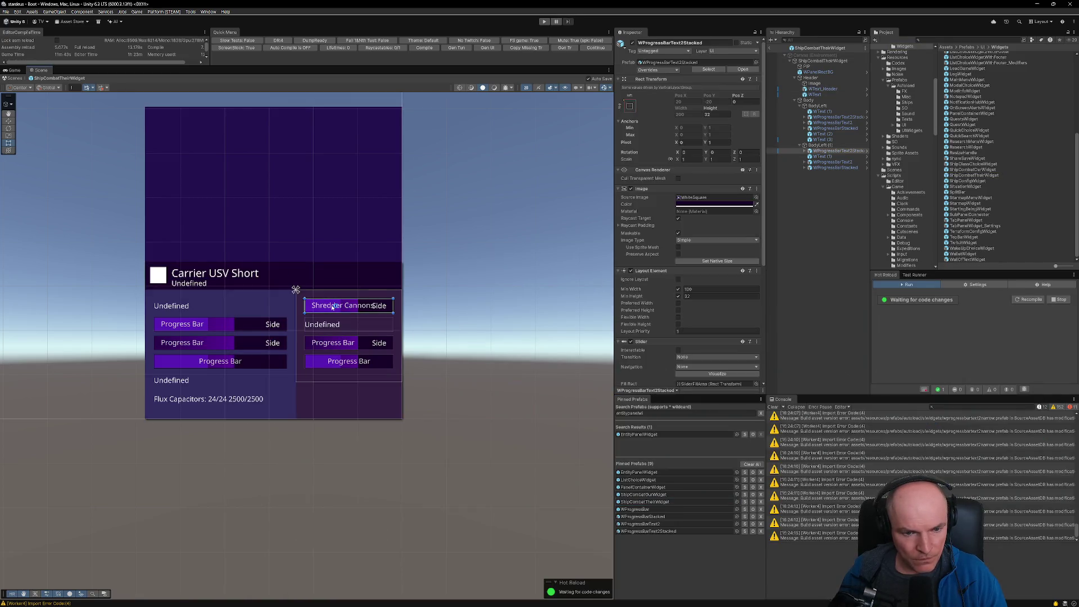
pyautogui.click(843, 162)
pyautogui.click(838, 150)
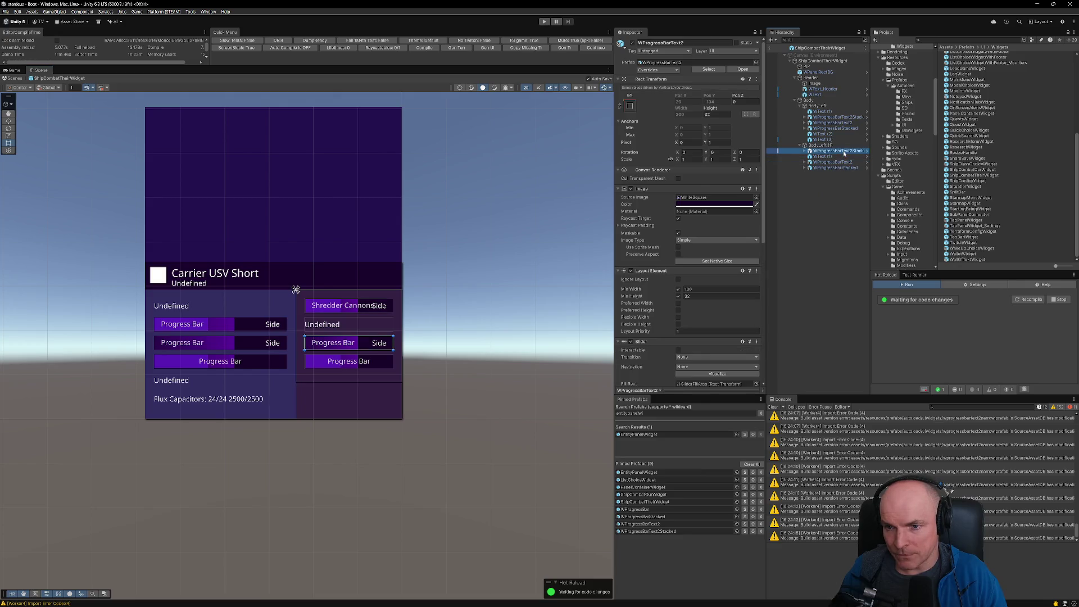
pyautogui.press('Delete')
pyautogui.click(839, 157)
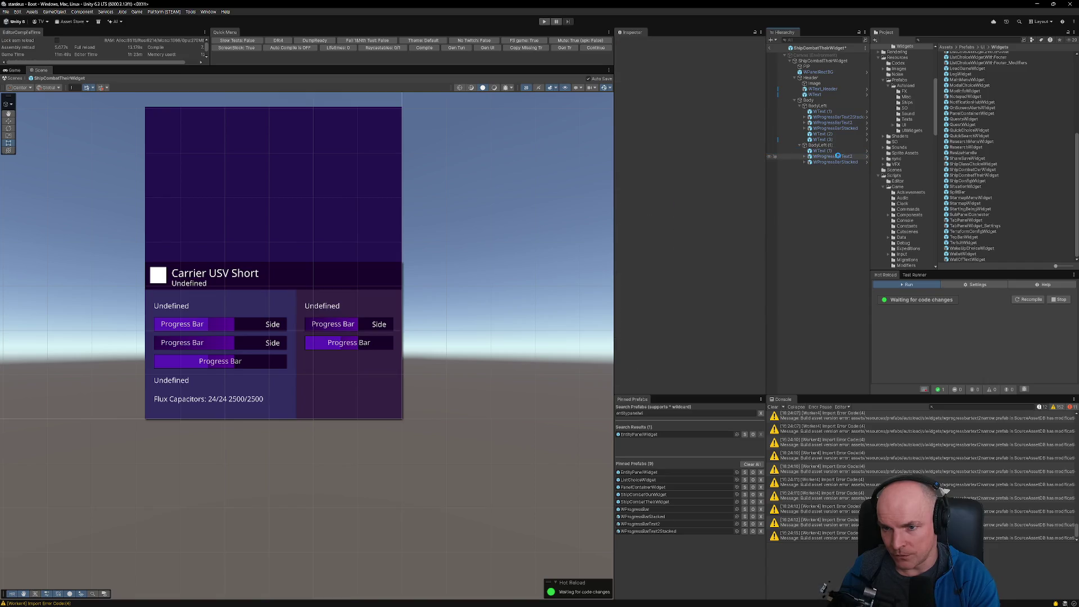
pyautogui.press('Delete')
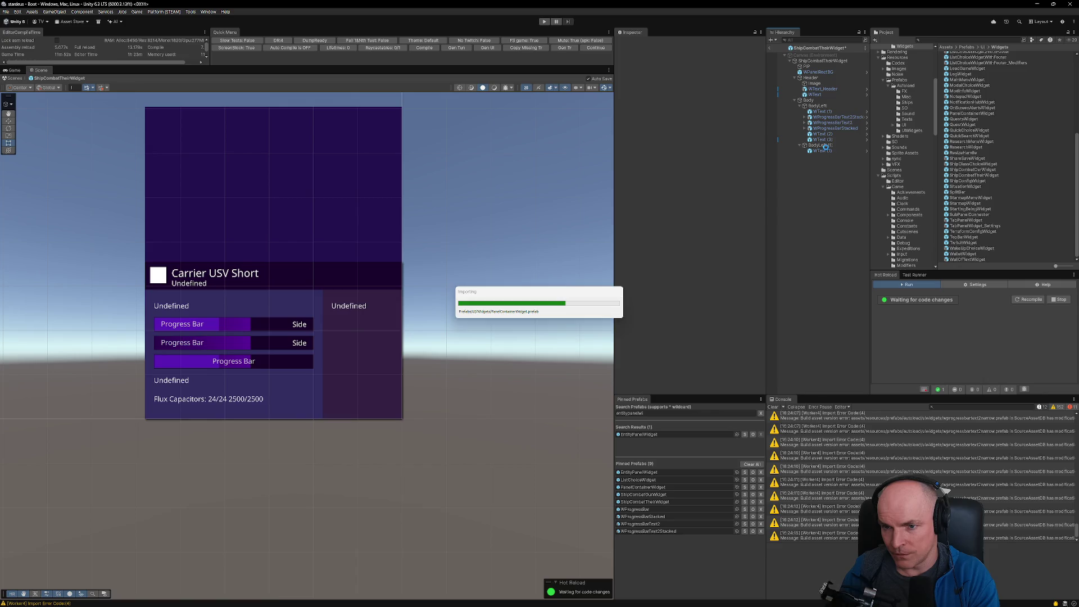
pyautogui.click(823, 151)
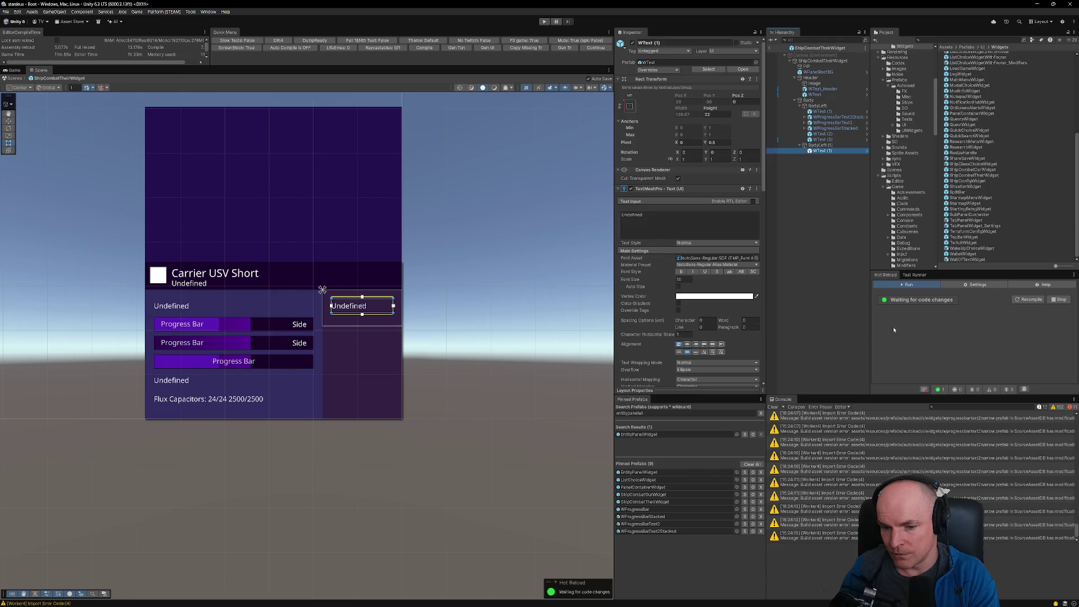
# Step: Search pinned prefabs for 'narrow' and drag WProgressBarText2Narrow into the right column
pyautogui.click(653, 412)
pyautogui.write('narrow')
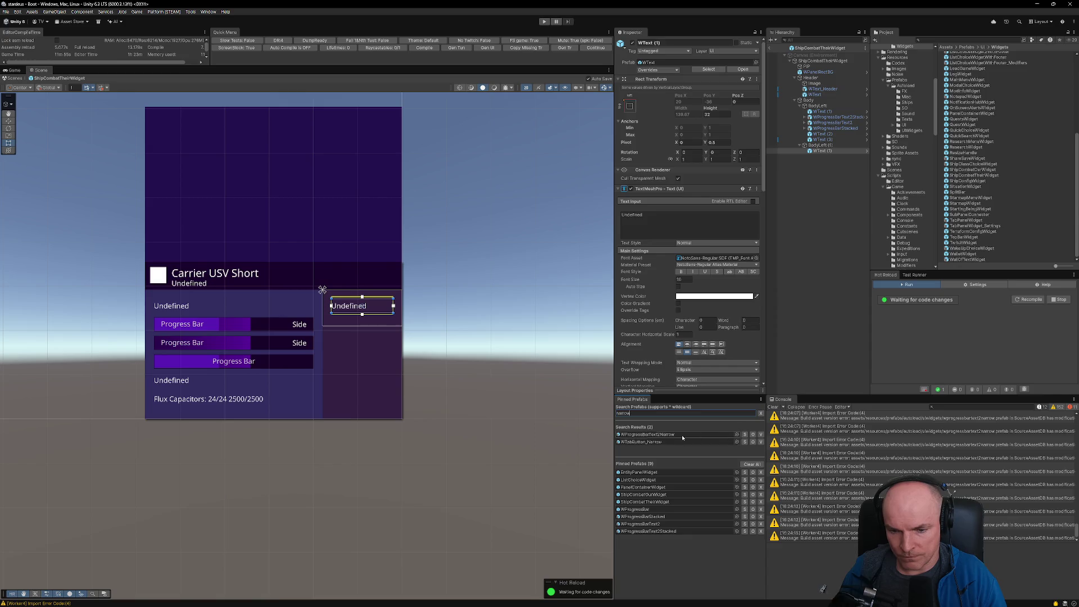
pyautogui.click(760, 434)
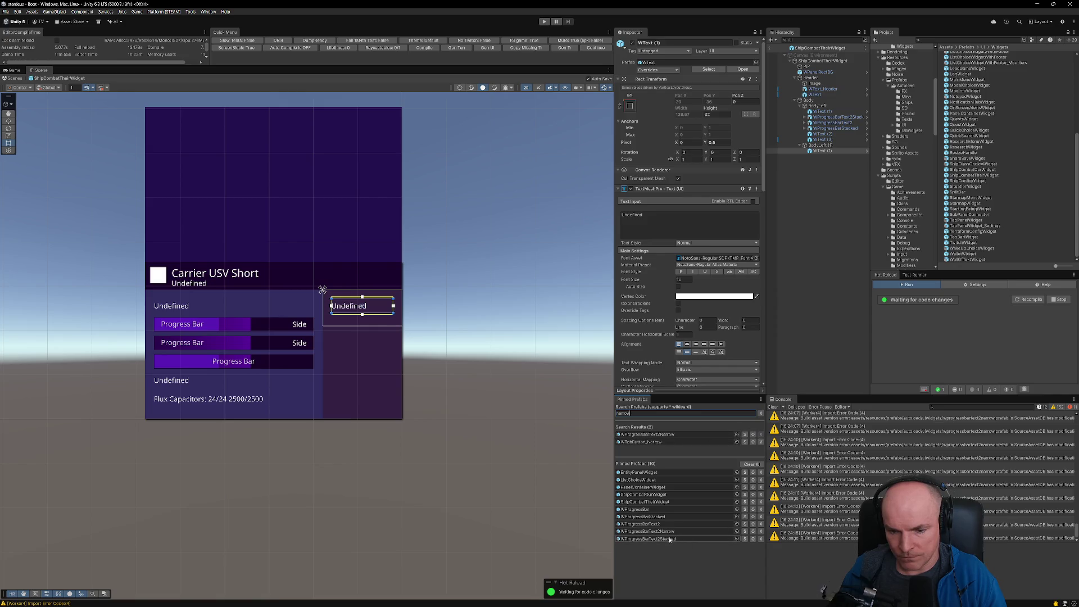
pyautogui.click(646, 531)
pyautogui.moveTo(981, 158); pyautogui.dragTo(829, 153)
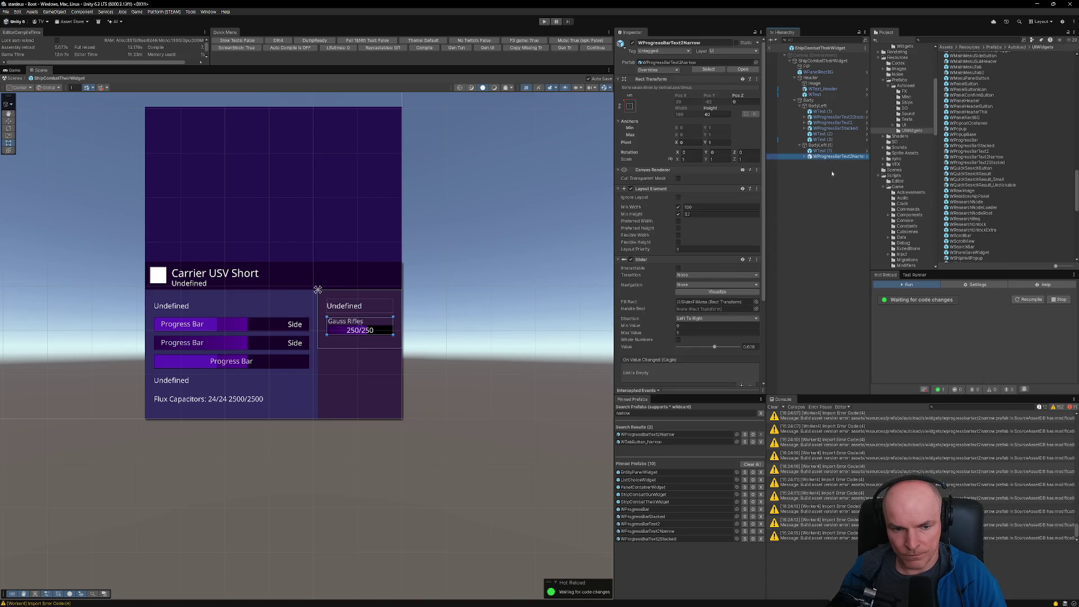
# Step: Duplicate the Gauss Rifles bar twice, then run the game to test the widget
pyautogui.click(826, 151)
pyautogui.click(829, 157)
pyautogui.hotkey('ctrl', 'd')
pyautogui.hotkey('ctrl', 'd')
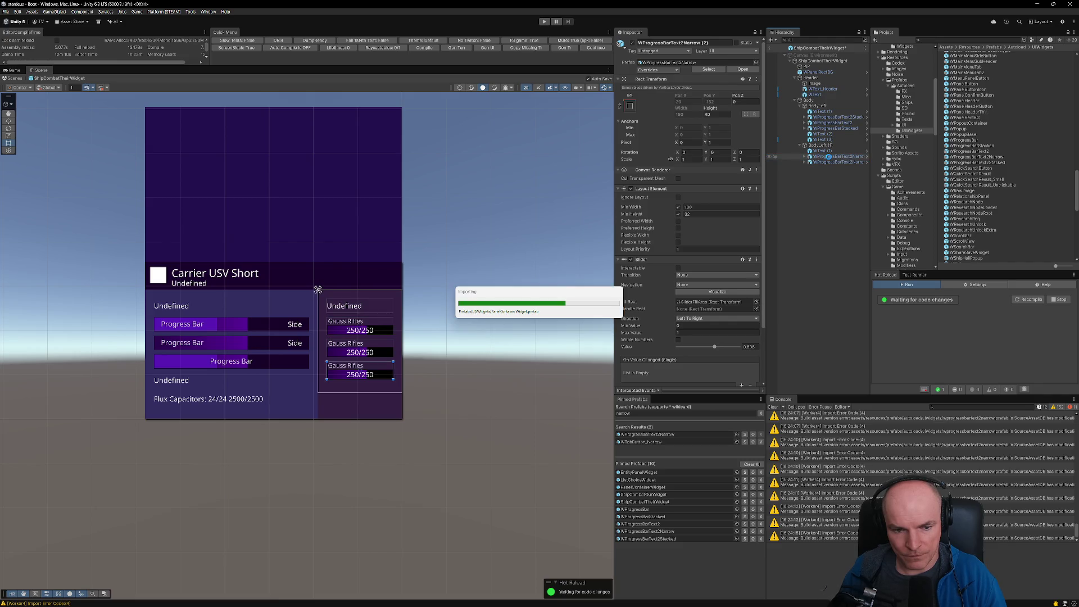
pyautogui.hotkey('ctrl', 'd')
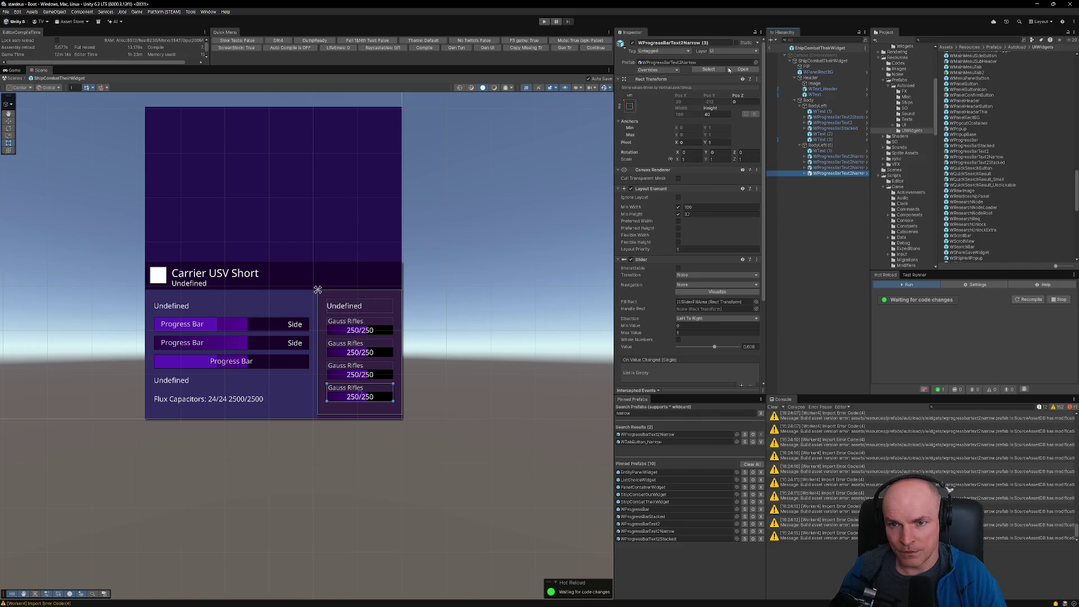
pyautogui.hotkey('ctrl', 'p')
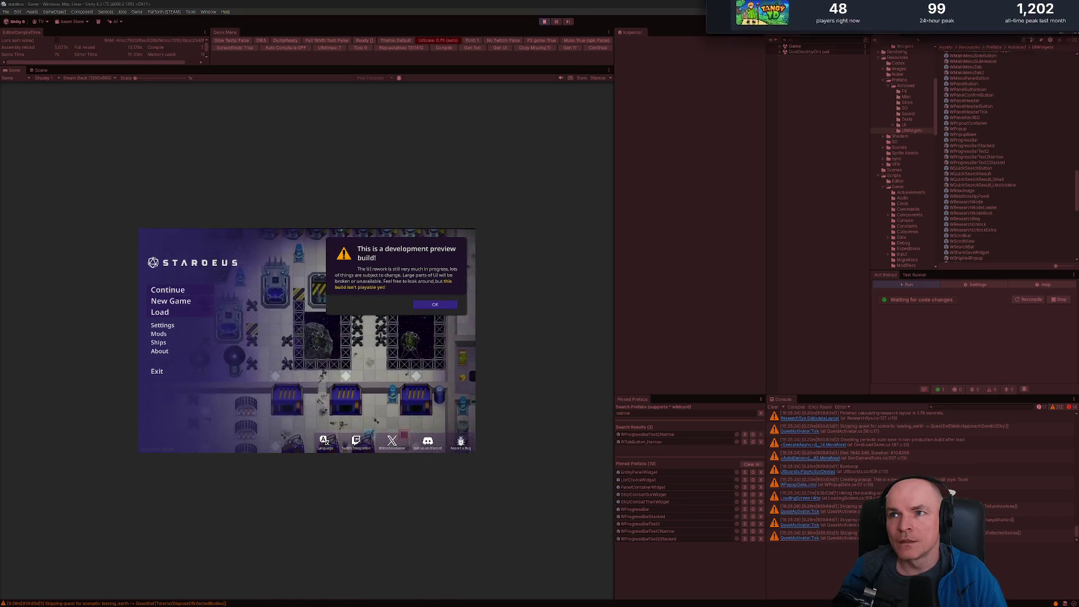
# Step: Bring the SteamDB Tangy TD charts page over the editor and maximize it
pyautogui.moveTo(886, 0); pyautogui.dragTo(465, 217)
pyautogui.click(673, 216)
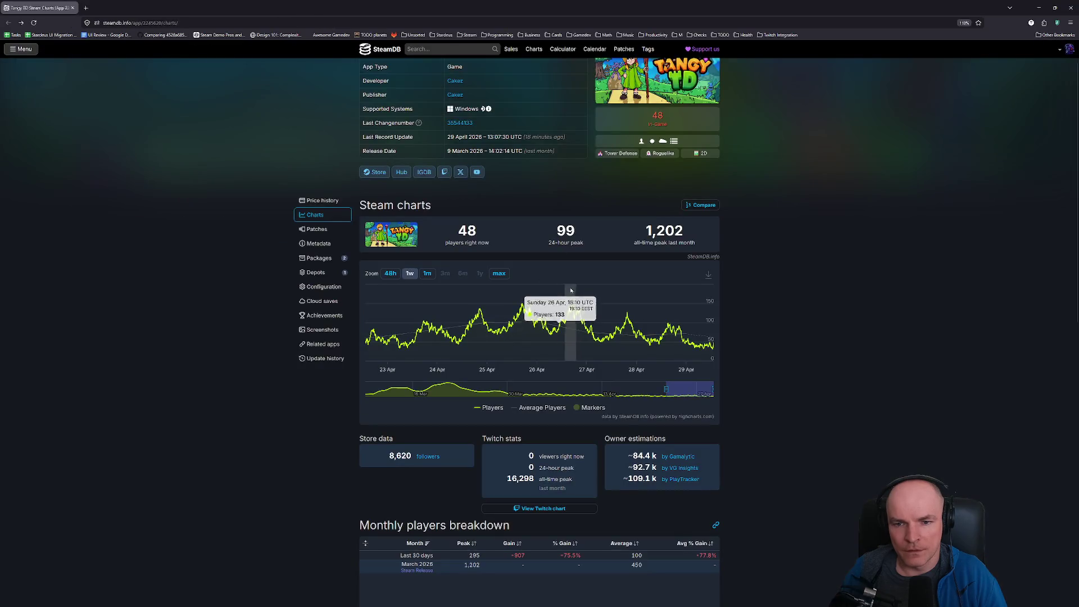
# Step: Review Tangy TD's player charts, then switch to its price history
pyautogui.keyDown('ctrl'); pyautogui.scroll(3, 571, 290); pyautogui.keyUp('ctrl')
pyautogui.scroll(-4, 571, 287)
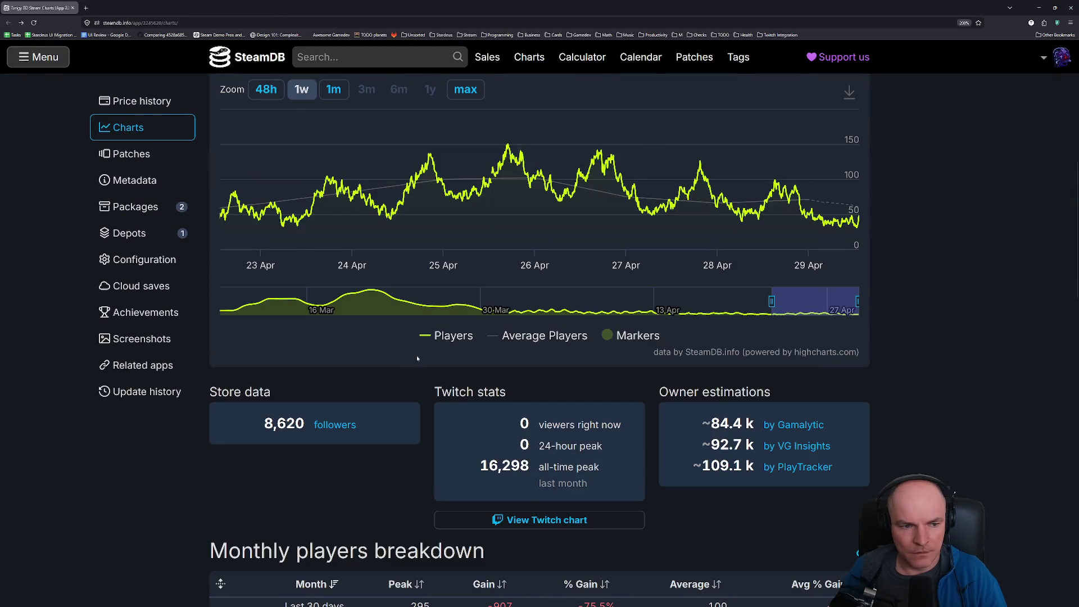
pyautogui.scroll(3, 304, 305)
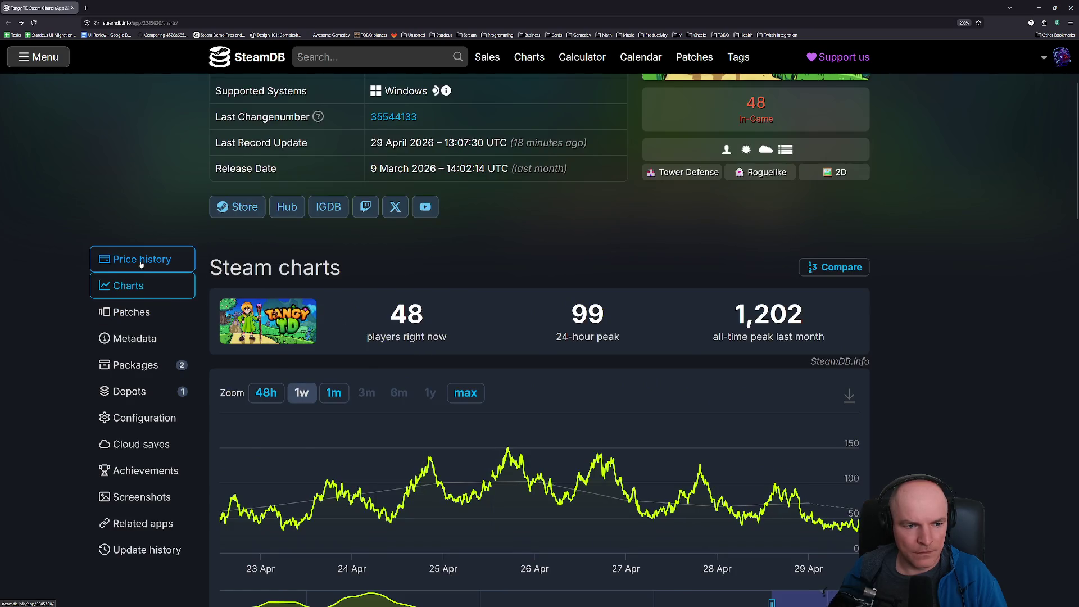
pyautogui.click(140, 261)
# Step: Look over the price history table and chart, then go to the Steam store
pyautogui.scroll(-10, 422, 346)
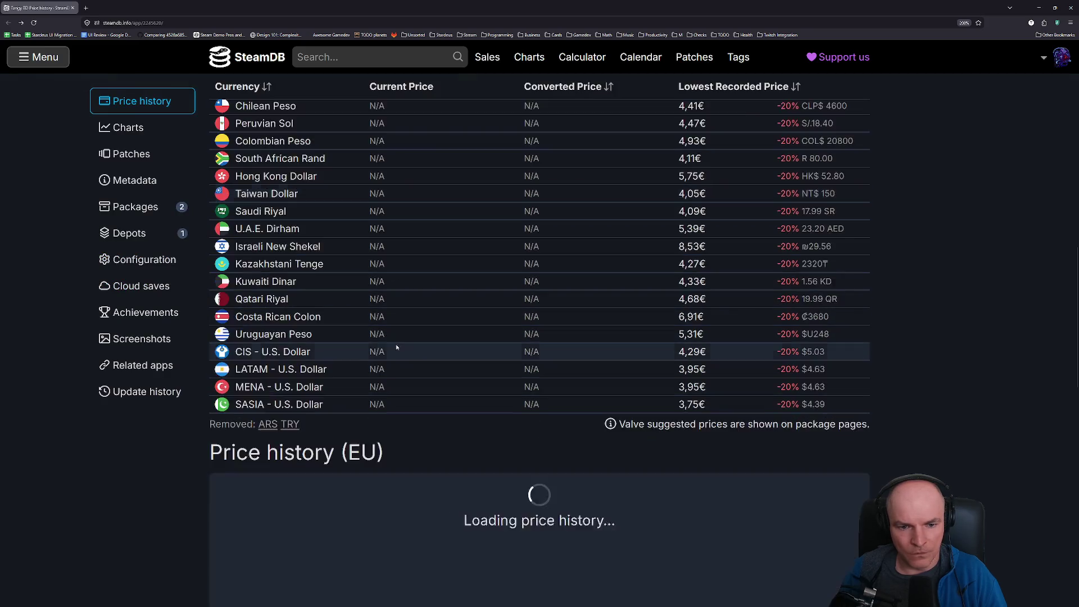
pyautogui.scroll(1, 858, 209)
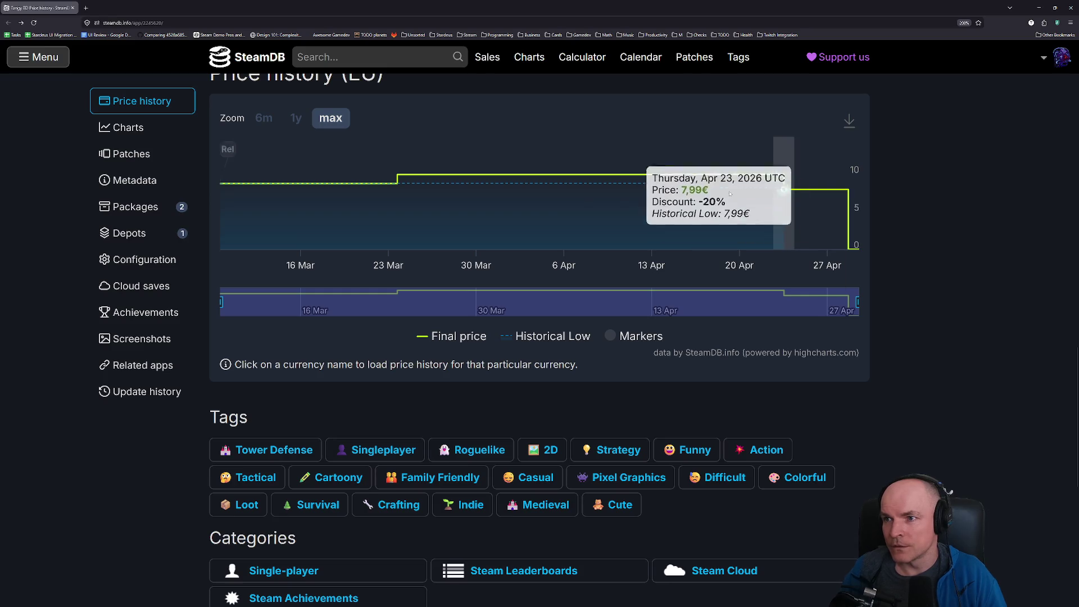
pyautogui.scroll(15, 433, 218)
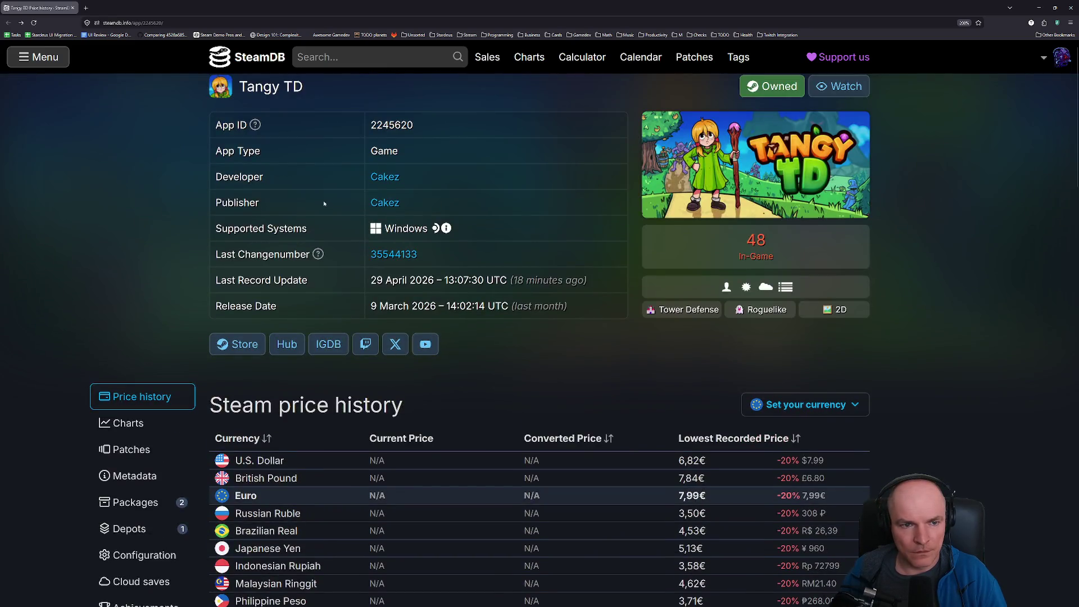
pyautogui.click(238, 348)
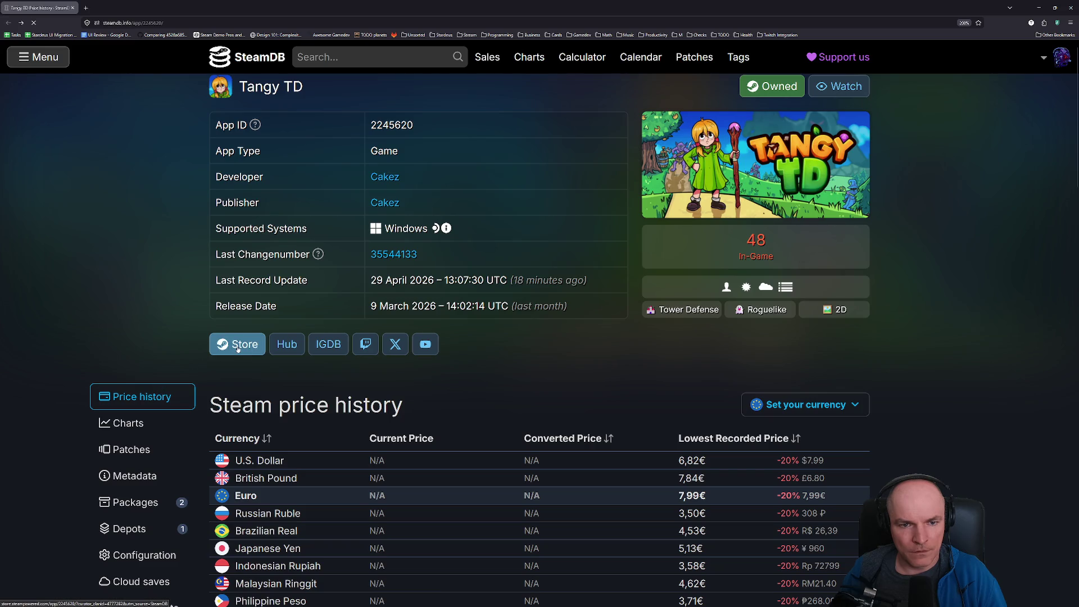
pyautogui.scroll(-5, 236, 349)
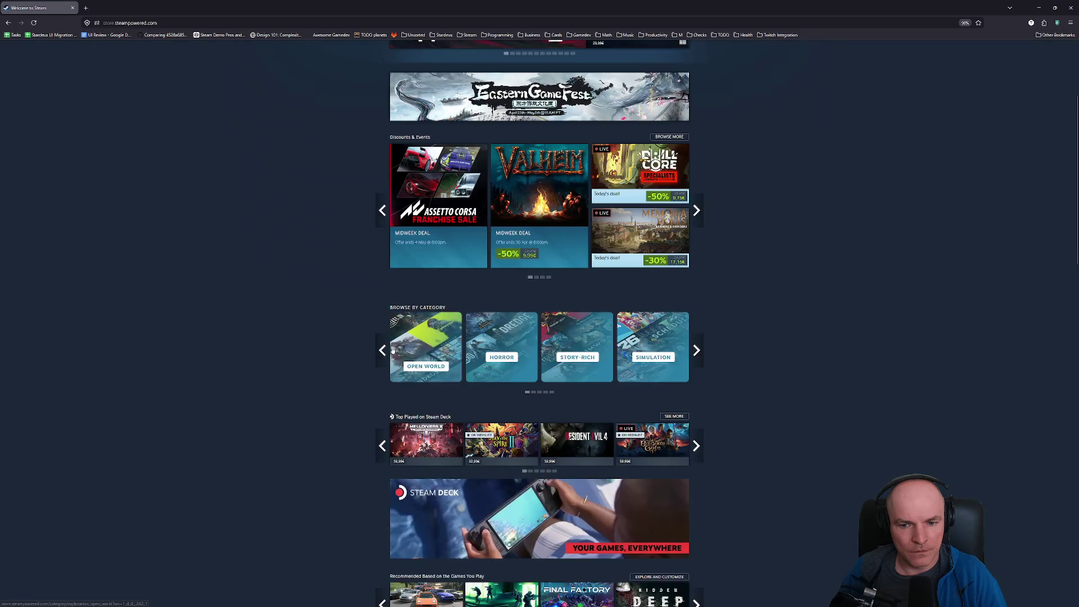
# Step: Search the Steam store for 'tangy'
pyautogui.scroll(5, 392, 351)
pyautogui.click(624, 80)
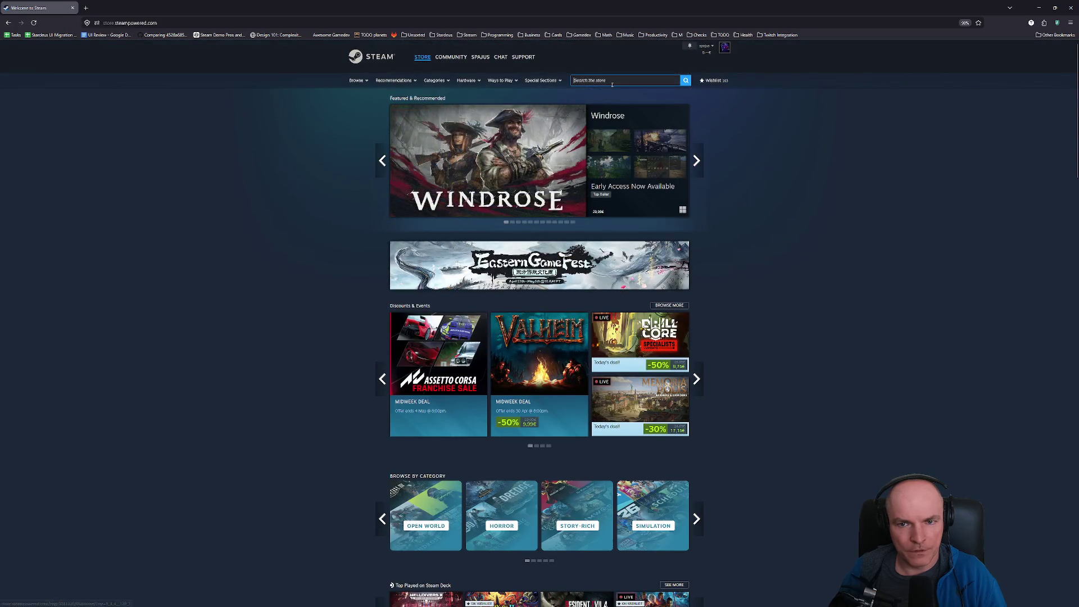
pyautogui.write('tangy ta')
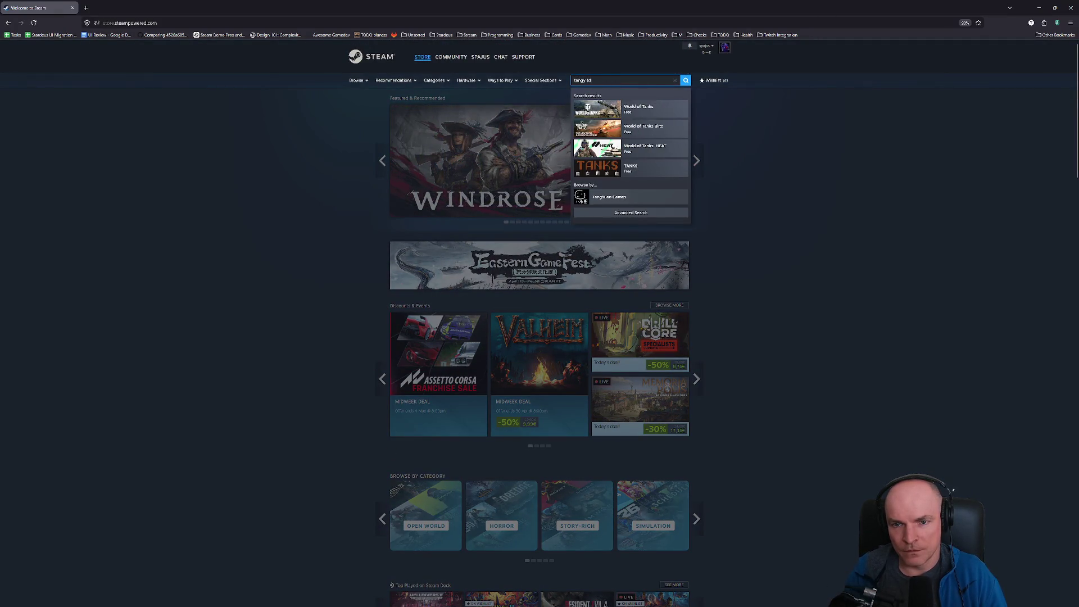
pyautogui.press('Return')
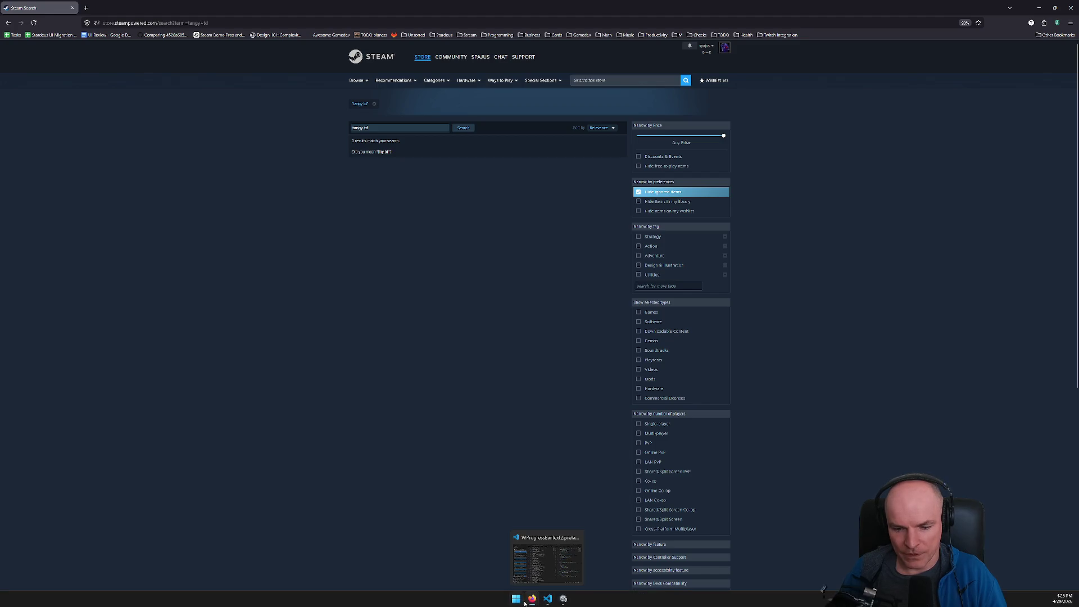
pyautogui.click(544, 557)
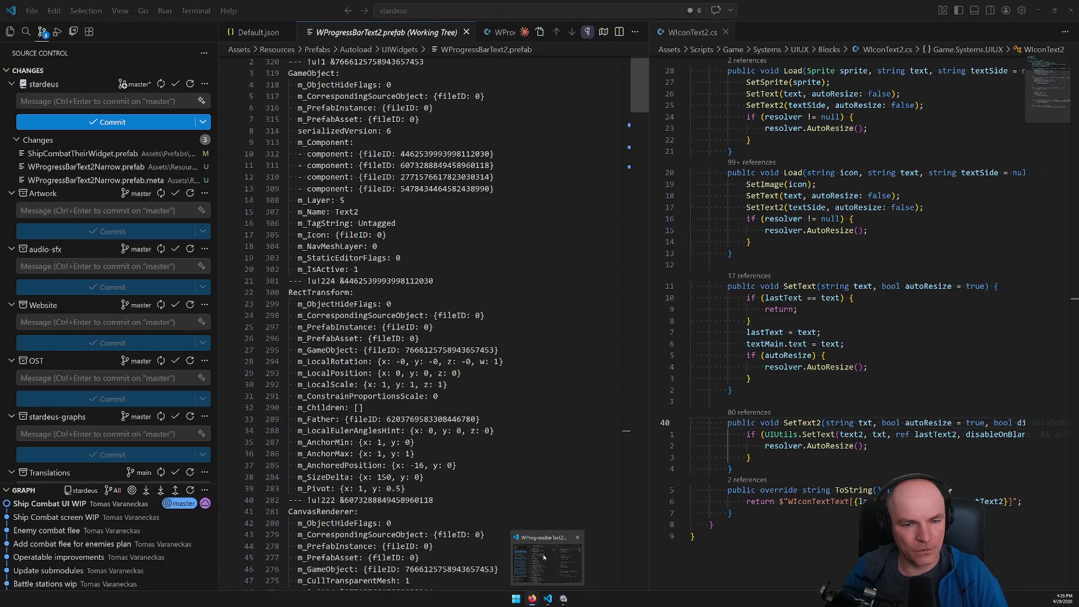
pyautogui.click(544, 557)
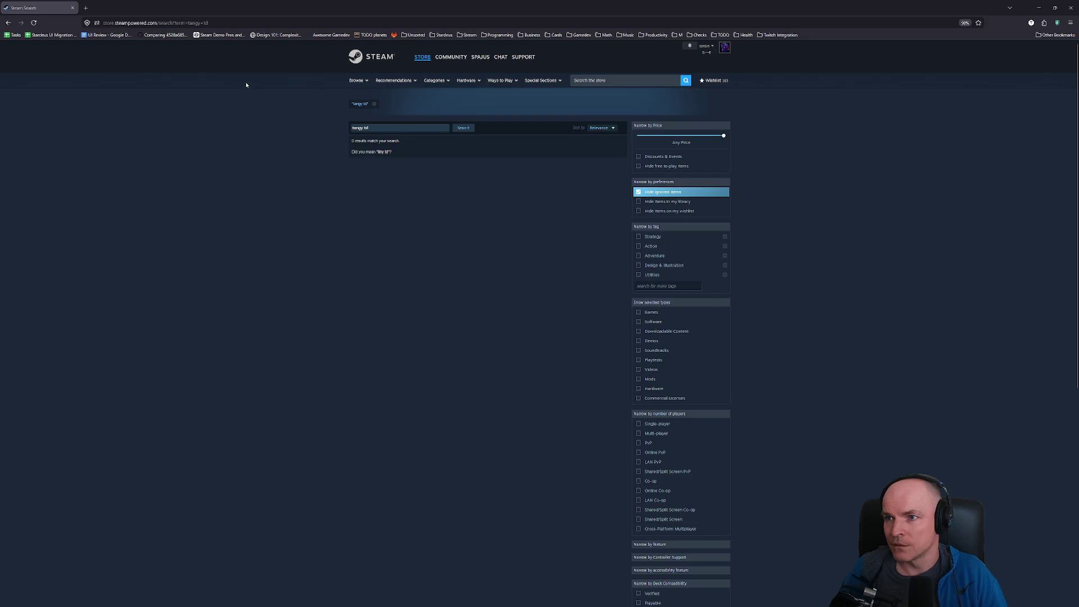
# Step: Return to the running game, continue the saved Stardeus game, and clear the Console log
pyautogui.hotkey('alt', 'Tab')
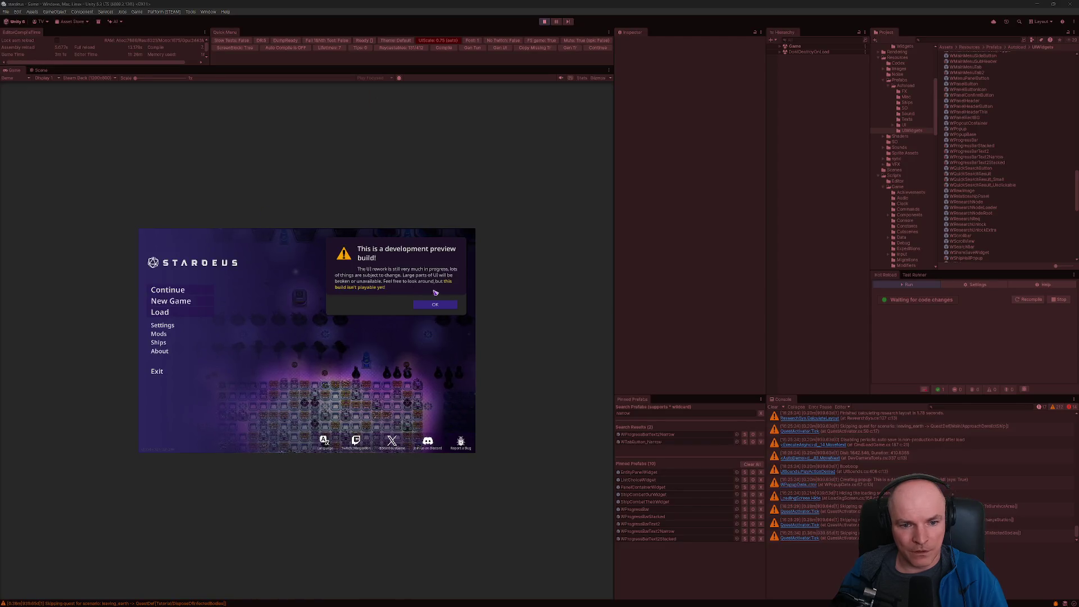
pyautogui.click(435, 306)
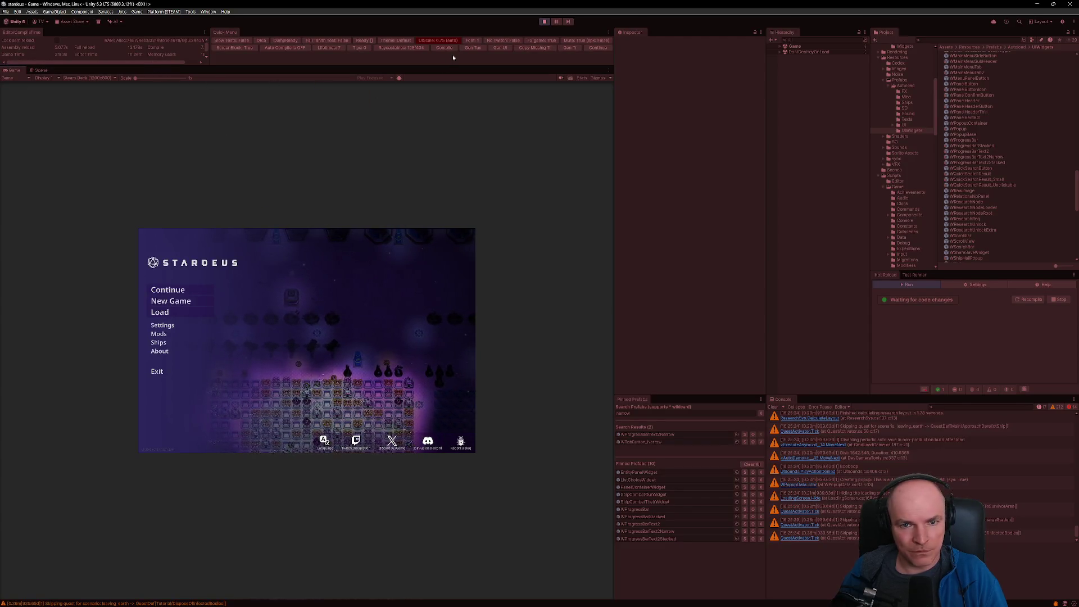
pyautogui.click(107, 79)
pyautogui.click(164, 291)
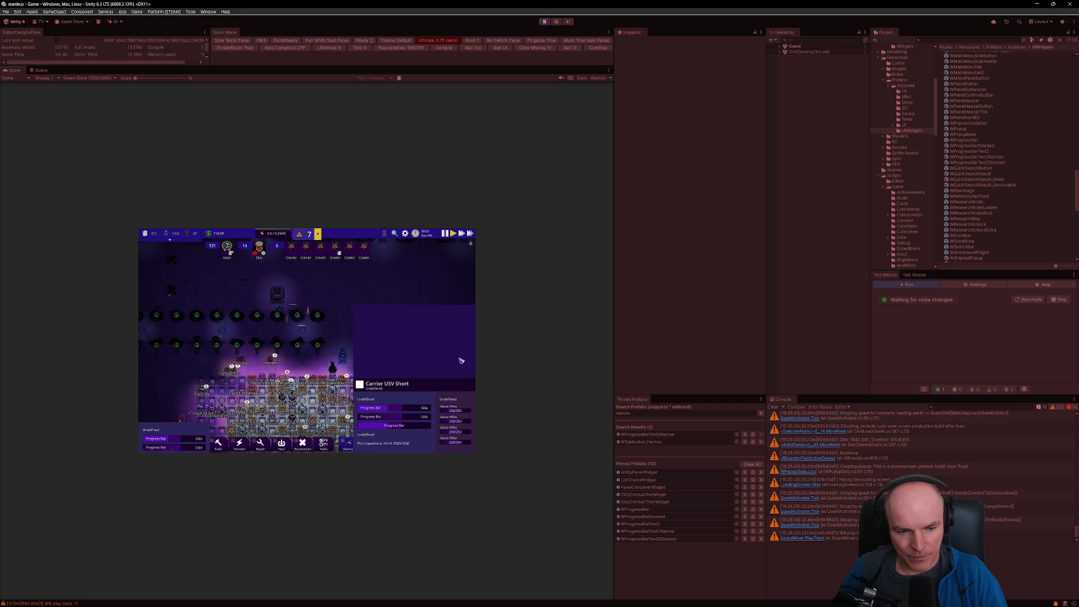
pyautogui.scroll(-2, 220, 416)
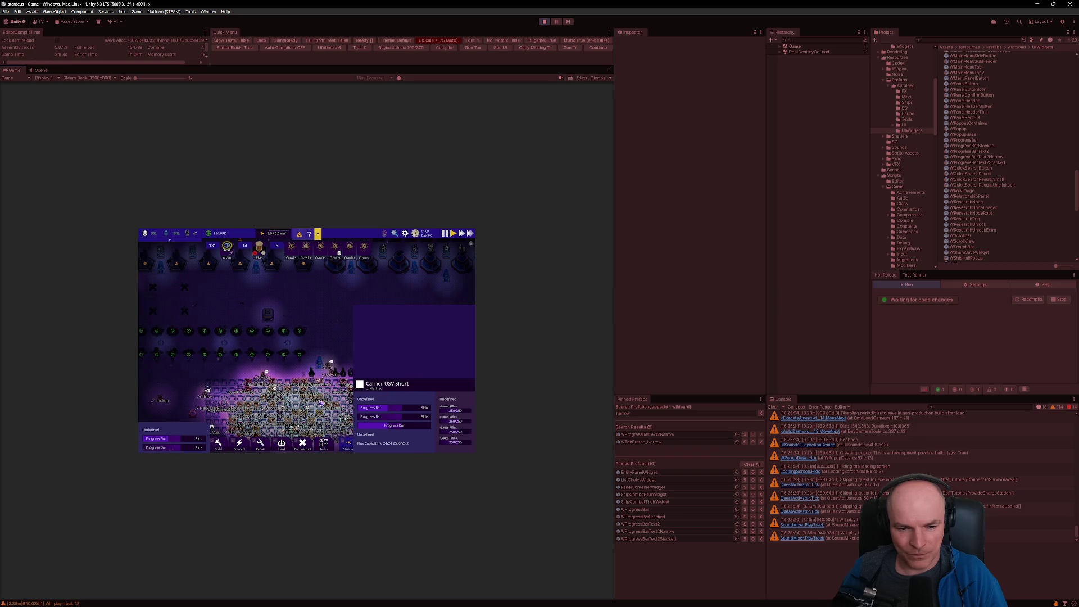
pyautogui.click(200, 434)
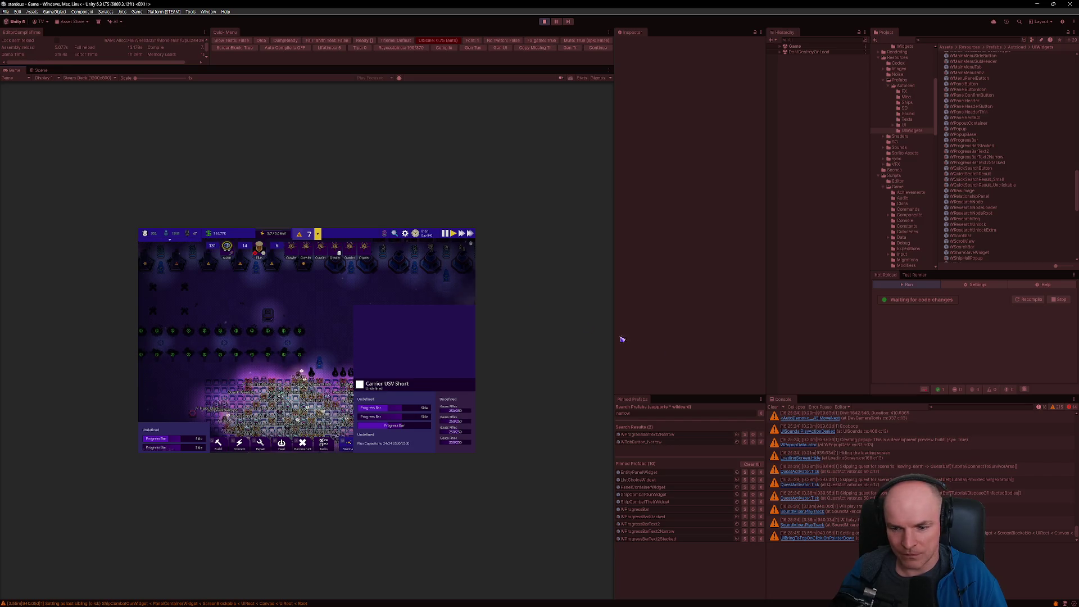
pyautogui.click(774, 408)
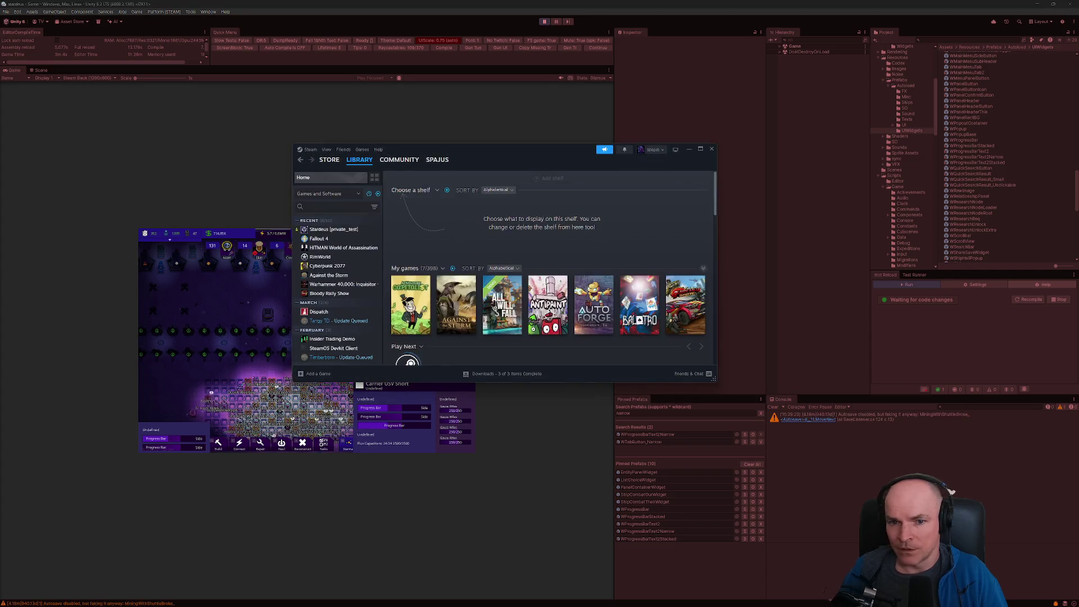
# Step: Find Tangy TD in the Steam library and open its Community Hub discussions list
pyautogui.write('tangy')
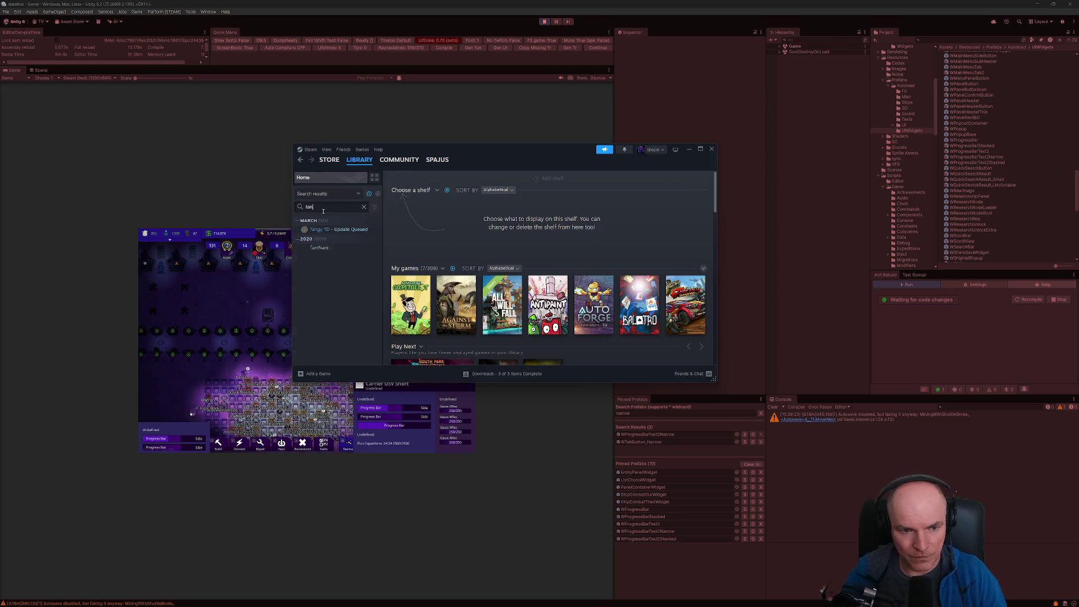
pyautogui.click(318, 229)
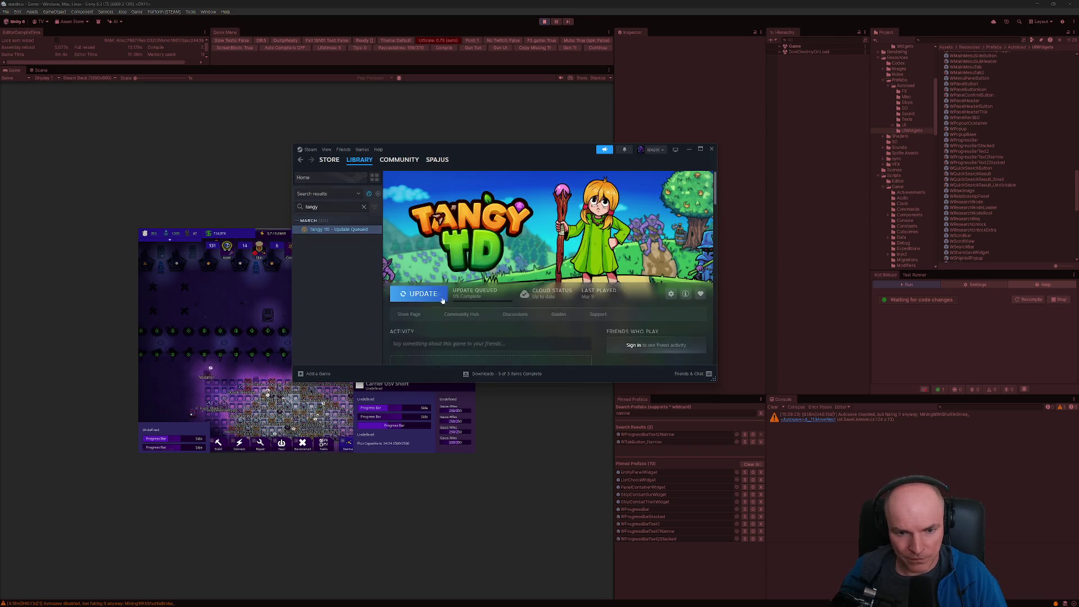
pyautogui.click(525, 316)
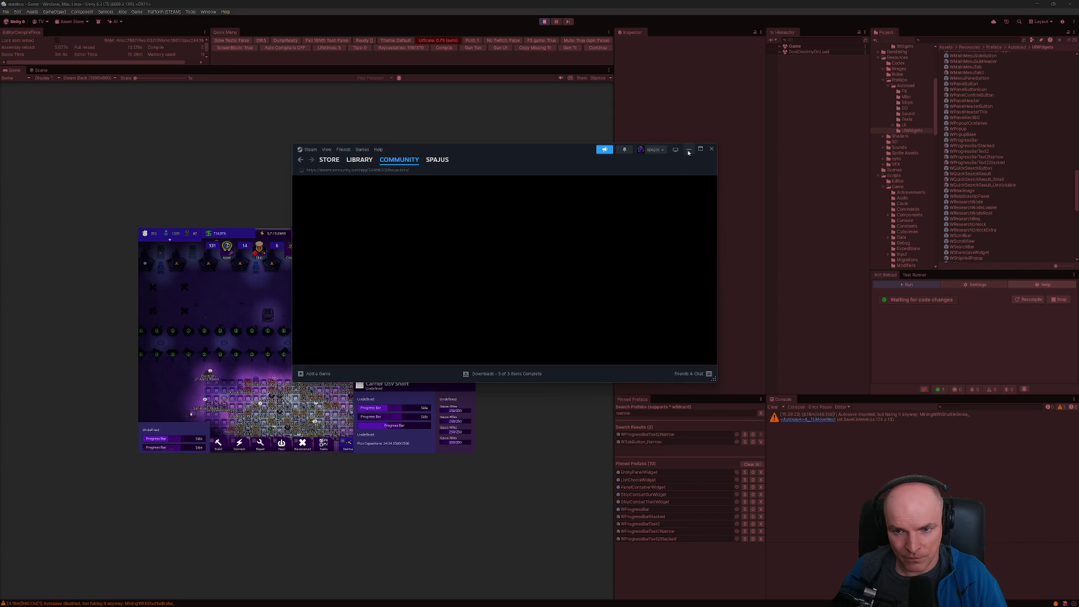
pyautogui.click(700, 149)
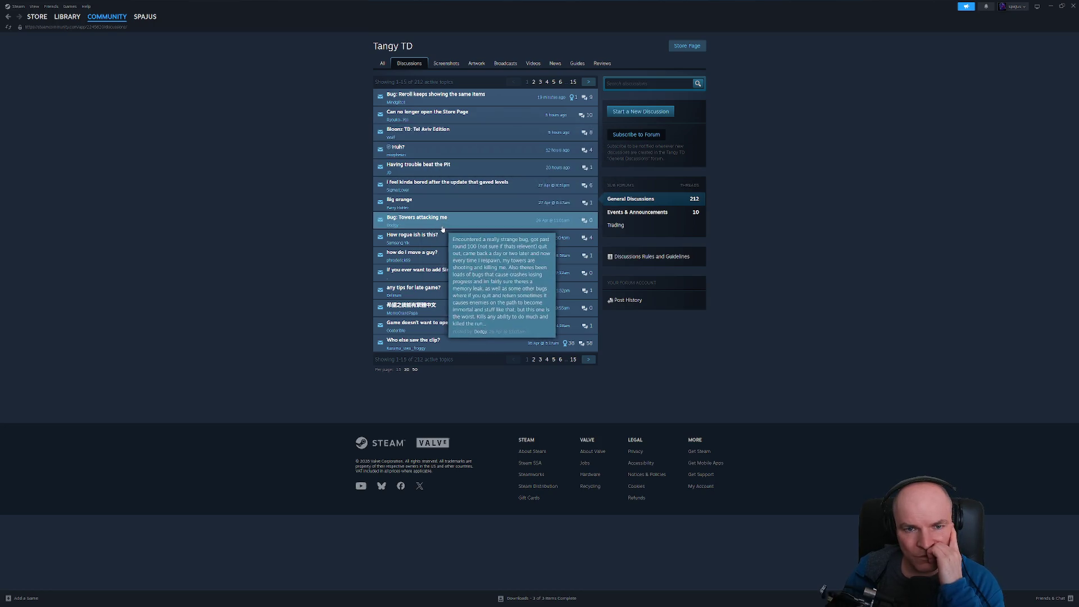
pyautogui.click(382, 63)
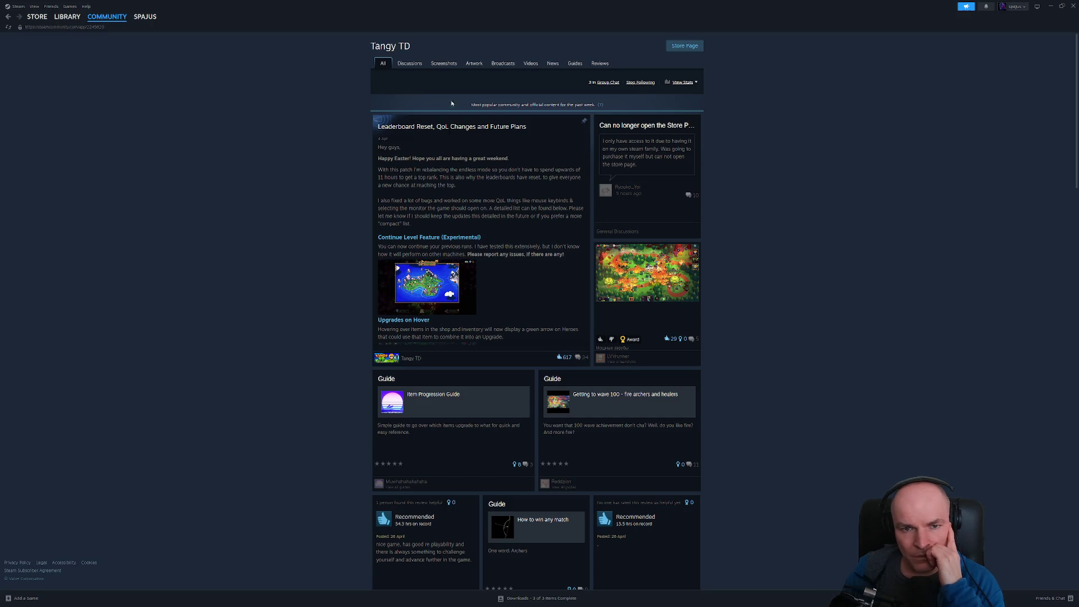
pyautogui.click(411, 65)
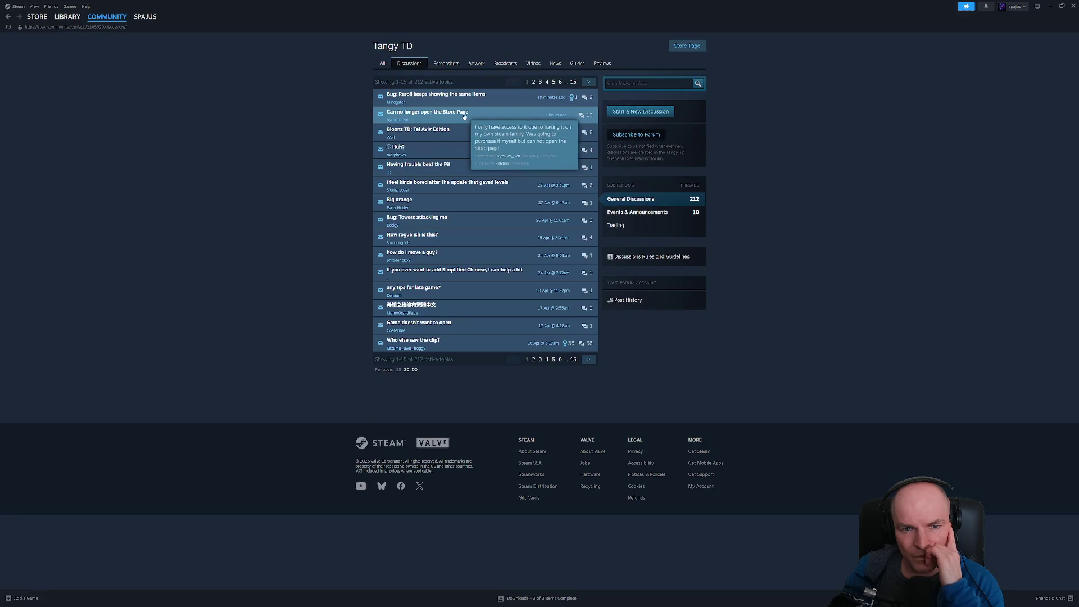
# Step: Read the 'Can no longer open the Store Page' thread, highlighting comments like the Discord patch note
pyautogui.click(473, 115)
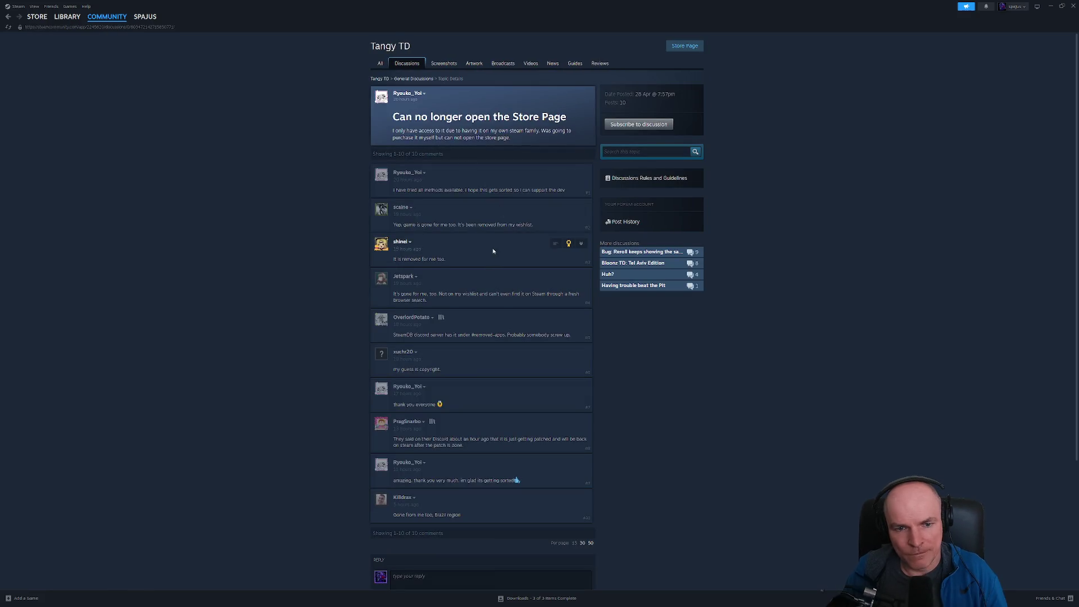
pyautogui.moveTo(395, 131); pyautogui.dragTo(436, 131)
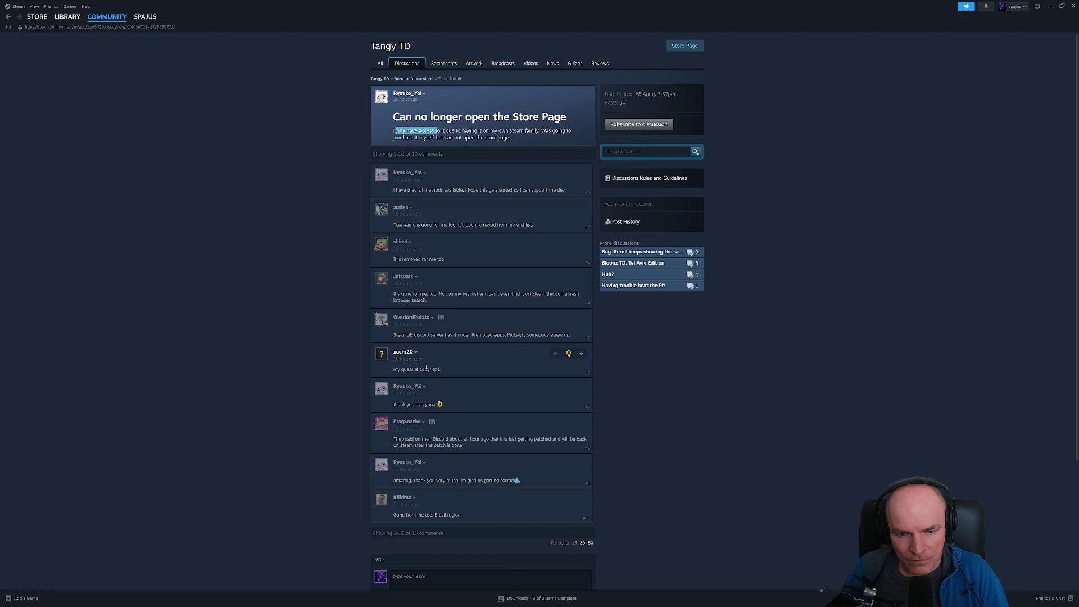
pyautogui.moveTo(393, 371); pyautogui.dragTo(441, 382)
pyautogui.click(397, 400)
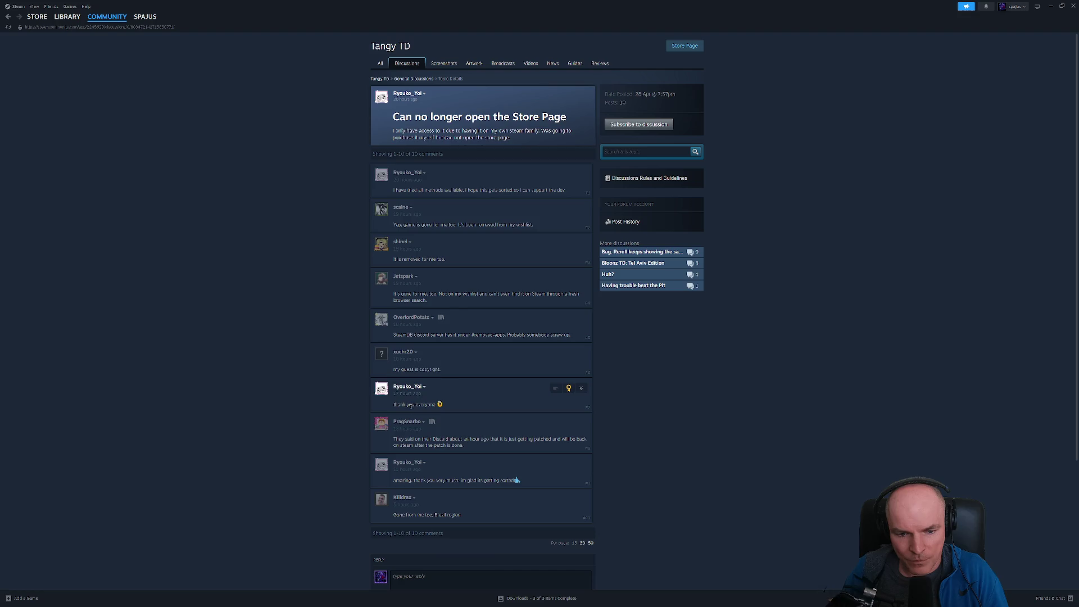
pyautogui.moveTo(396, 441)
pyautogui.mouseDown()
pyautogui.moveTo(579, 440)
pyautogui.moveTo(560, 447)
pyautogui.mouseUp()
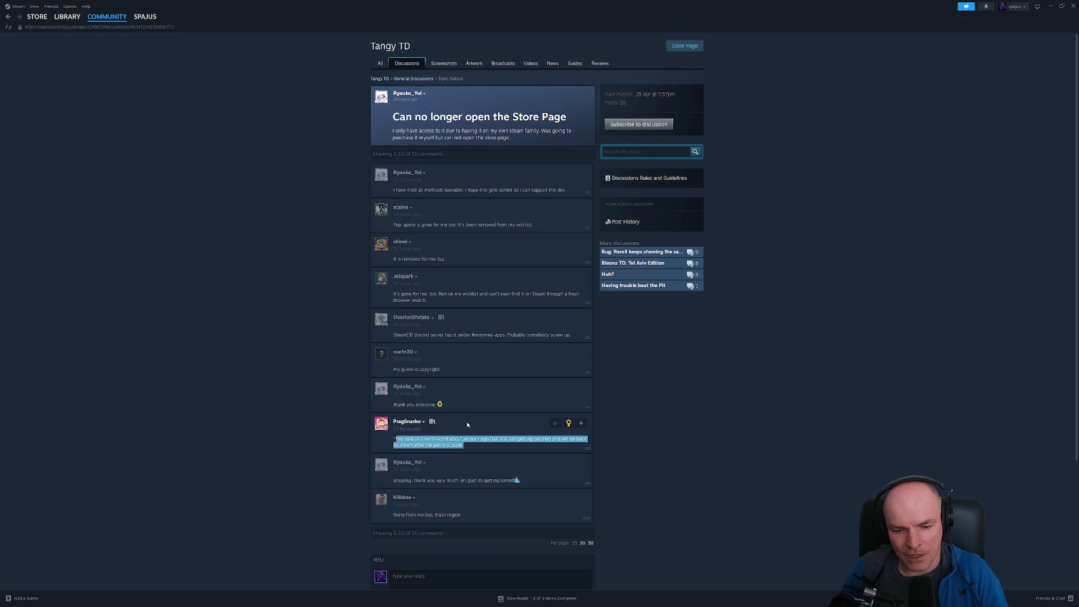
pyautogui.click(467, 485)
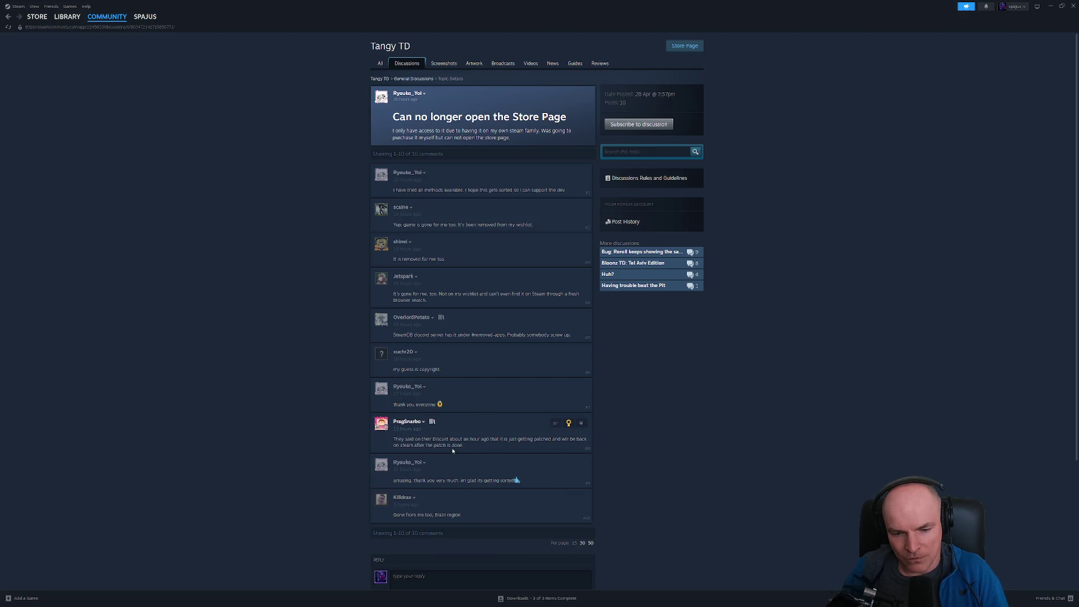
pyautogui.moveTo(463, 445); pyautogui.dragTo(394, 441)
pyautogui.moveTo(418, 424)
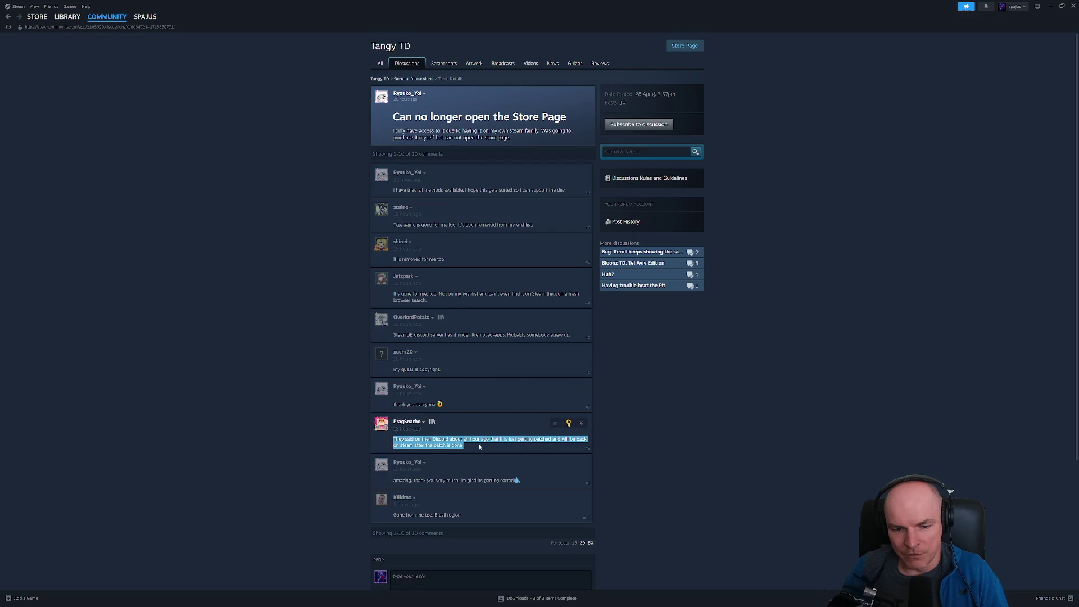
pyautogui.click(447, 426)
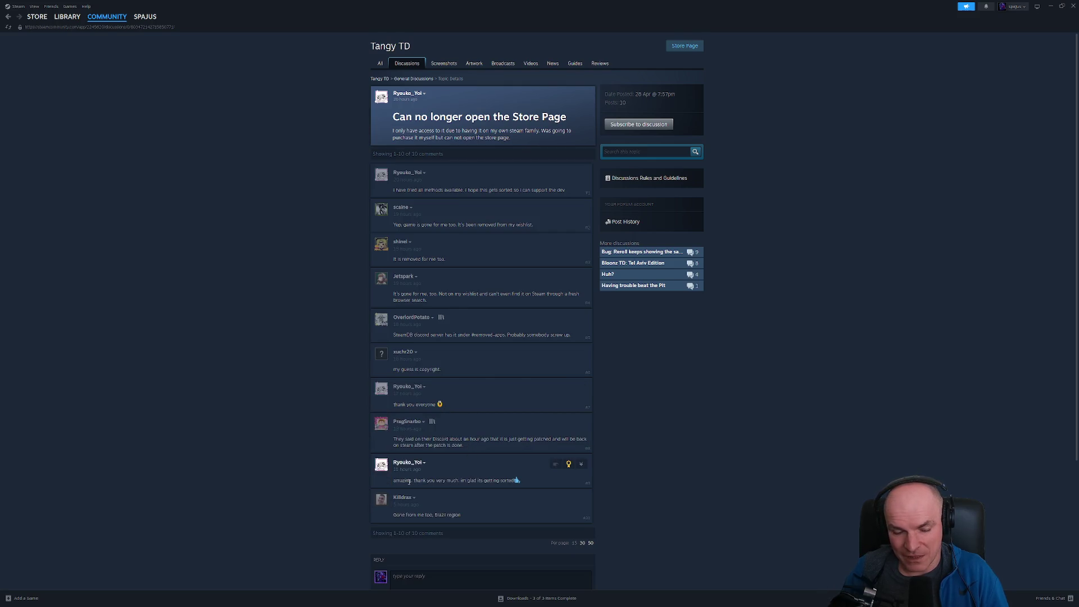
pyautogui.scroll(-3, 428, 498)
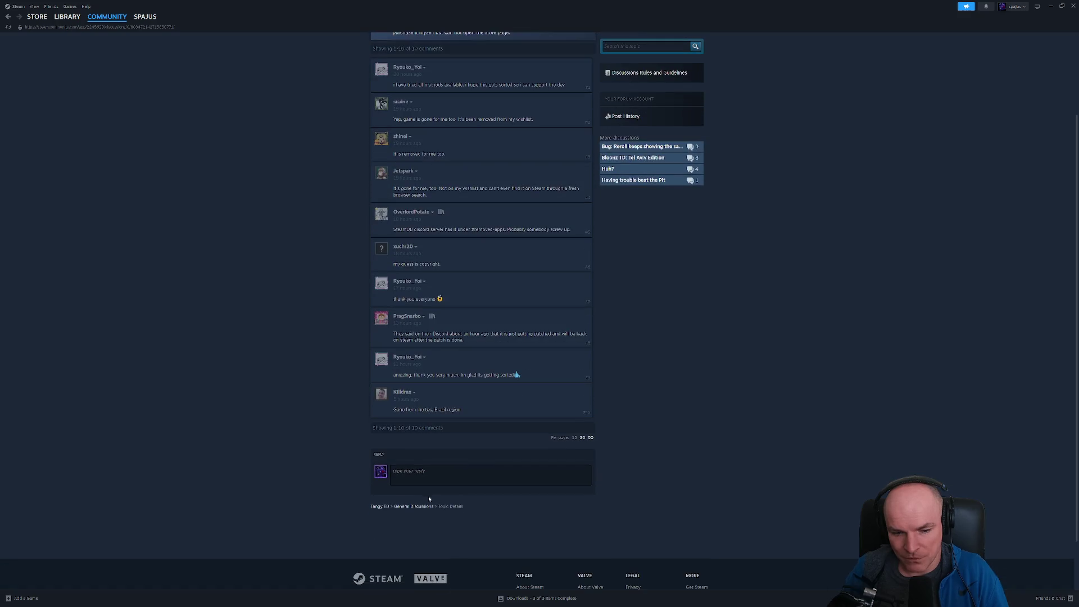
pyautogui.scroll(3, 431, 426)
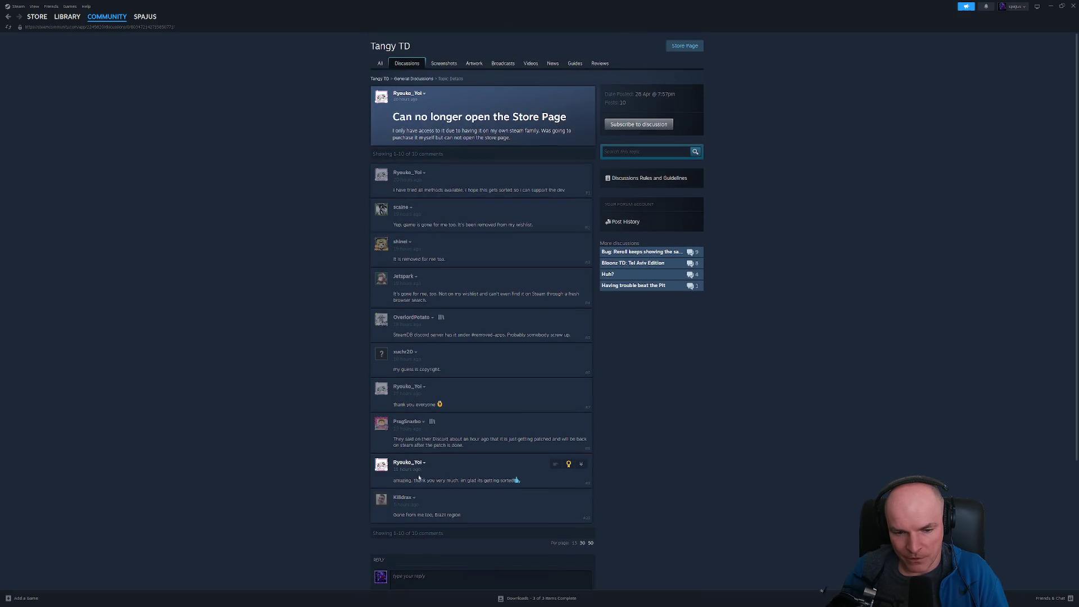
# Step: Read the 'Huh?' thread's accepted answer, then close the Steam window
pyautogui.click(571, 107)
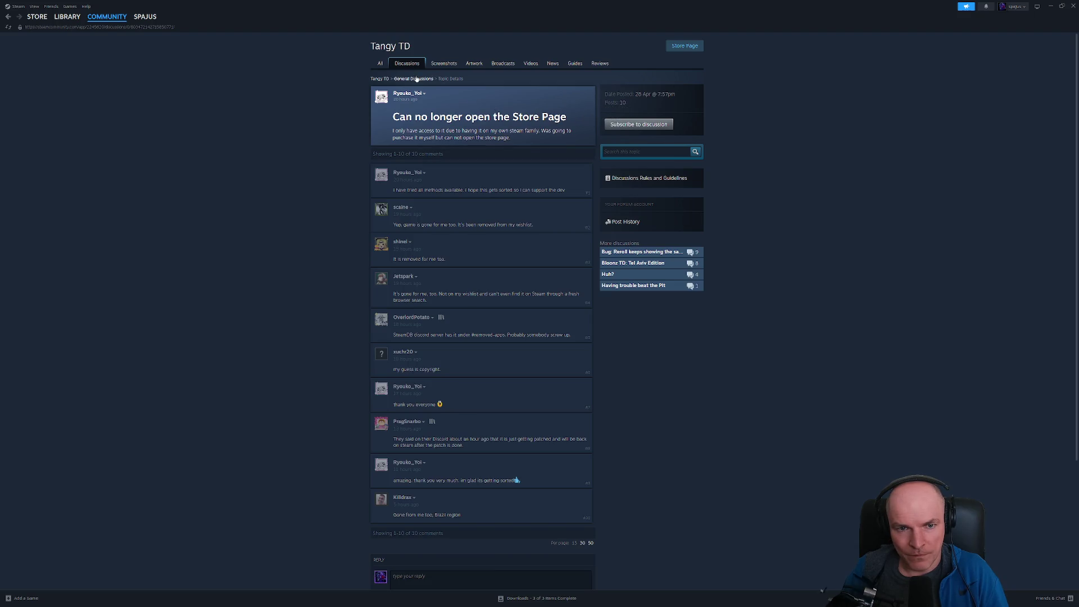
pyautogui.click(416, 80)
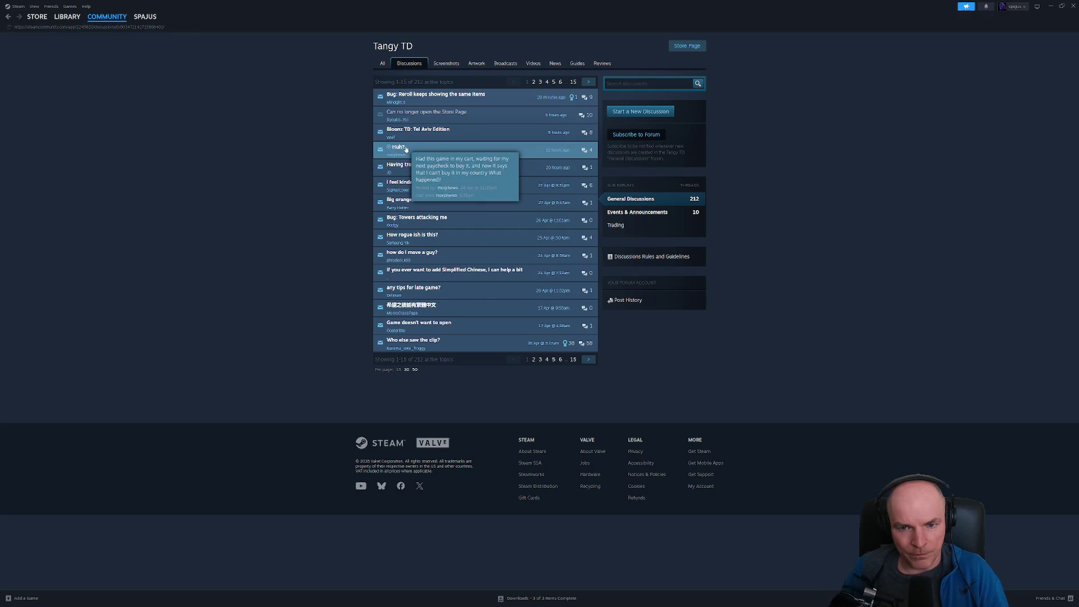
pyautogui.click(425, 149)
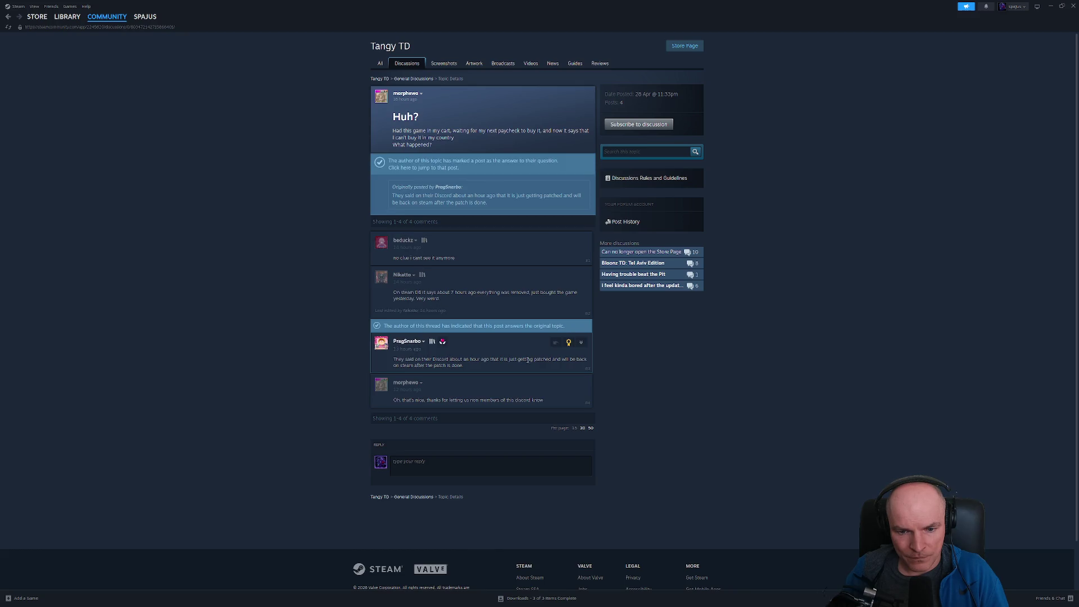
pyautogui.tripleClick(488, 366)
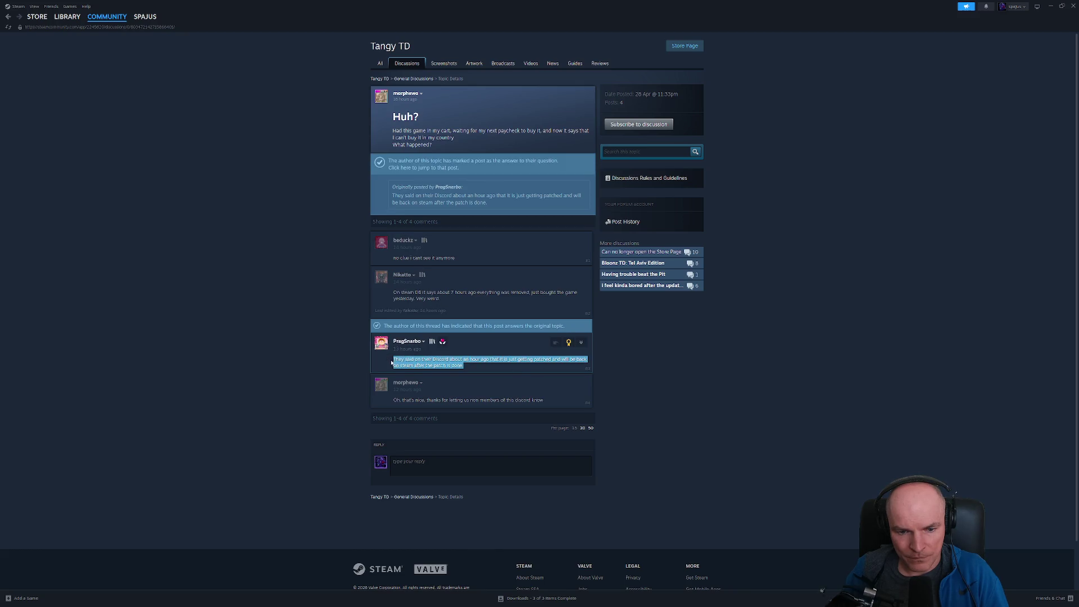
pyautogui.click(431, 400)
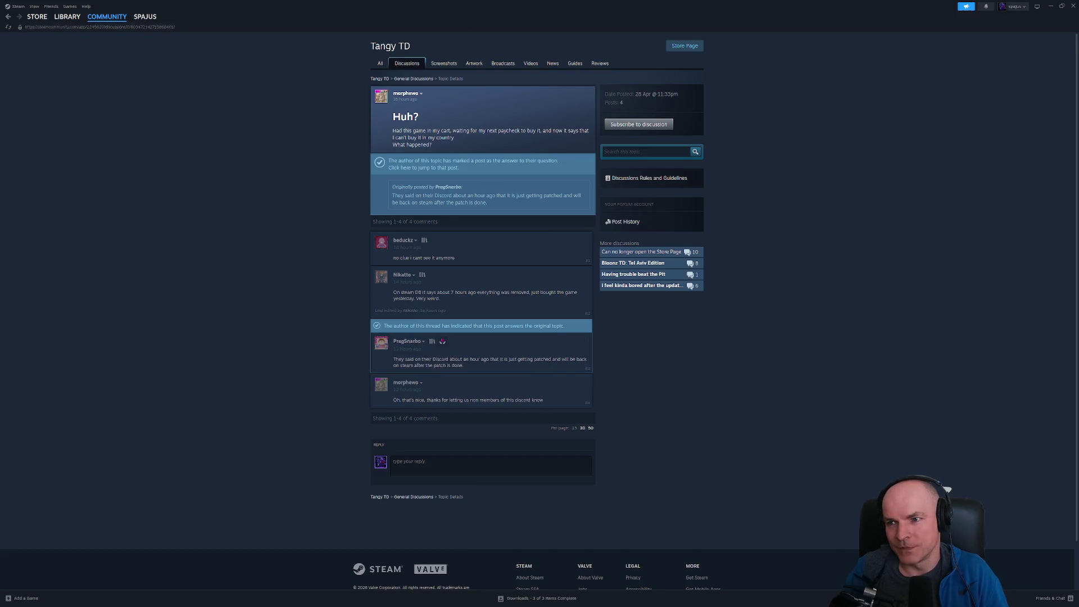
pyautogui.click(1073, 7)
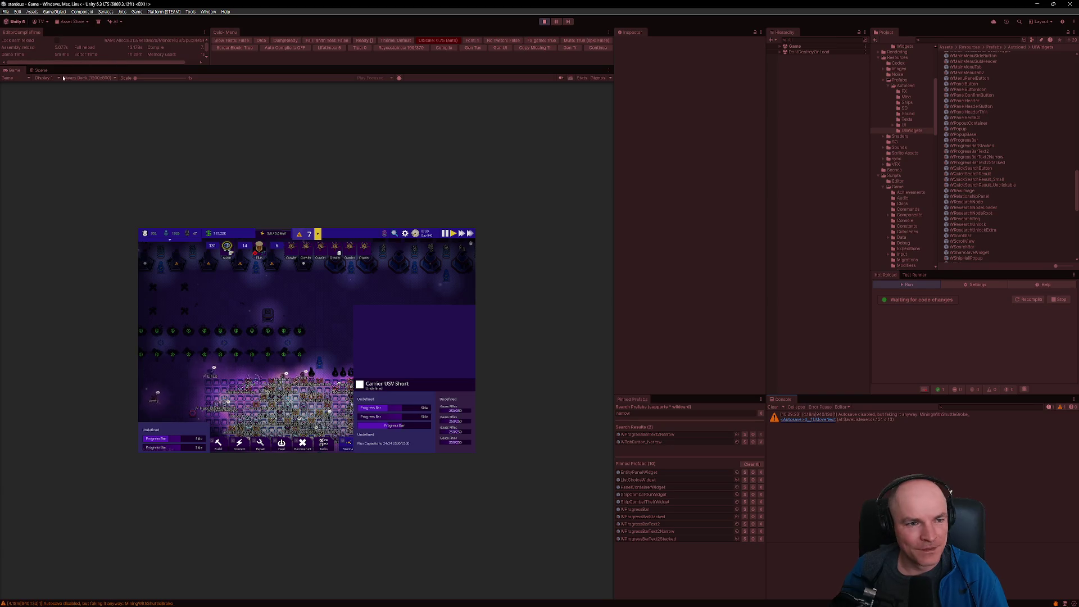
# Step: Switch the Game view to Full HD 1920x1080, then stop Play mode
pyautogui.click(84, 78)
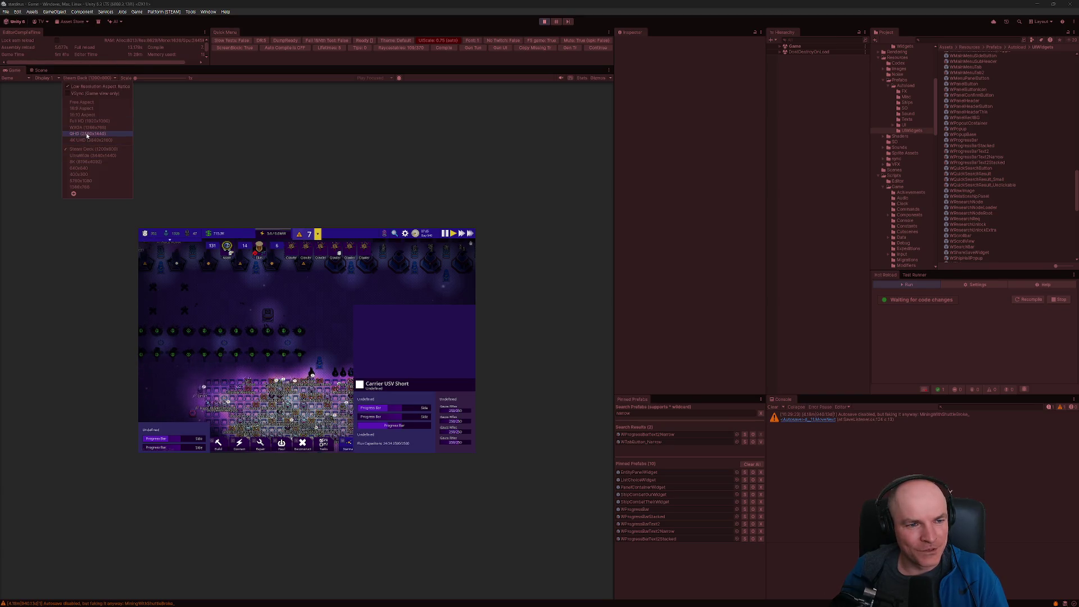
pyautogui.click(248, 130)
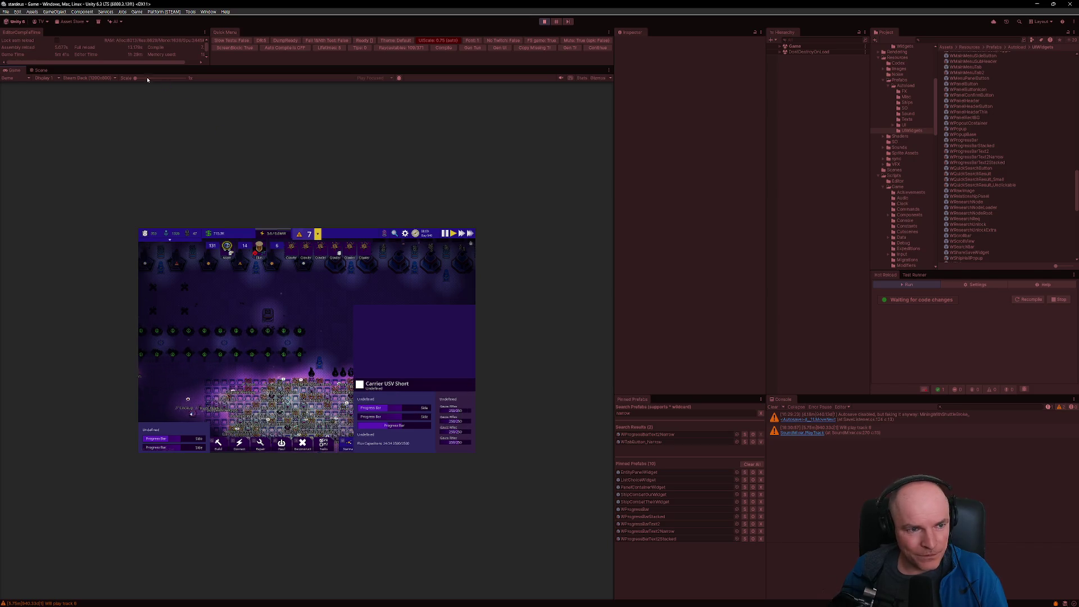
pyautogui.click(101, 78)
pyautogui.click(95, 121)
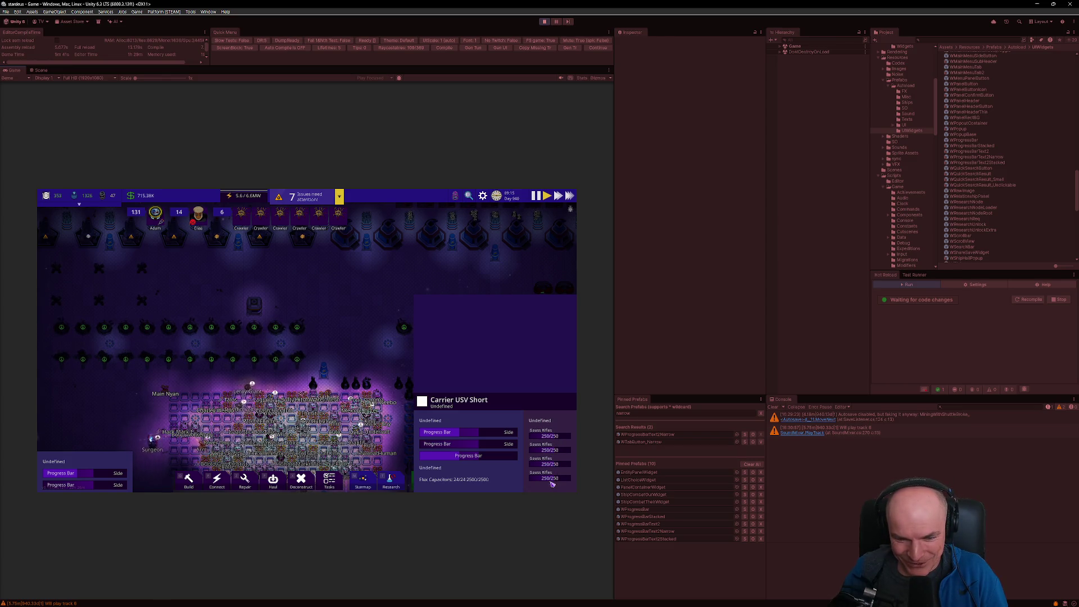
pyautogui.moveTo(314, 606)
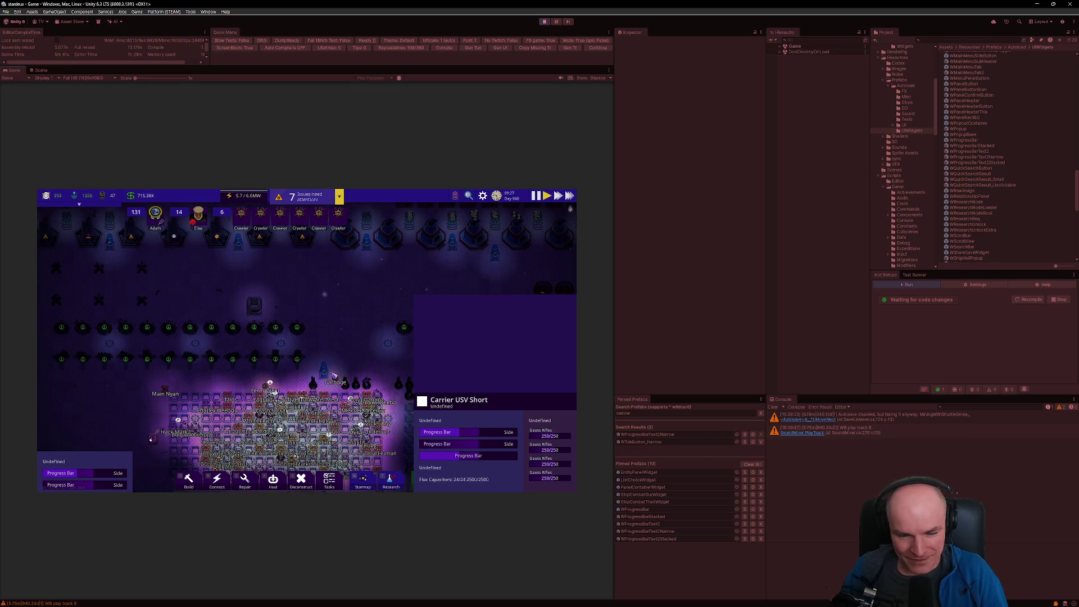
pyautogui.click(545, 22)
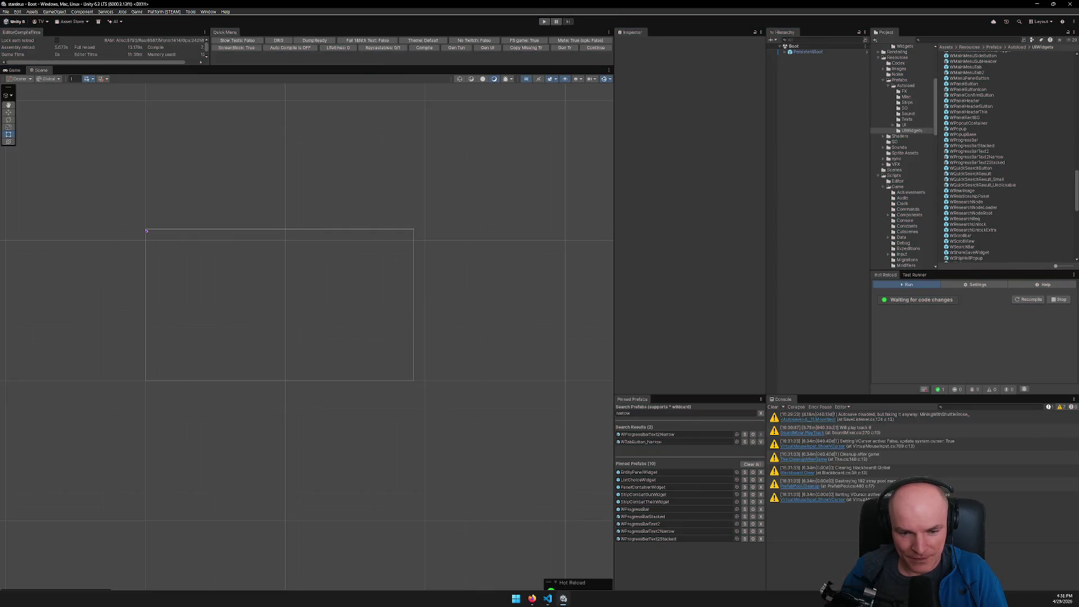
# Step: Open the ShipCombatTheirWidget prefab and select its Body container
pyautogui.moveTo(535, 600)
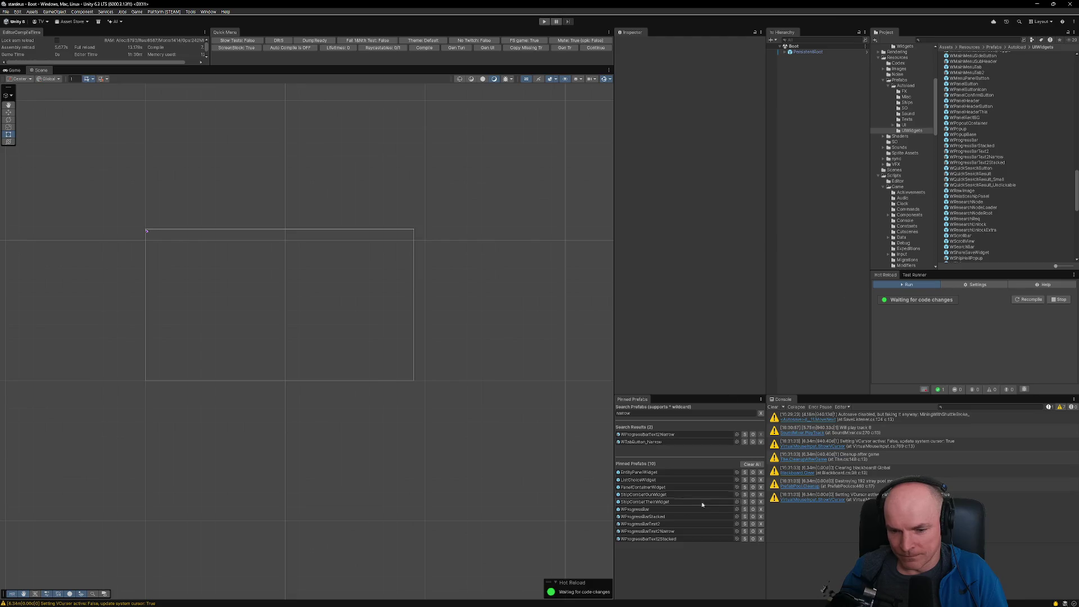
pyautogui.click(674, 502)
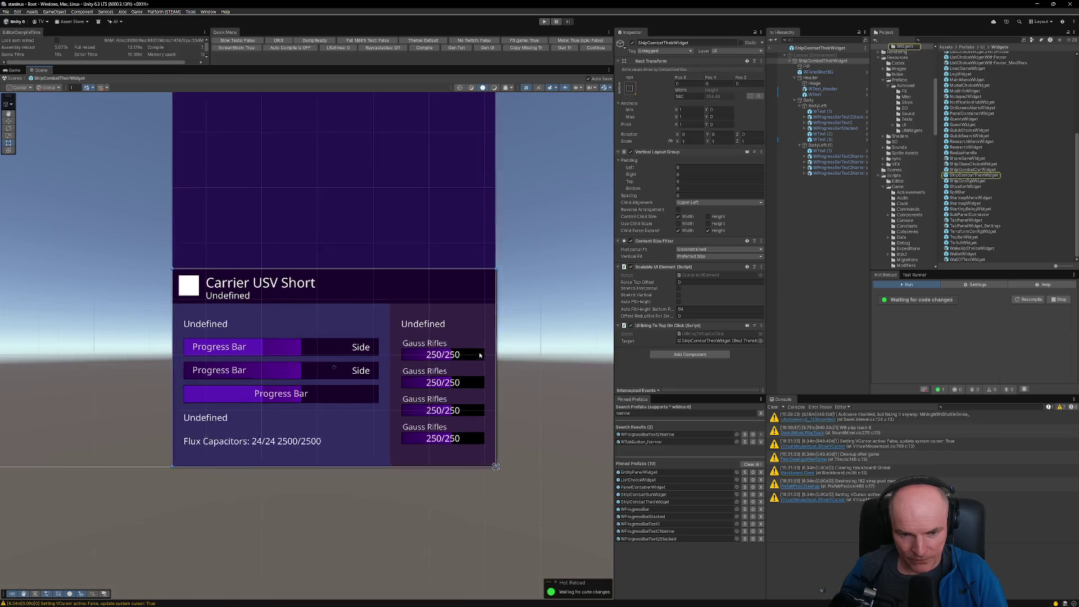
pyautogui.scroll(2, 481, 357)
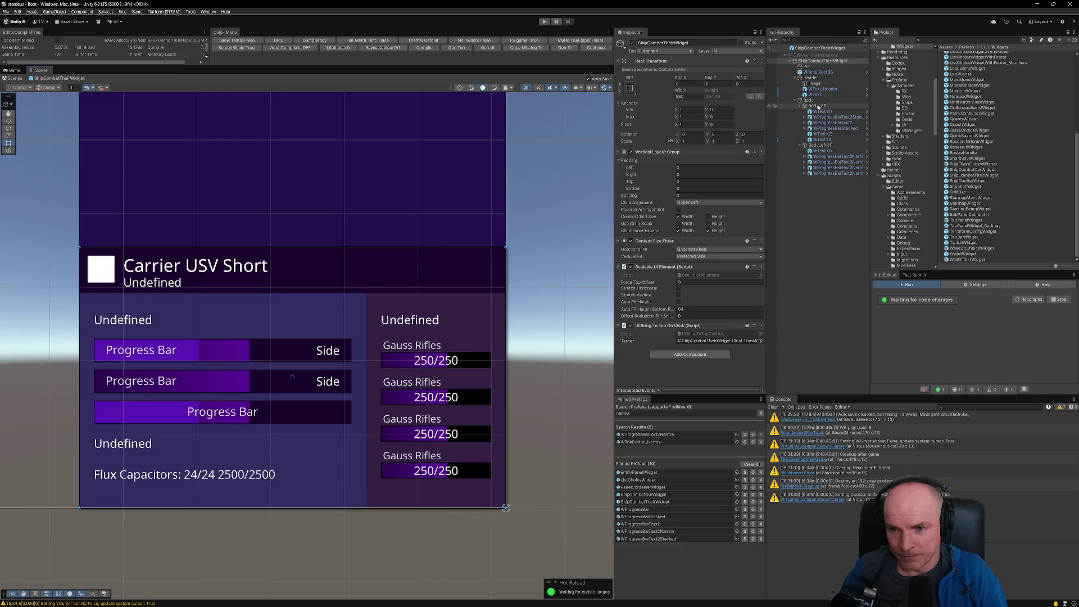
pyautogui.click(810, 100)
pyautogui.click(821, 145)
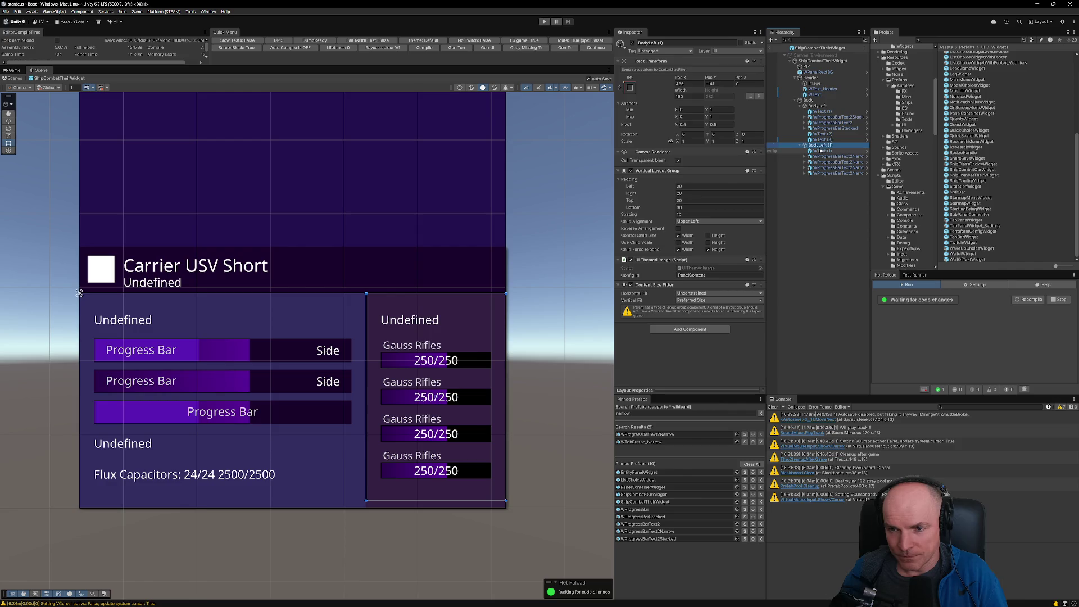
pyautogui.click(810, 100)
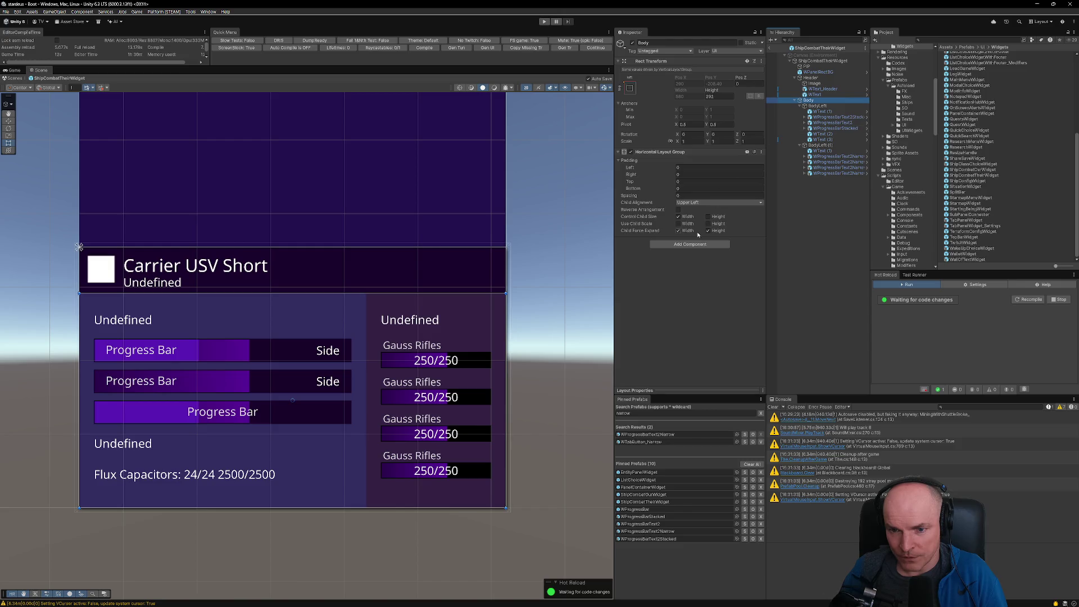
# Step: Add an Image component to Body and set its colour to black
pyautogui.click(687, 245)
pyautogui.write('image')
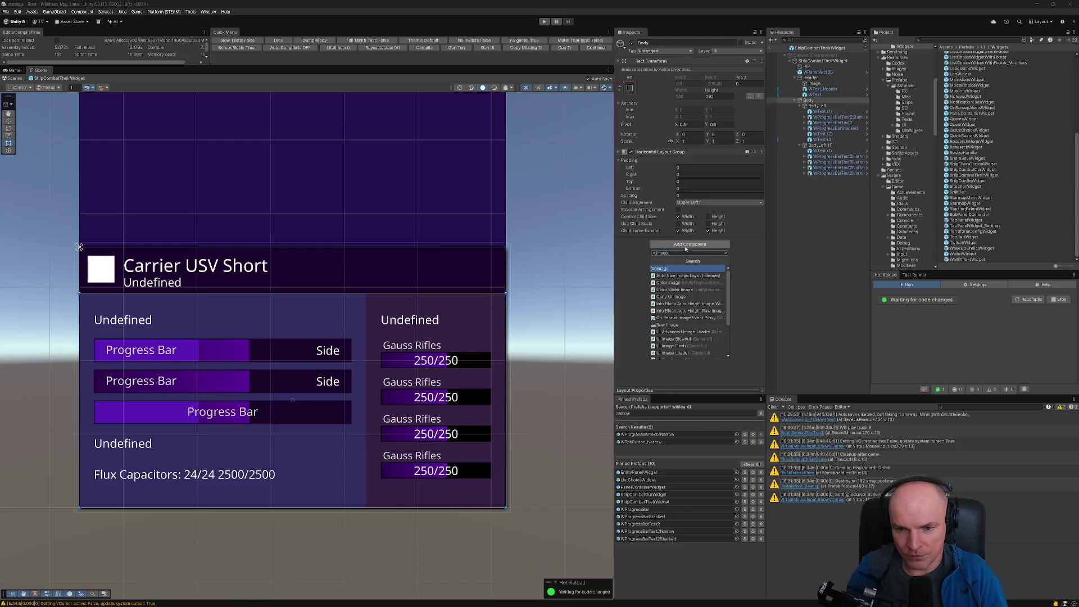
pyautogui.press('Return')
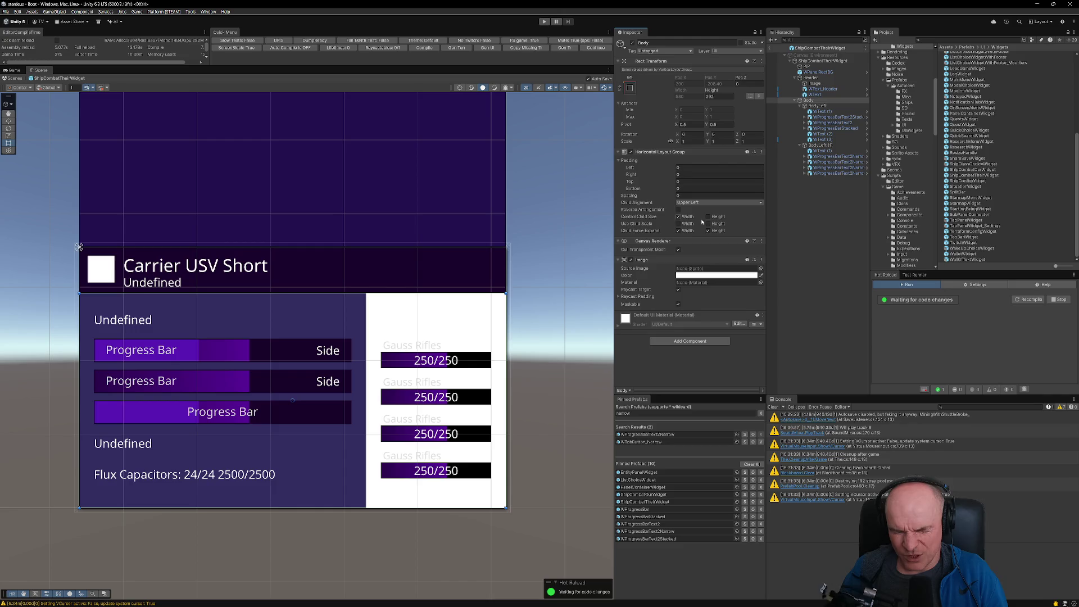
pyautogui.click(714, 275)
pyautogui.moveTo(737, 344); pyautogui.dragTo(729, 363)
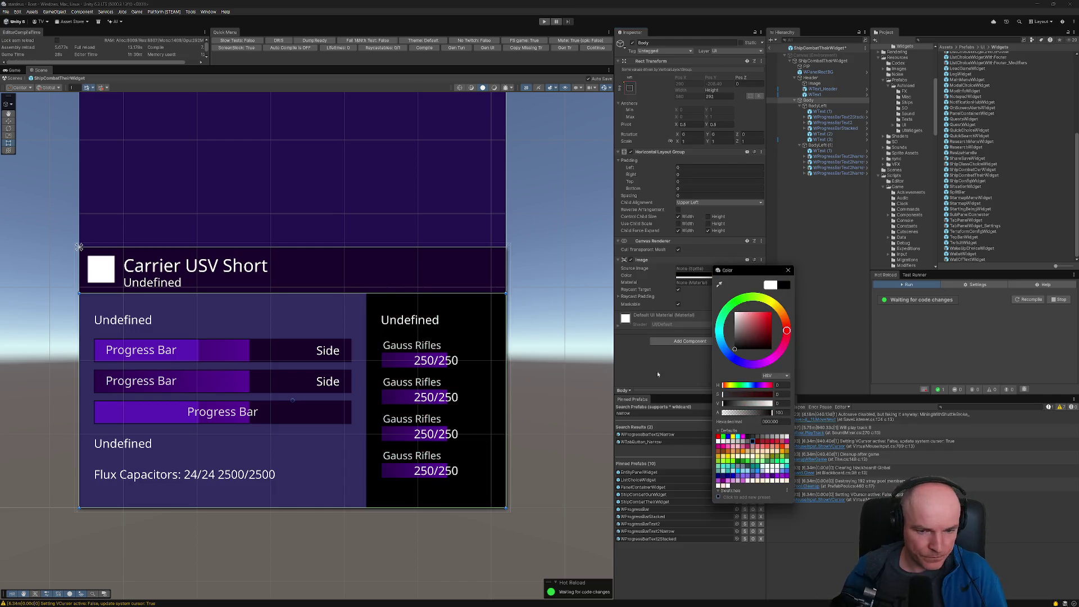
# Step: Check the Weapons background rectangle in the Figma mockup, then move to the code editor
pyautogui.hotkey('alt', 'Tab')
pyautogui.hotkey('alt', 'Tab')
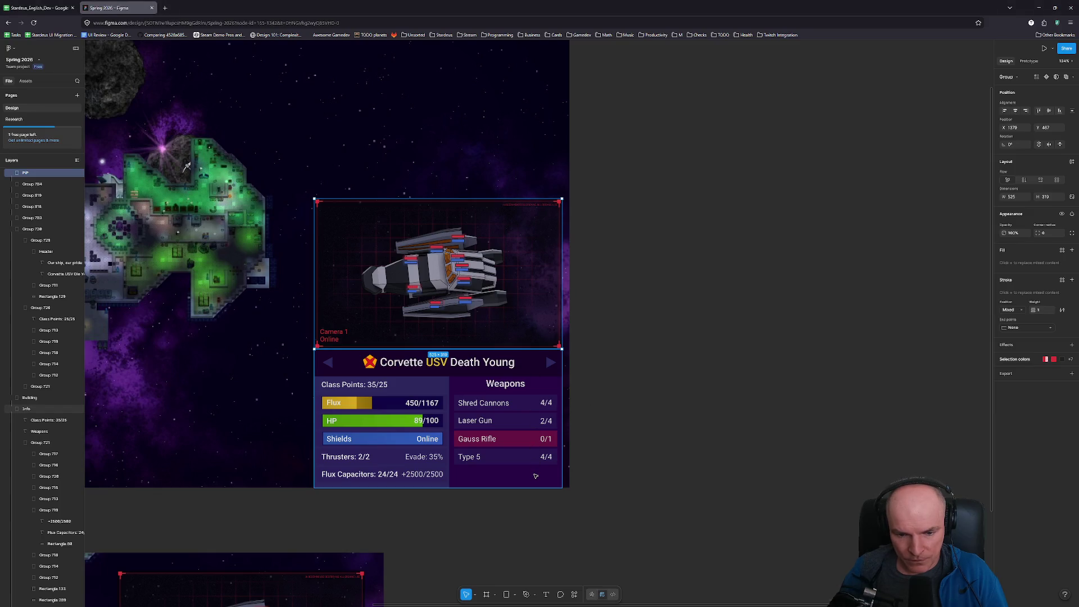
pyautogui.click(535, 476)
pyautogui.doubleClick(535, 476)
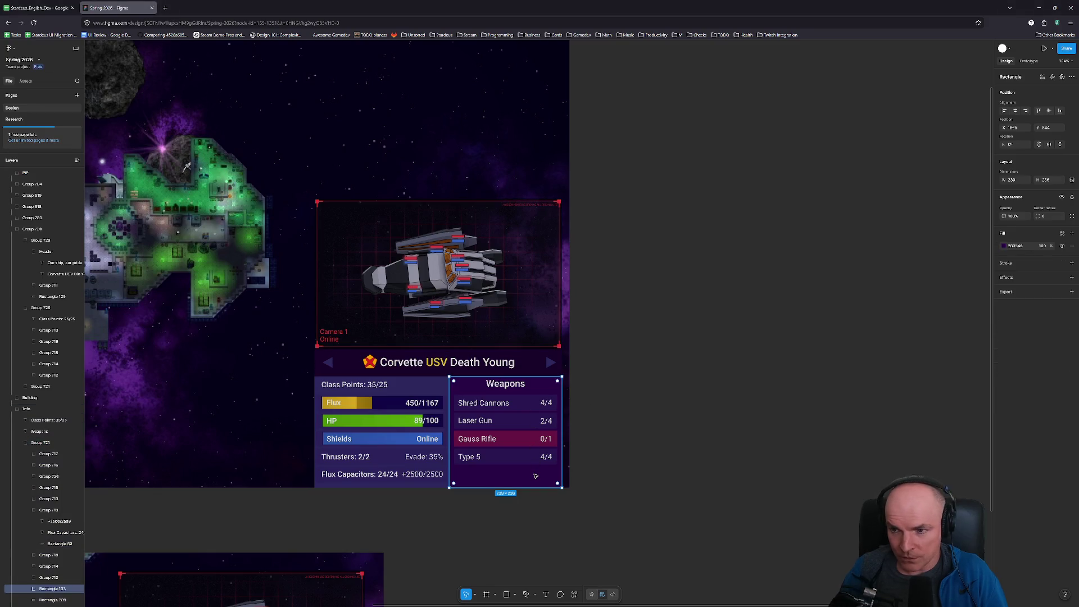
pyautogui.hotkey('alt', 'Tab')
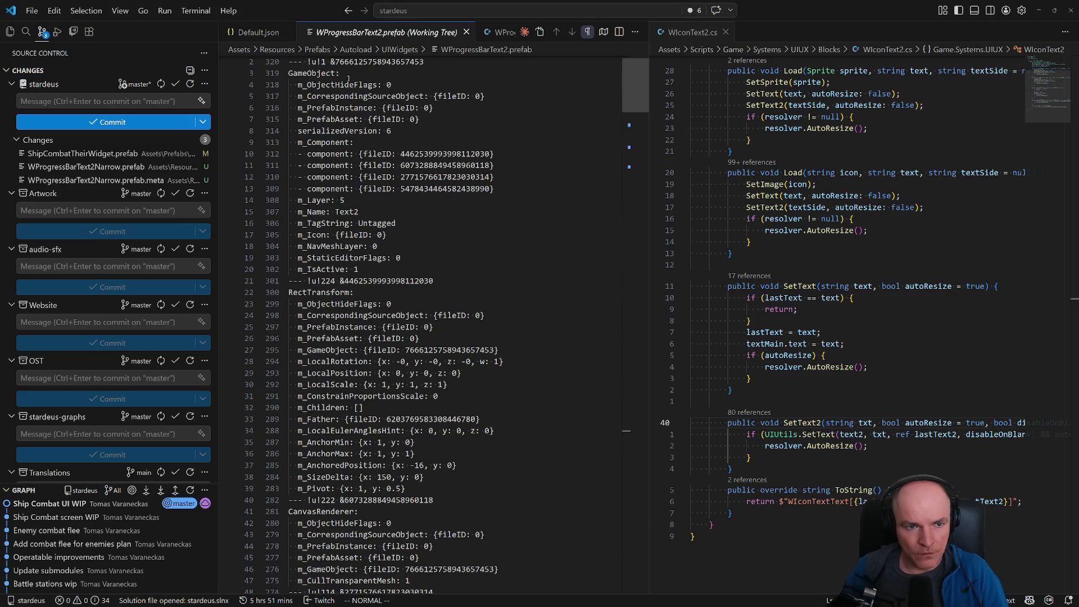
# Step: Search Default.json for PanelFooter, finding it used by MainMenuSideButton and TabPanelItemBG
pyautogui.click(258, 34)
pyautogui.click(636, 75)
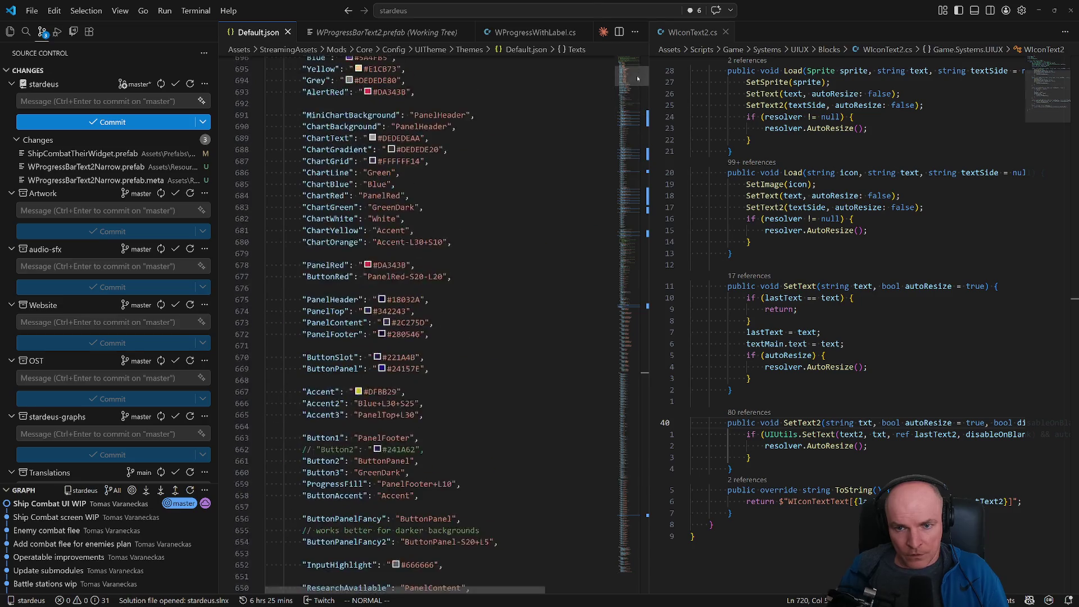
pyautogui.moveTo(636, 72)
pyautogui.mouseDown()
pyautogui.moveTo(637, 90)
pyautogui.moveTo(639, 69)
pyautogui.moveTo(639, 79)
pyautogui.mouseUp()
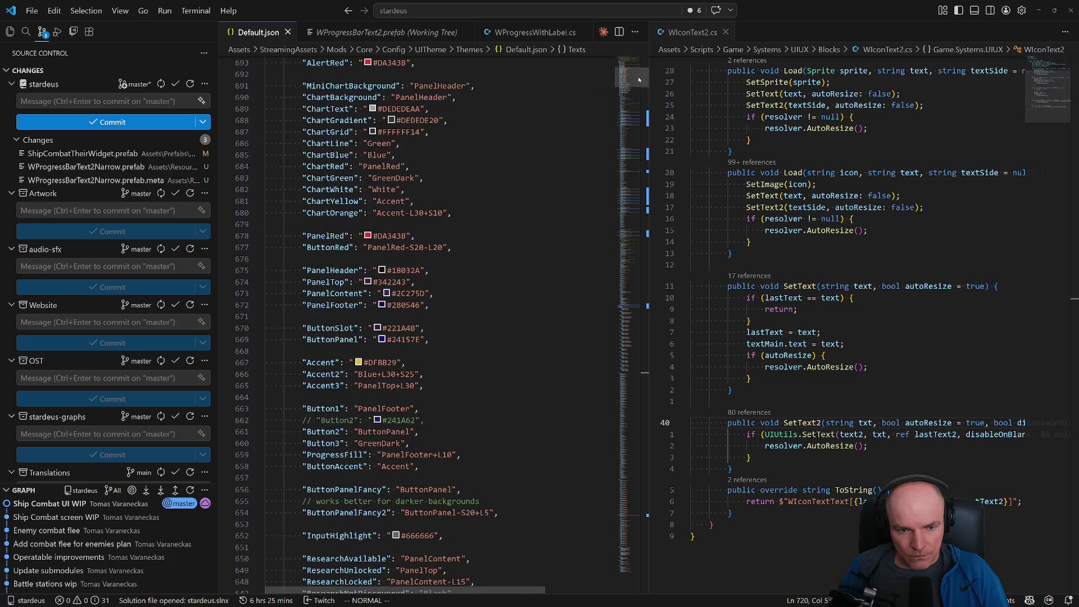
pyautogui.click(343, 305)
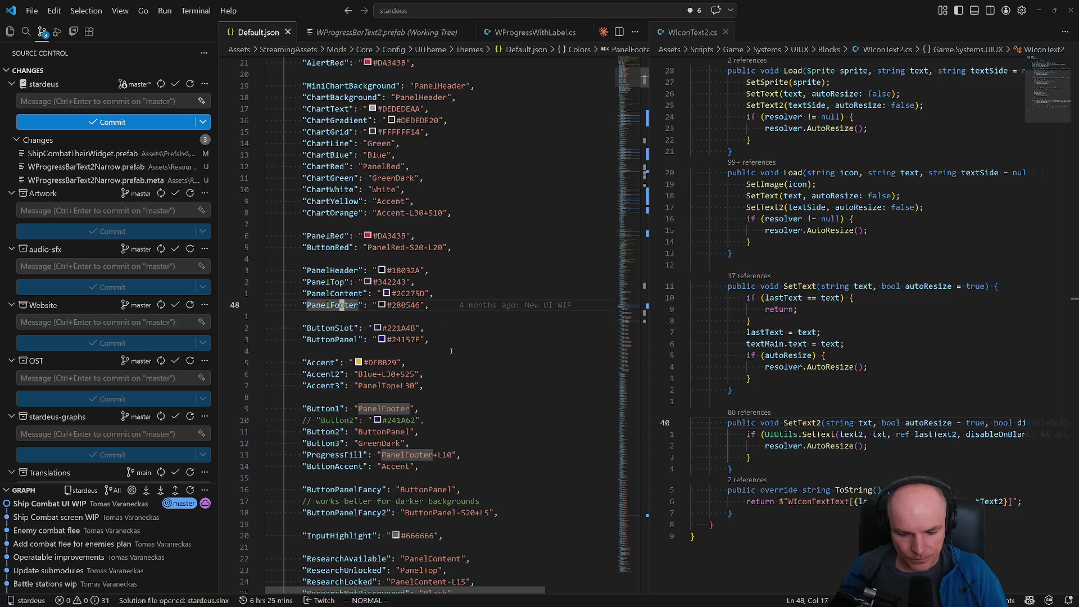
pyautogui.write('/')
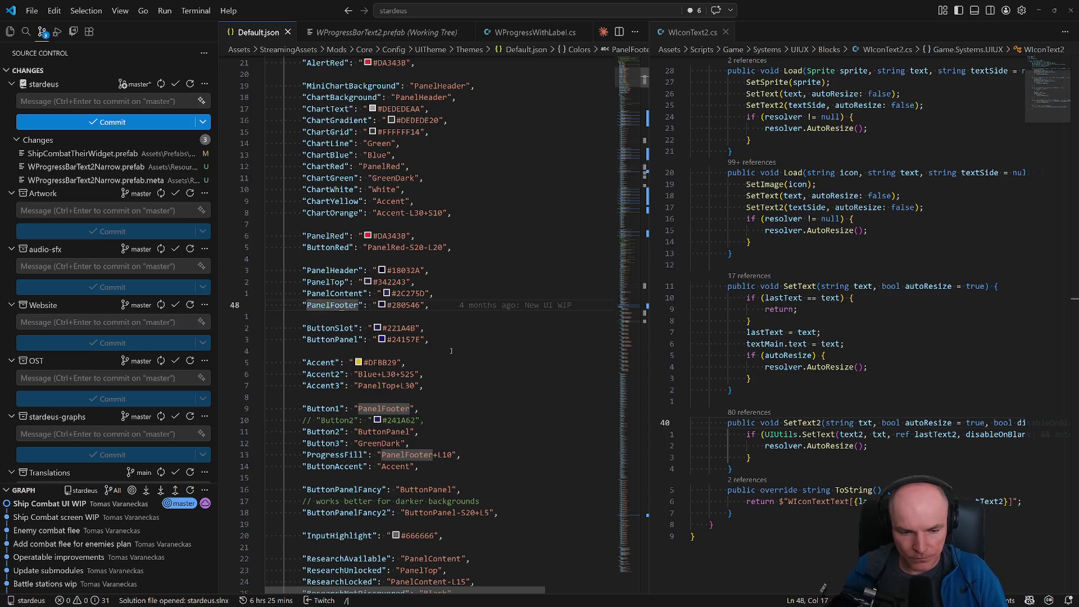
pyautogui.write('PanelFooter"')
pyautogui.press('Return')
pyautogui.press('n')
pyautogui.press('n')
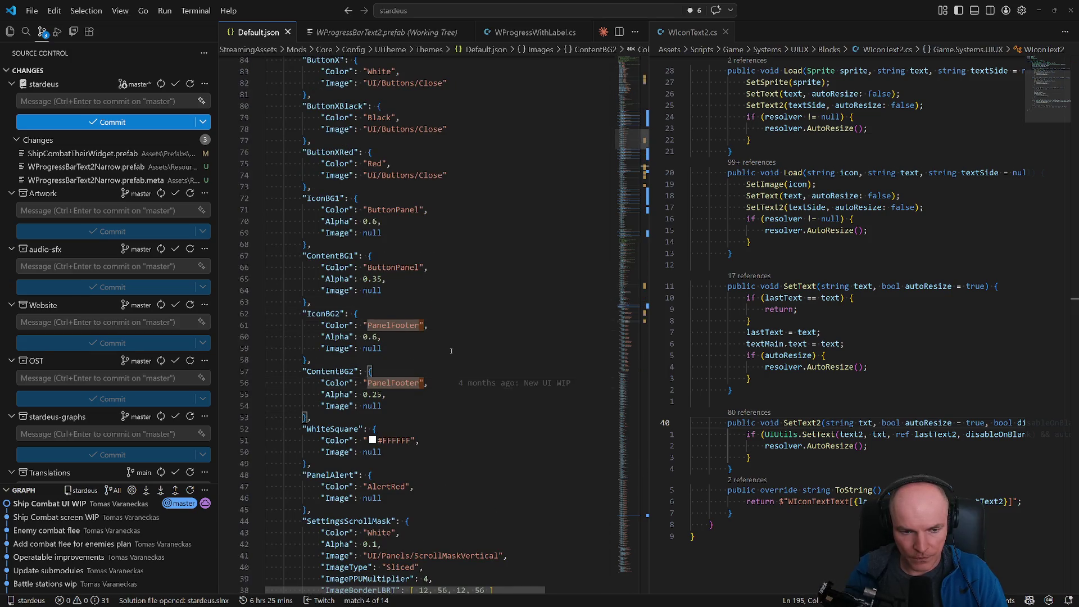
pyautogui.press('n')
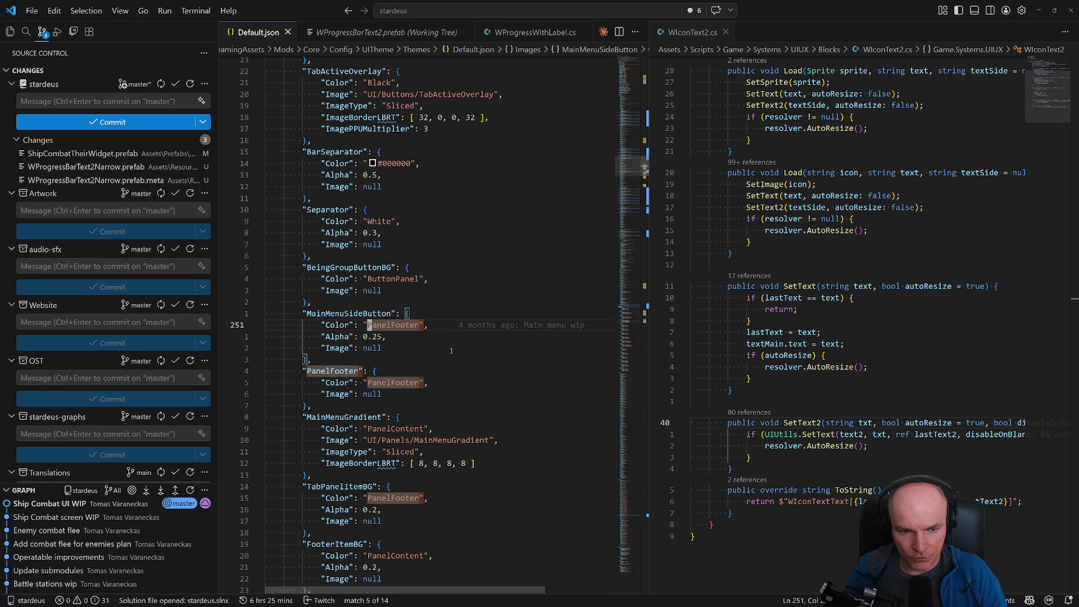
pyautogui.hotkey('alt', 'Tab')
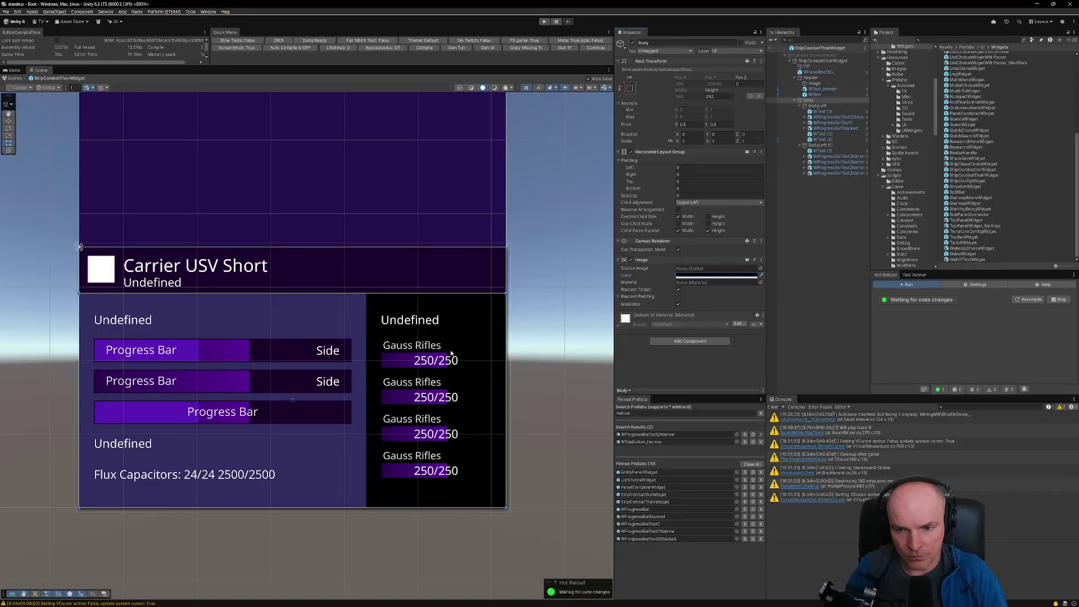
# Step: Add a UI Themed Image component to Body with Config Id PanelFooter
pyautogui.click(690, 342)
pyautogui.write('uithemedim')
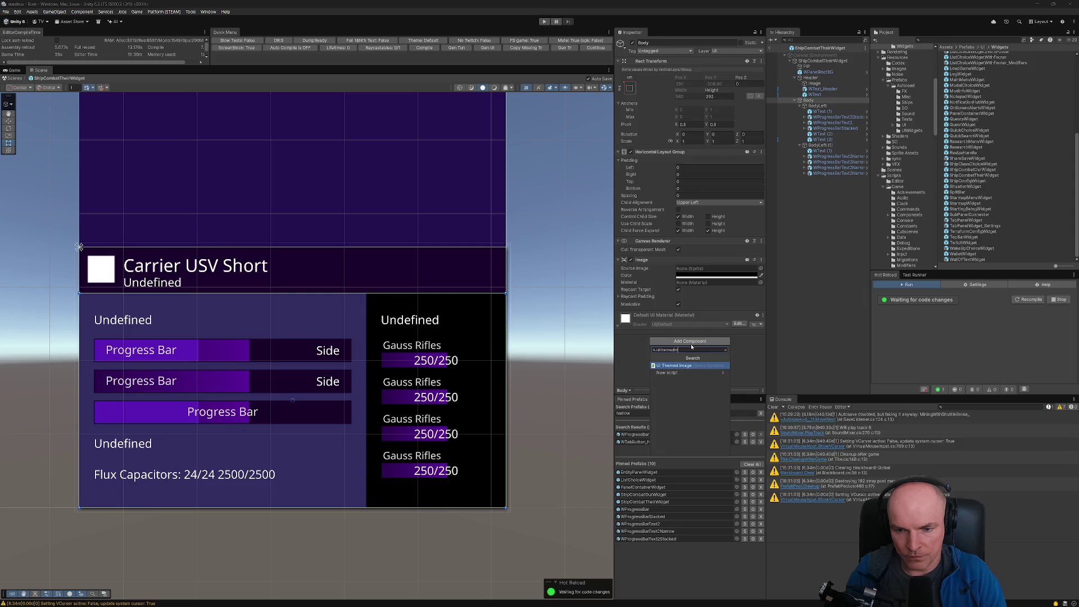
pyautogui.press('Return')
pyautogui.click(699, 330)
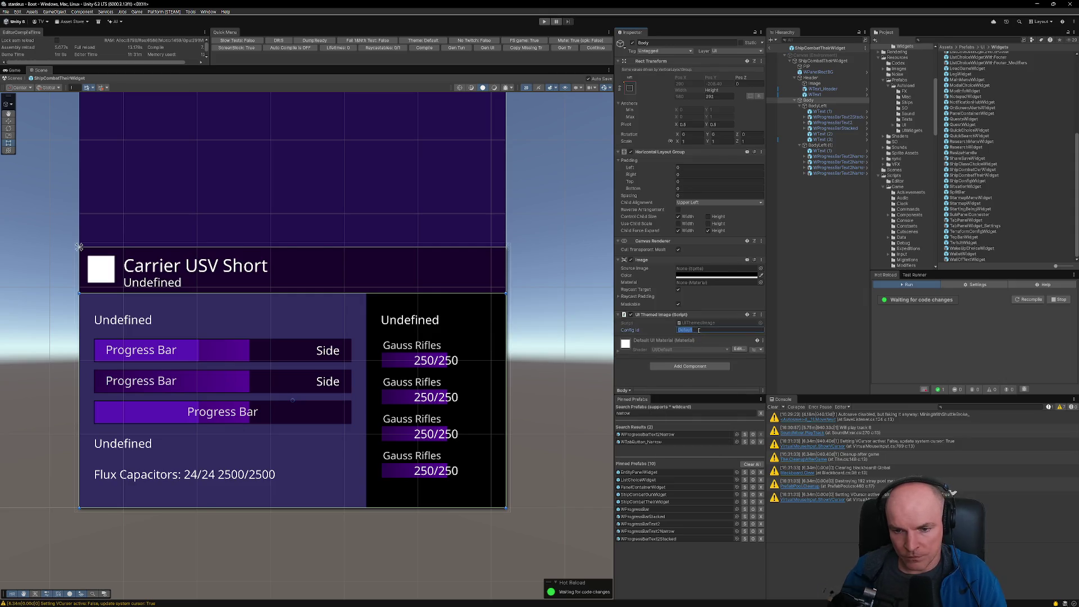
pyautogui.write('anelFooter')
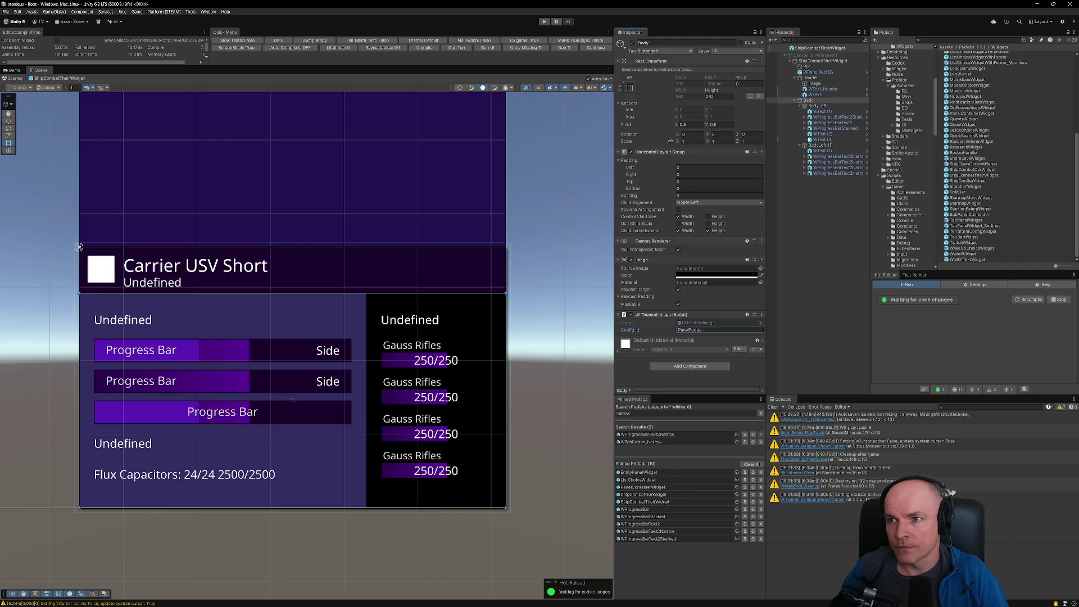
pyautogui.click(600, 48)
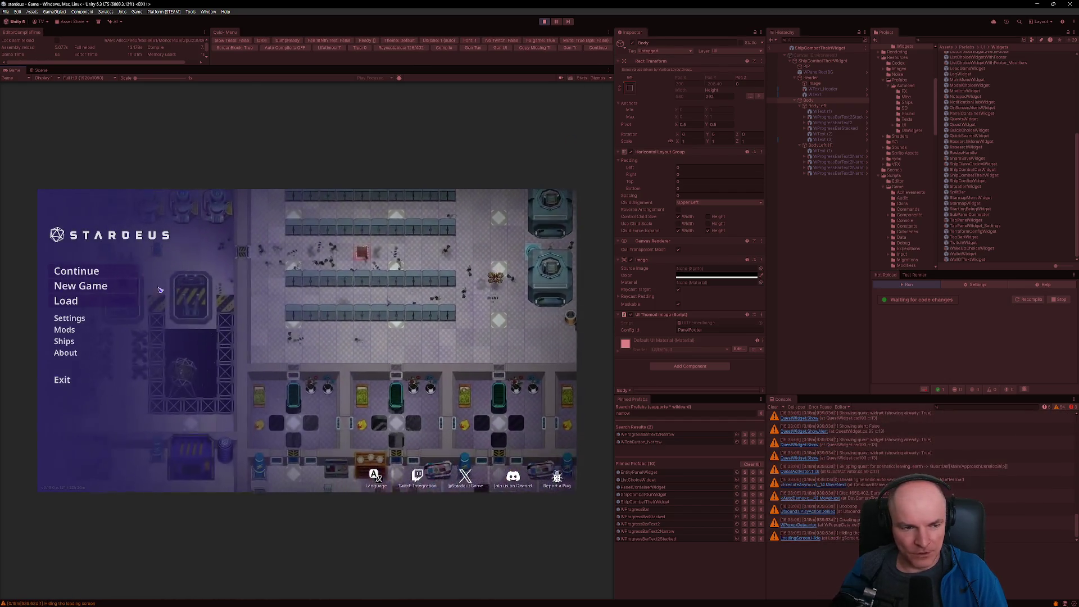
# Step: Continue the saved game and bring the Carrier USV Short combat widget to the front
pyautogui.click(91, 274)
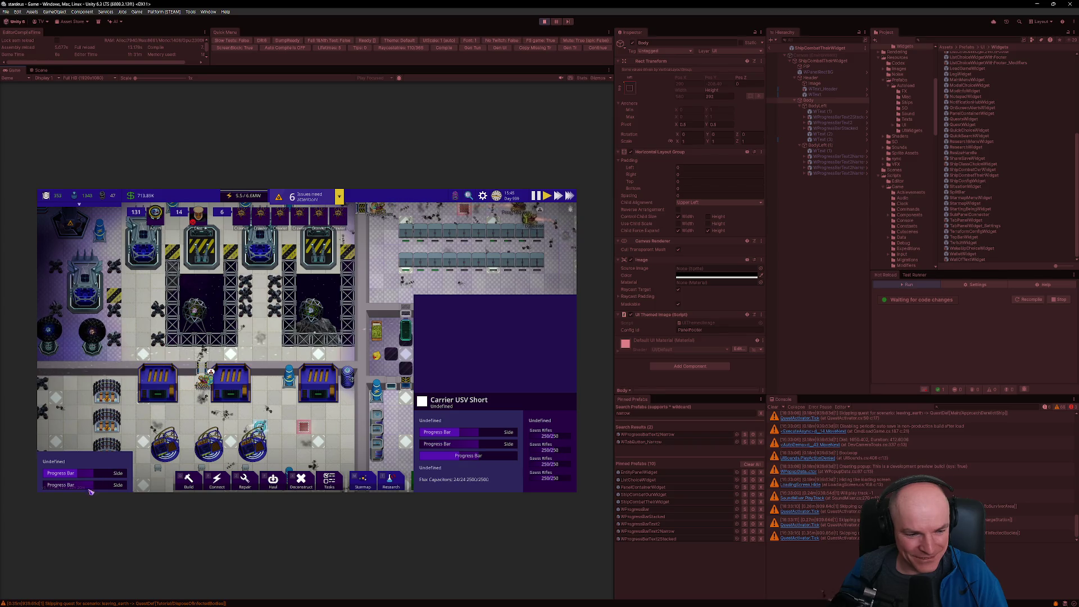
pyautogui.click(86, 473)
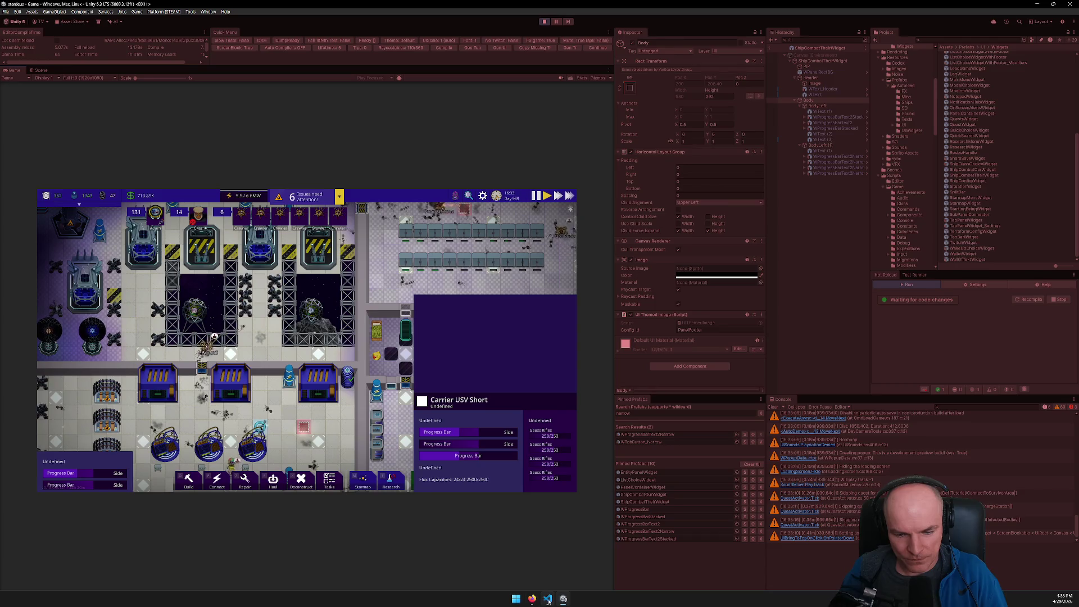
pyautogui.moveTo(531, 600)
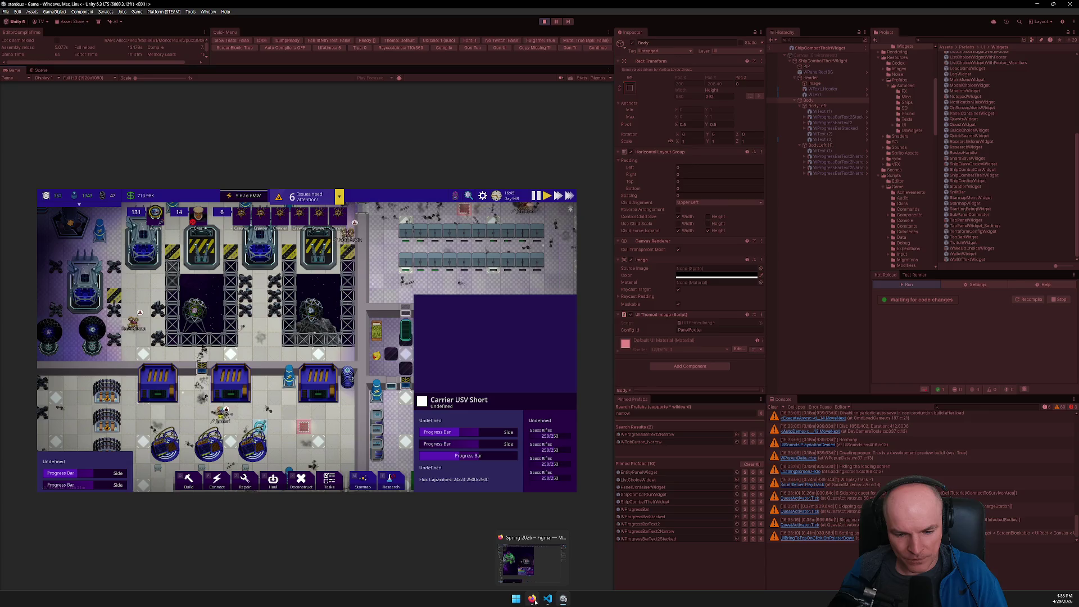
pyautogui.click(522, 561)
pyautogui.scroll(-2, 478, 393)
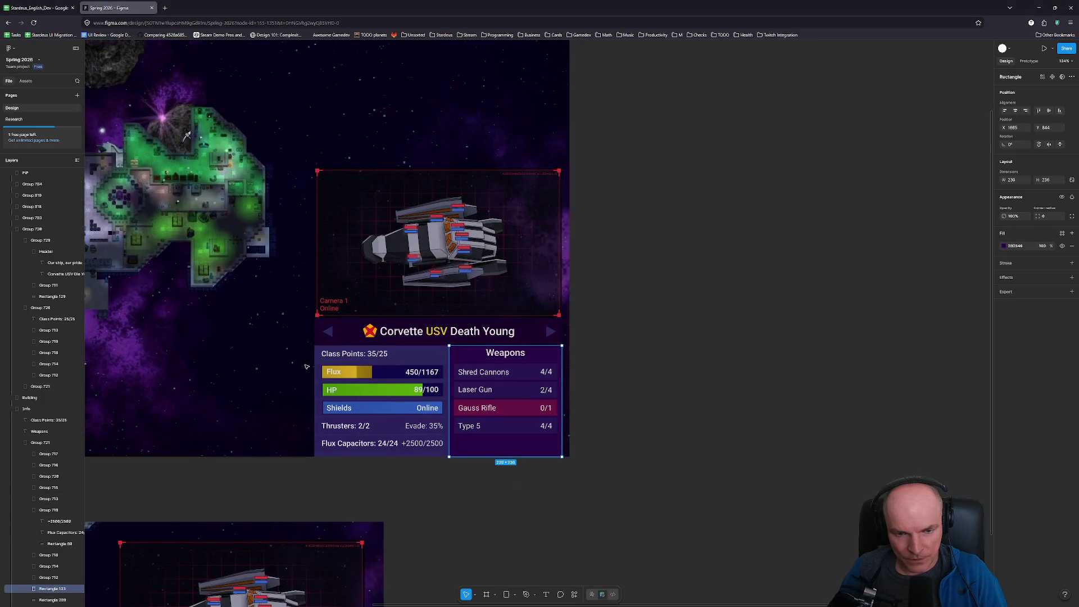
pyautogui.scroll(-5, 302, 366)
pyautogui.hscroll(-4, 303, 366)
pyautogui.scroll(1, 303, 367)
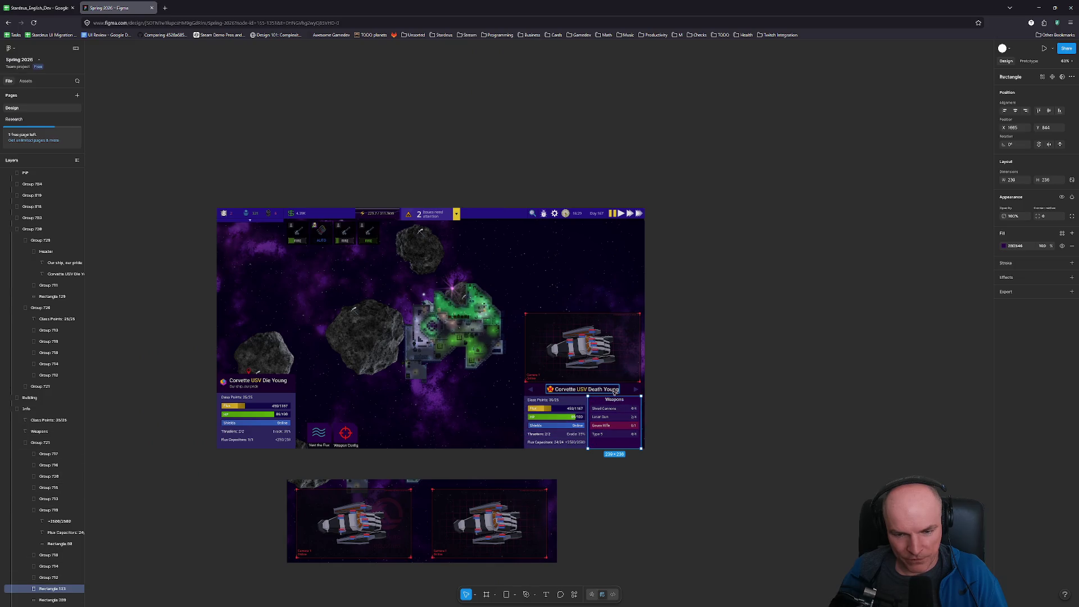
pyautogui.scroll(5, 565, 392)
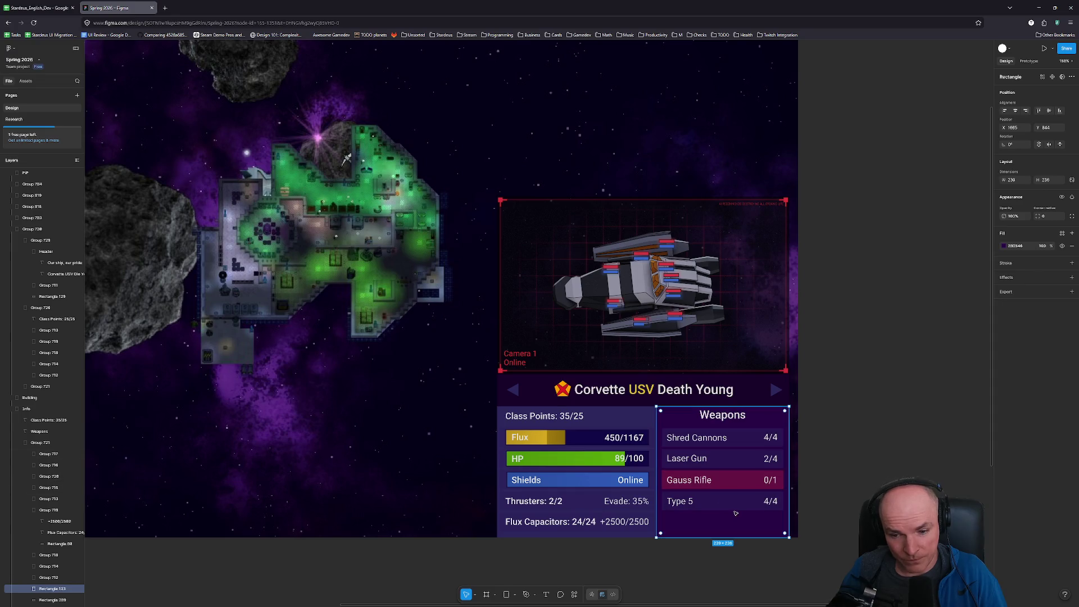
pyautogui.hotkey('alt', 'Tab')
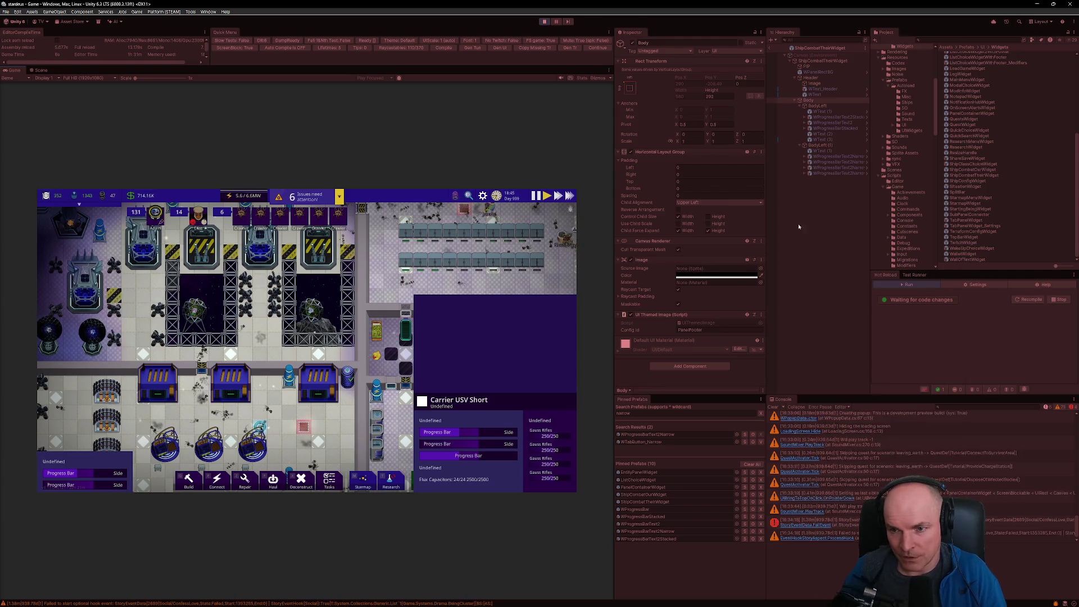
# Step: Duplicate the last WProgressBarText2Narrow weapon row and exit prefab editing
pyautogui.click(830, 174)
pyautogui.hotkey('ctrl', 'd')
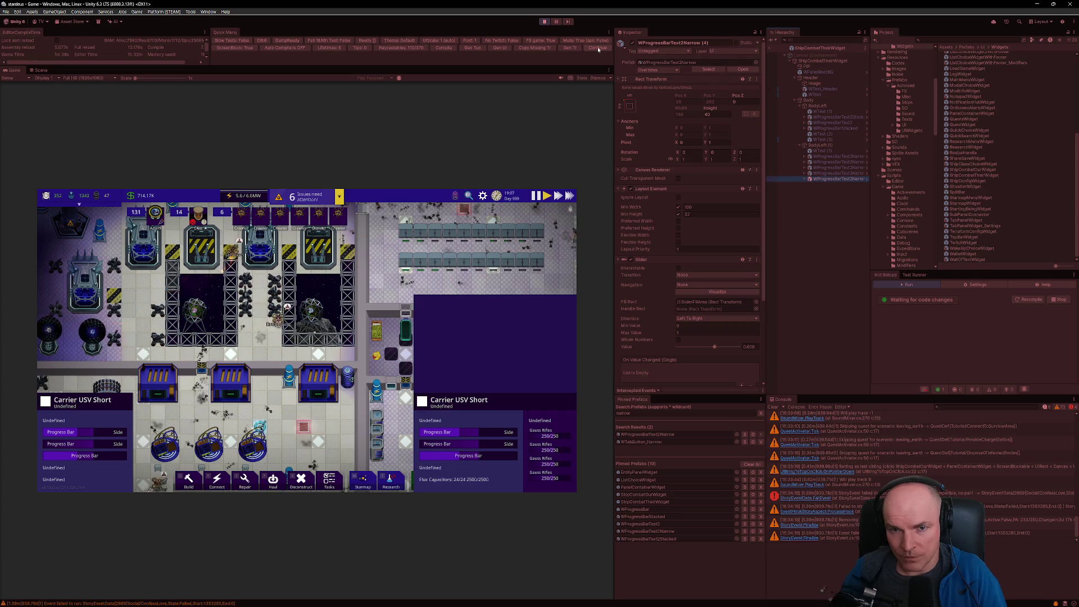
pyautogui.click(770, 48)
# Step: Expand ShipCombatOurWidget and ShipCombatTheirWidget in the Hierarchy to reveal their children
pyautogui.click(805, 40)
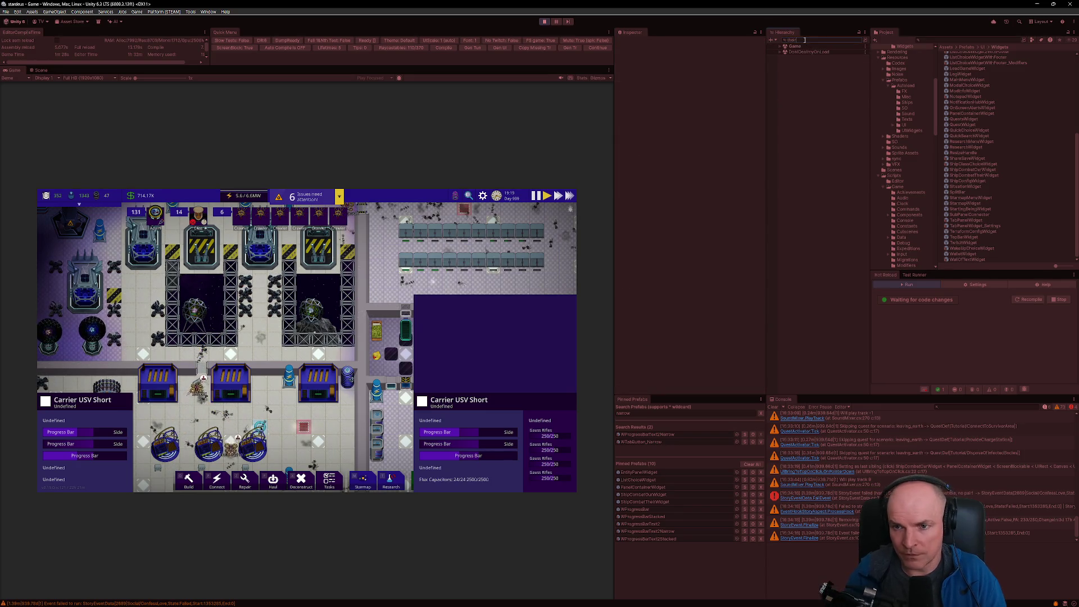
pyautogui.write('ther')
pyautogui.click(821, 52)
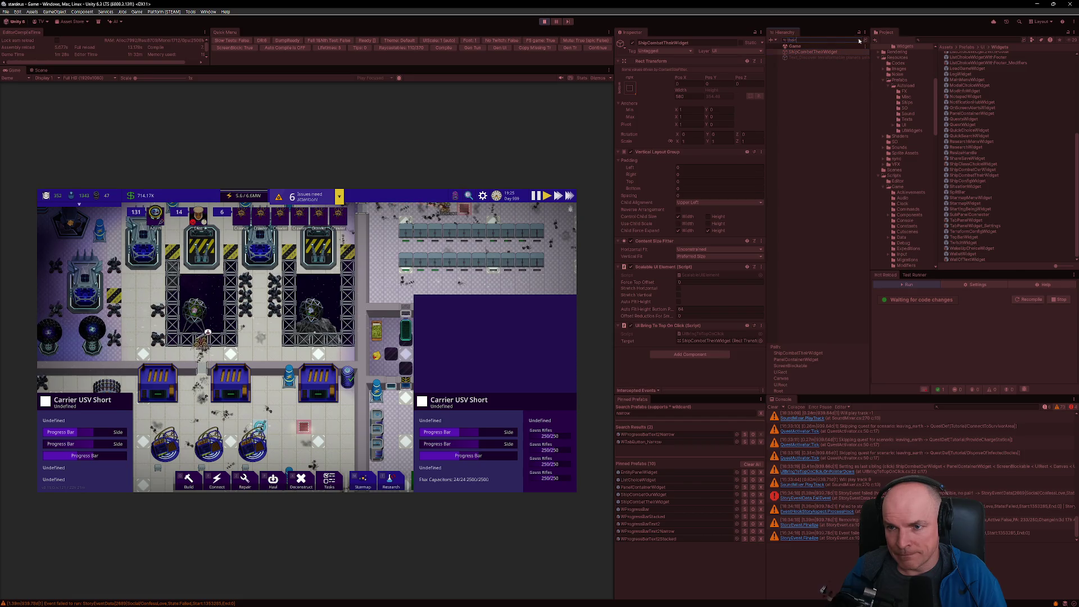
pyautogui.click(865, 40)
pyautogui.click(813, 316)
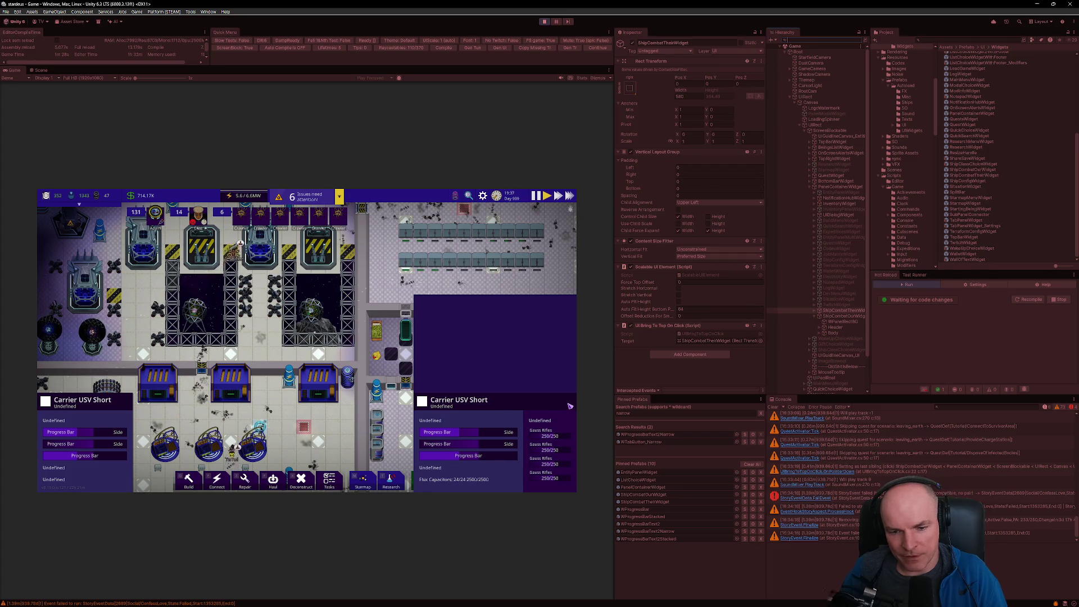
pyautogui.scroll(-3, 828, 317)
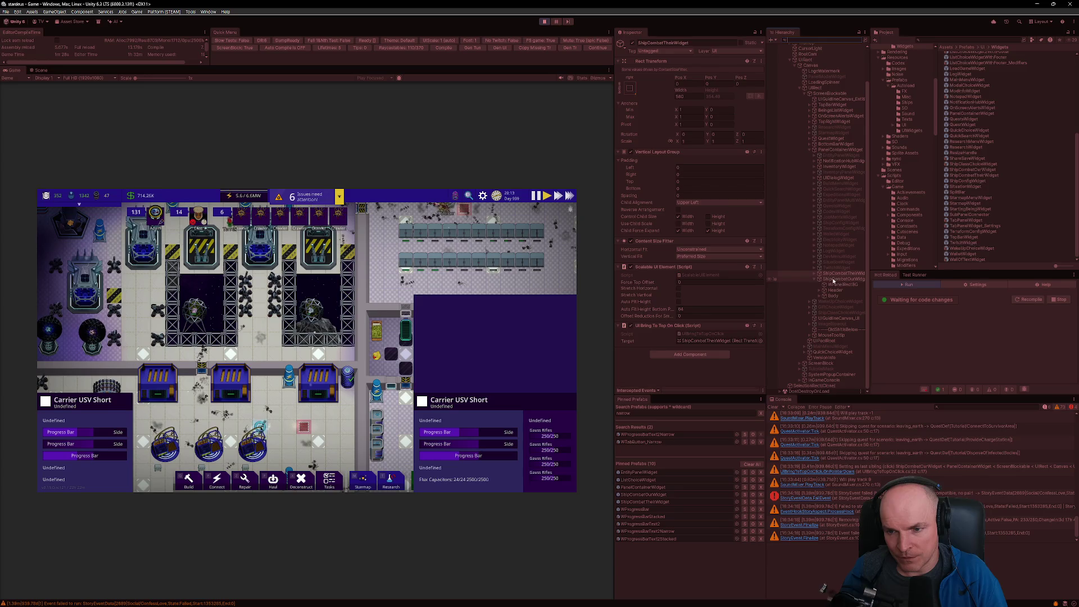
pyautogui.click(820, 274)
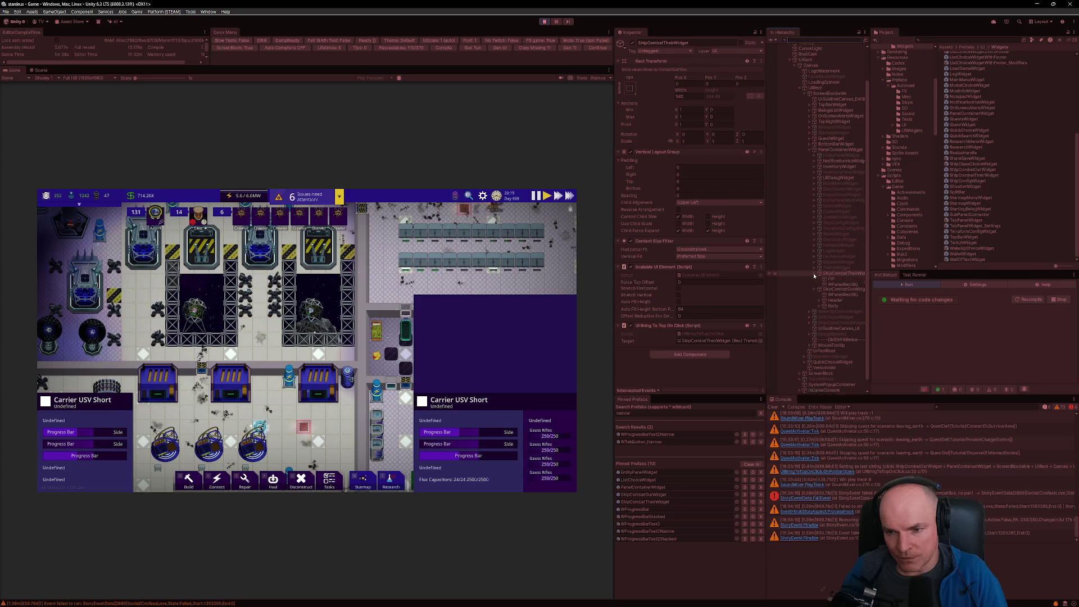
# Step: Duplicate the last WProgressBar in BodyLeft (1) twice, adding two weapon bars
pyautogui.click(821, 296)
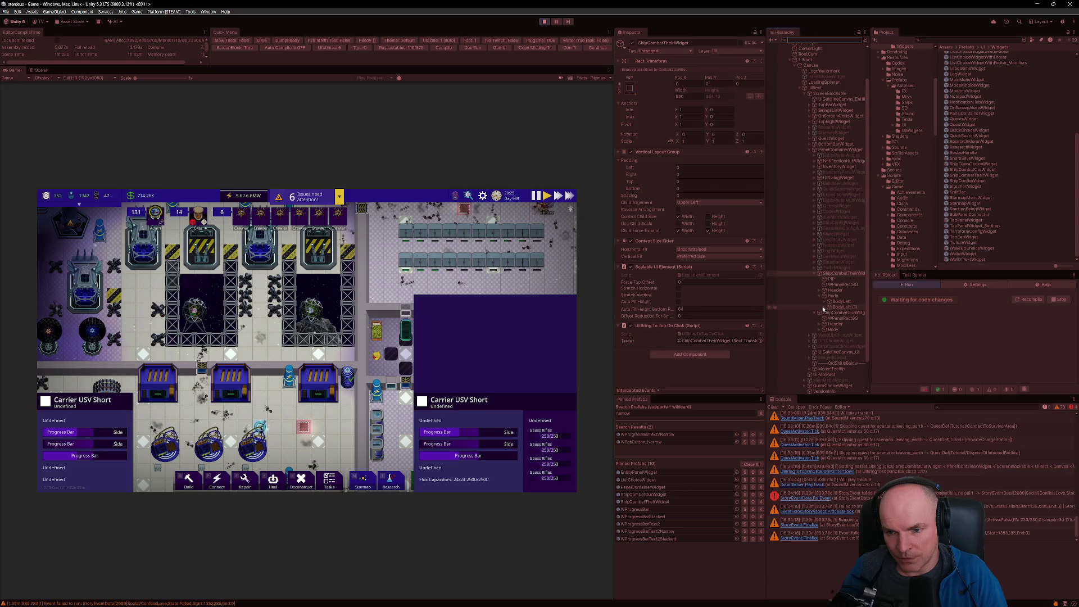
pyautogui.click(849, 307)
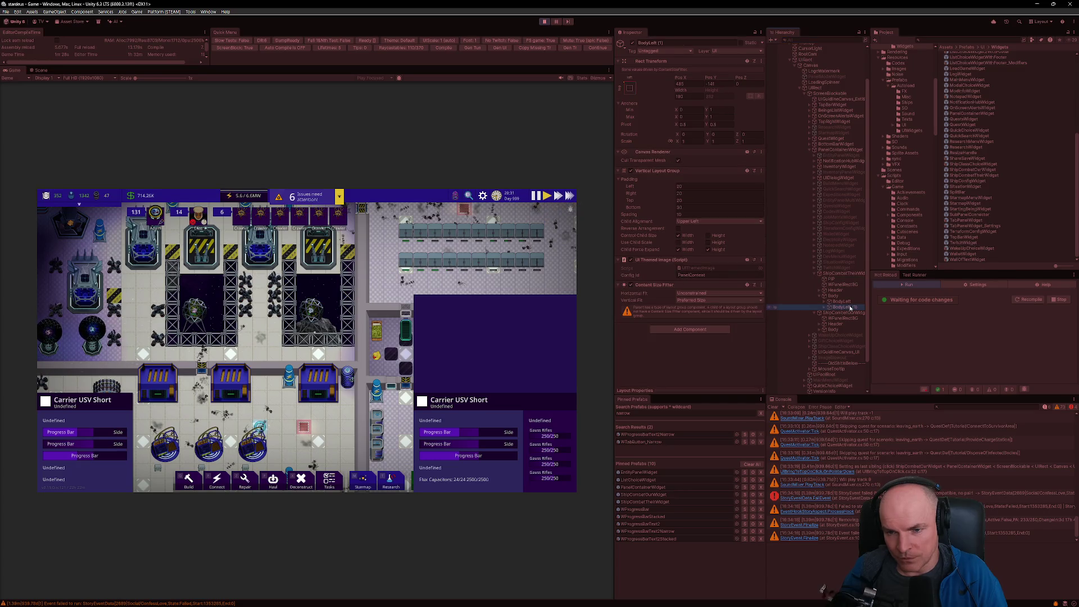
pyautogui.click(829, 308)
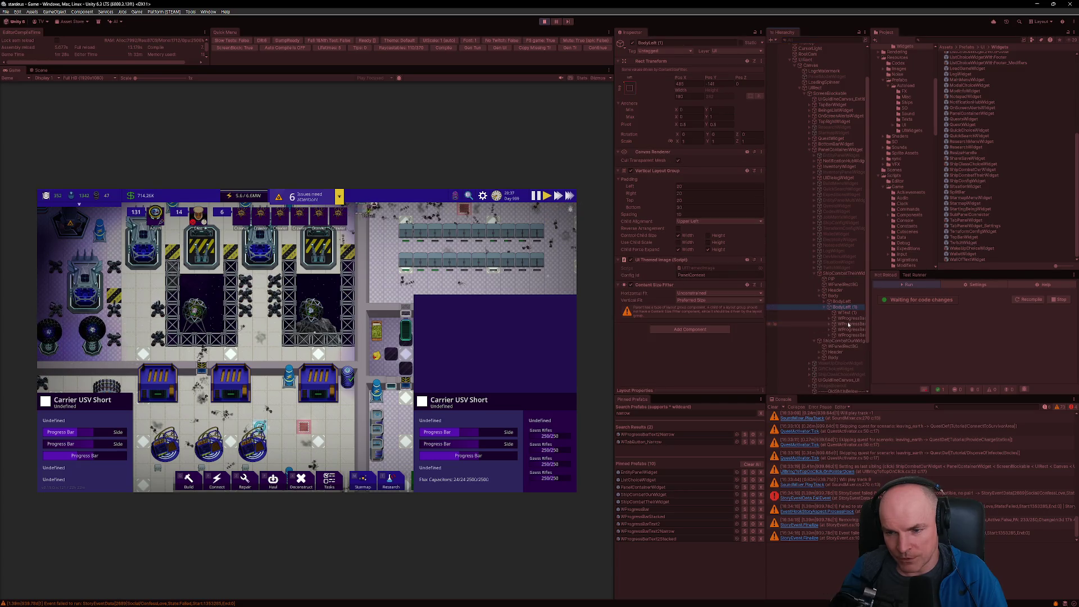
pyautogui.click(850, 335)
pyautogui.hotkey('ctrl', 'd')
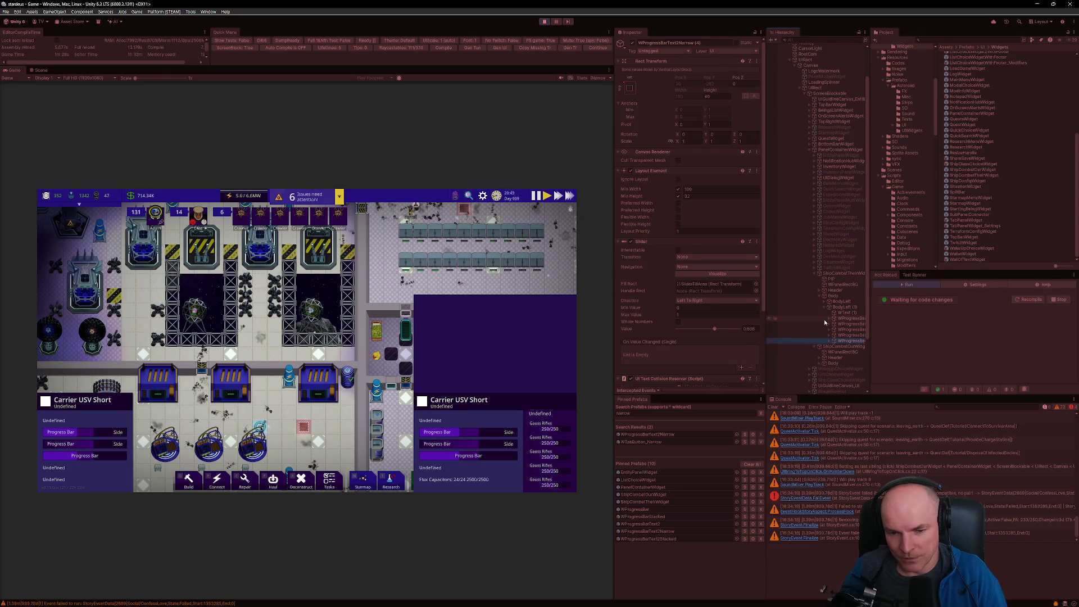
pyautogui.hotkey('ctrl', 'd')
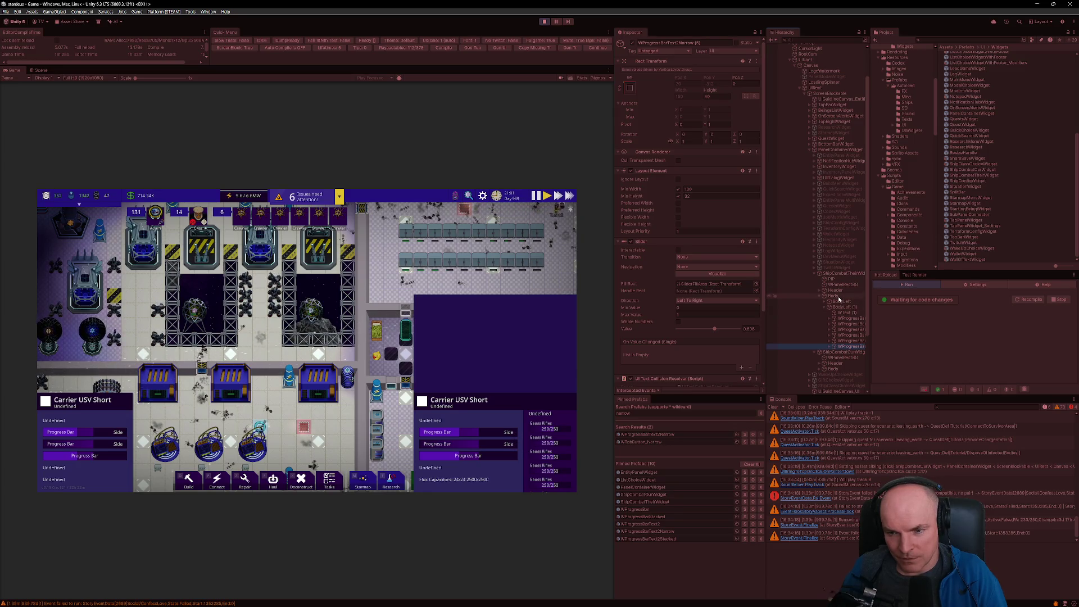
# Step: Keep BodyLeft (1)'s vertical fit at Preferred Size and toggle Control Child Size and Child Force Expand
pyautogui.click(842, 308)
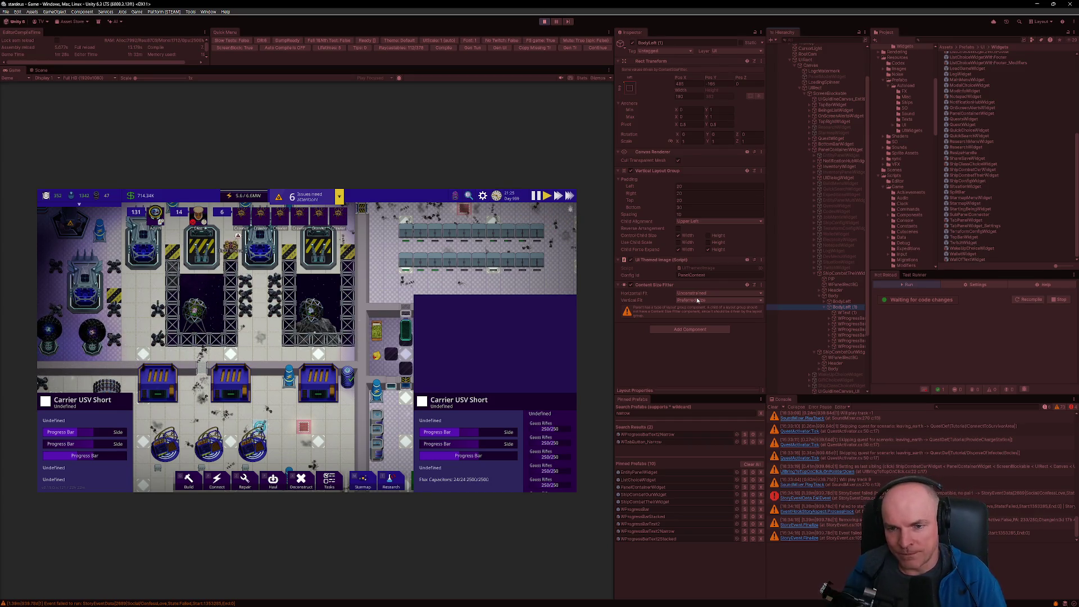
pyautogui.click(851, 348)
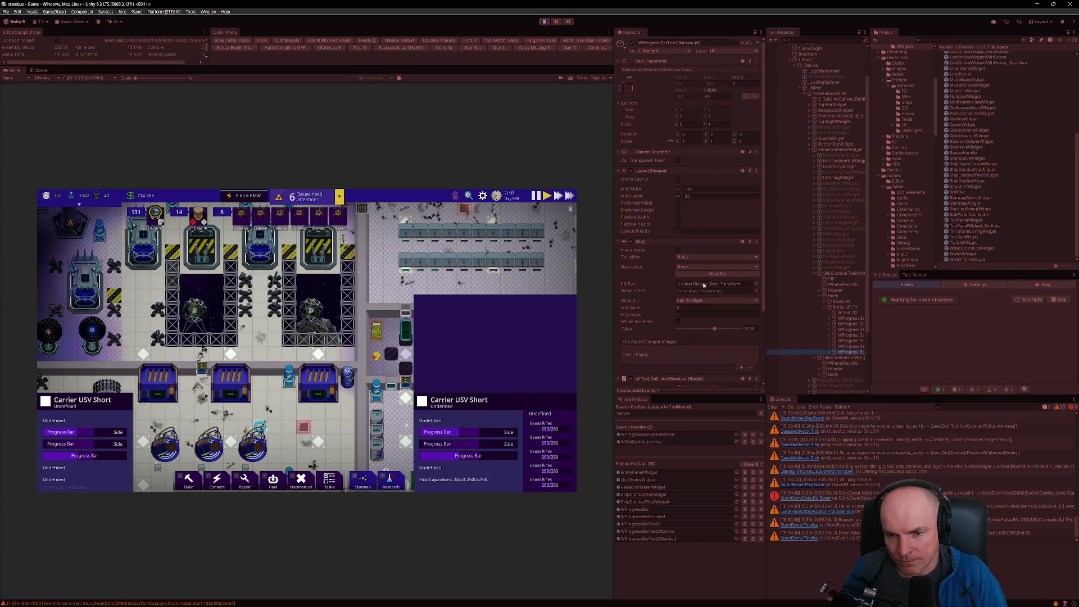
pyautogui.click(842, 307)
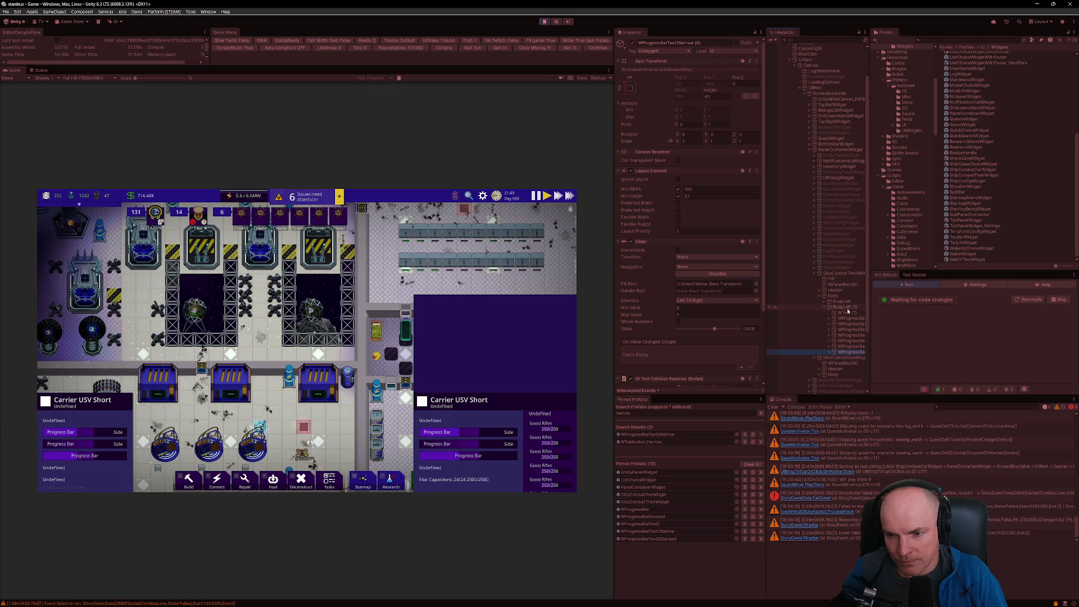
pyautogui.click(706, 301)
pyautogui.click(702, 309)
pyautogui.click(702, 301)
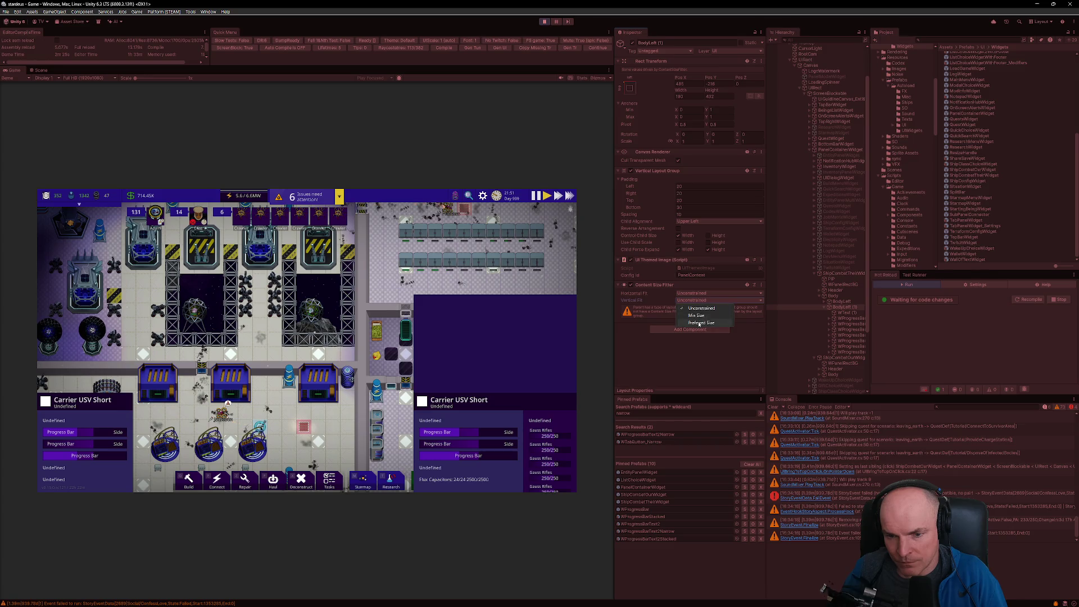
pyautogui.click(700, 323)
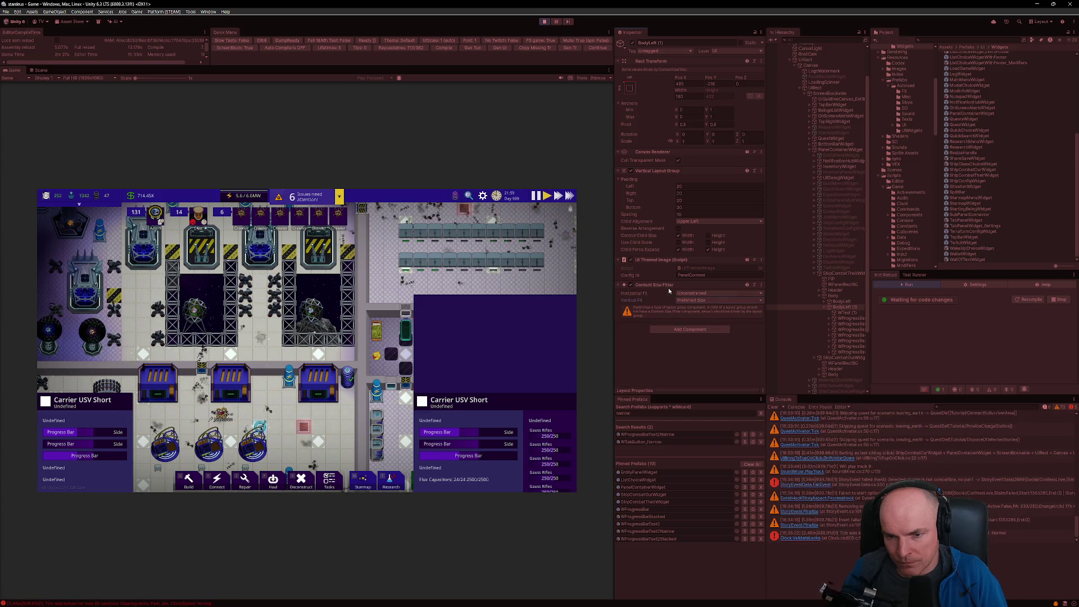
pyautogui.click(711, 237)
pyautogui.click(710, 238)
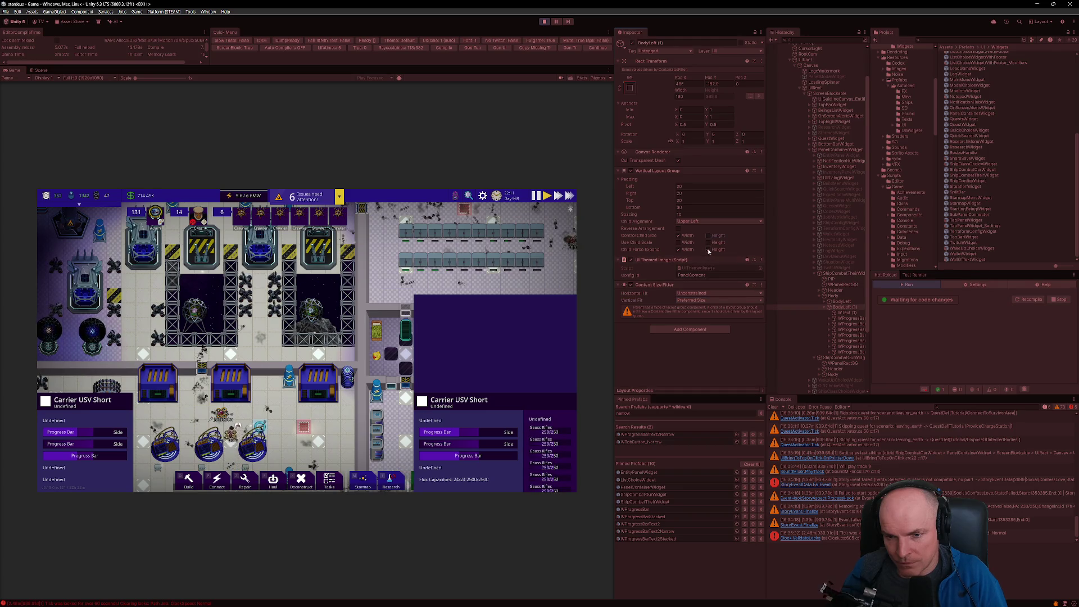
pyautogui.click(836, 297)
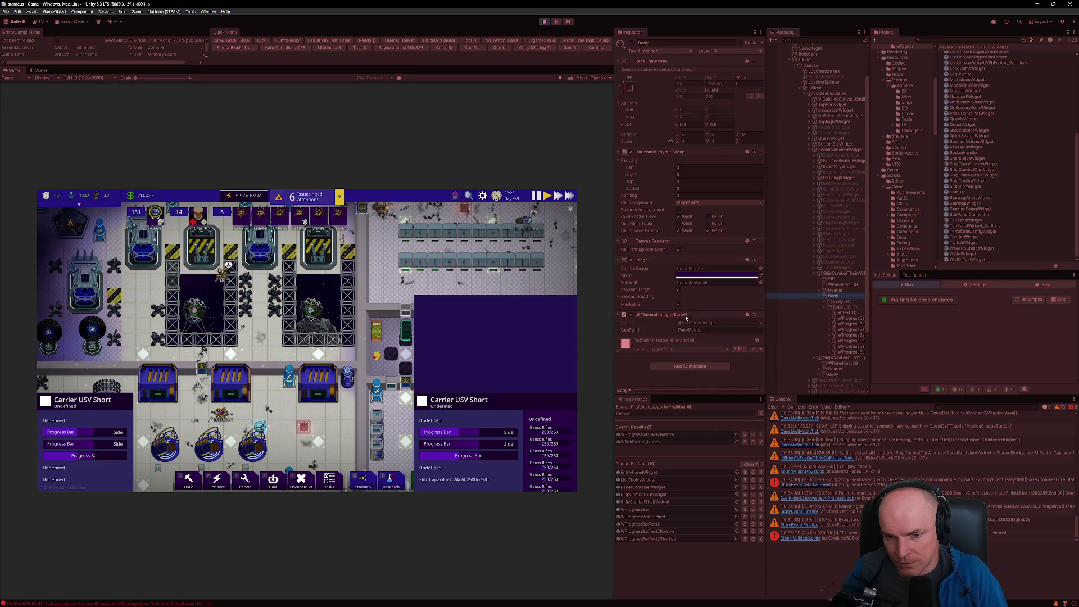
# Step: Add a Content Size Fitter to Body with Vertical Fit set to Preferred Size
pyautogui.click(690, 365)
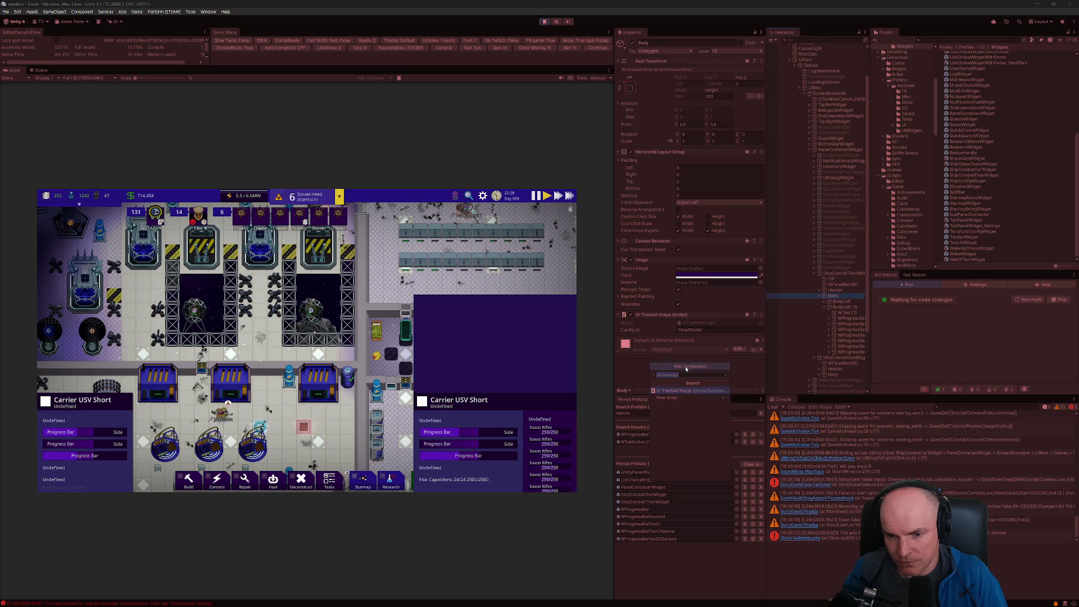
pyautogui.write('conte')
pyautogui.press('Return')
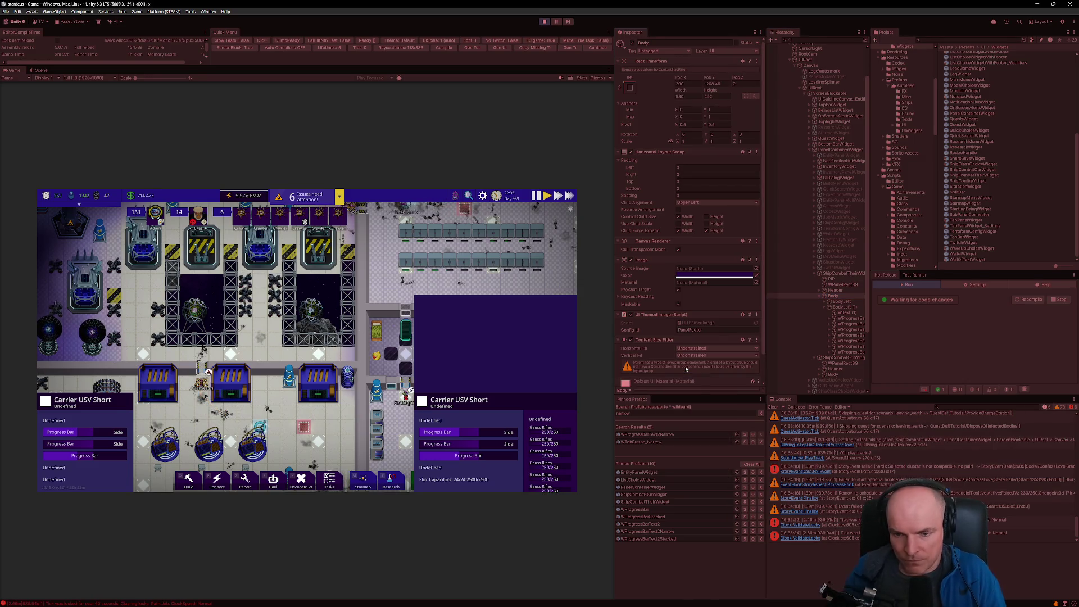
pyautogui.click(703, 355)
pyautogui.click(701, 378)
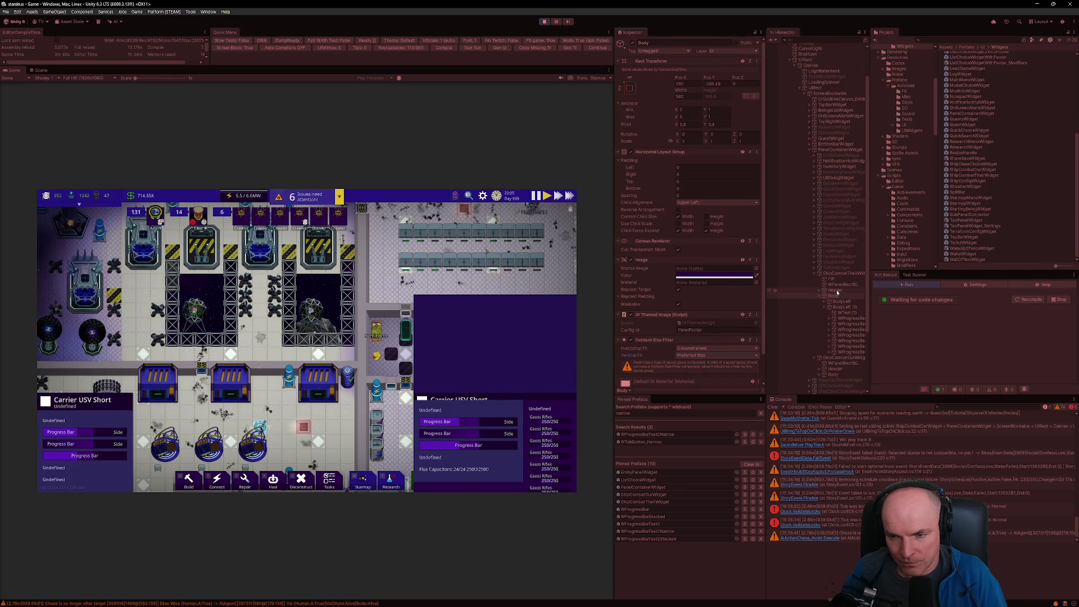
# Step: Toggle Control Child Size Height on the ShipCombatTheirWidget root
pyautogui.click(840, 275)
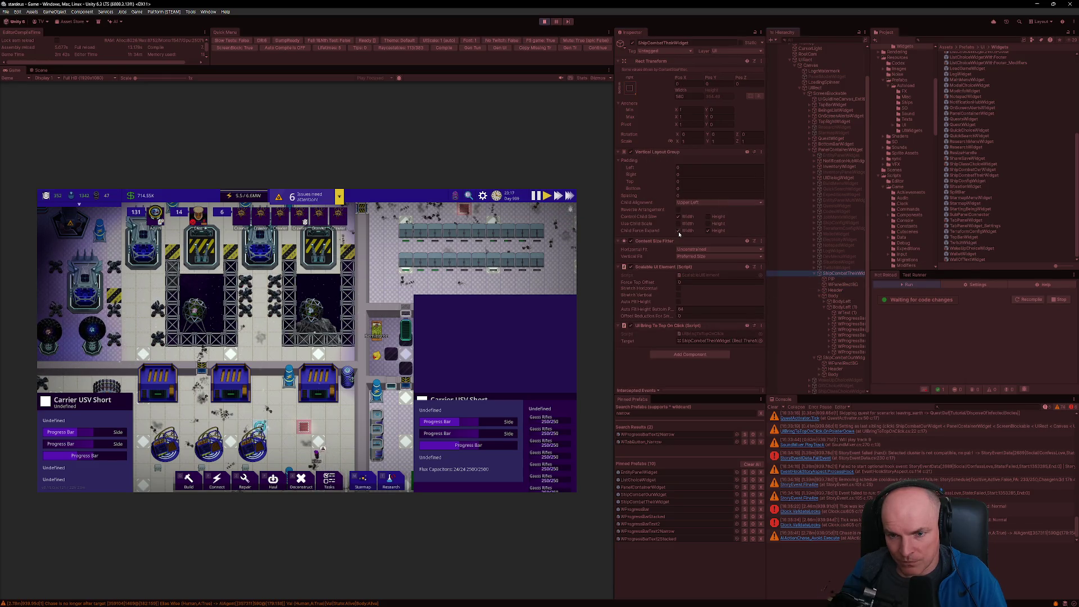
pyautogui.click(630, 152)
pyautogui.click(631, 151)
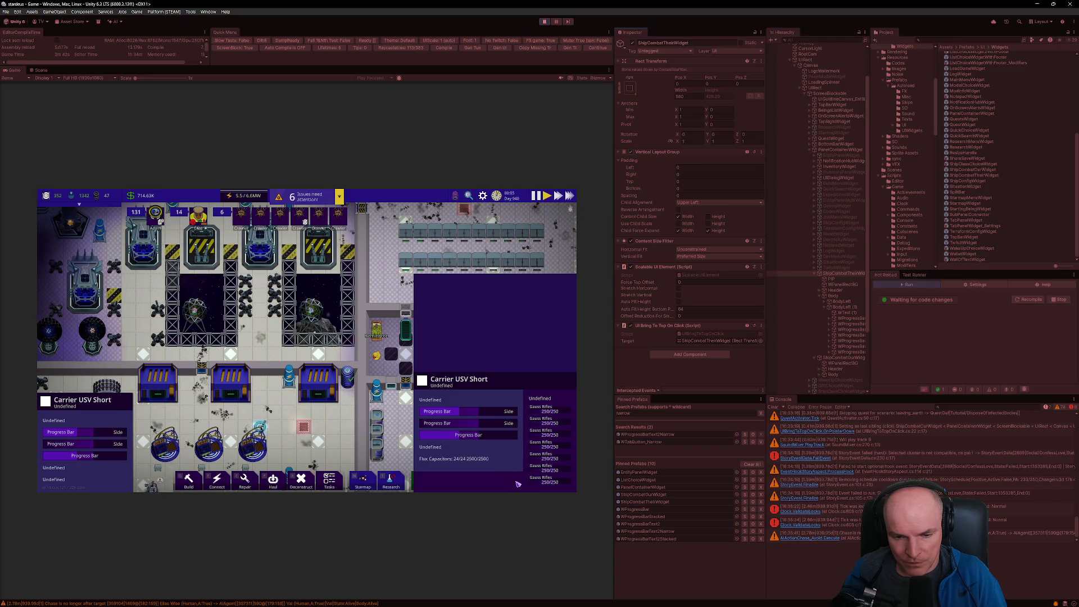
pyautogui.click(846, 297)
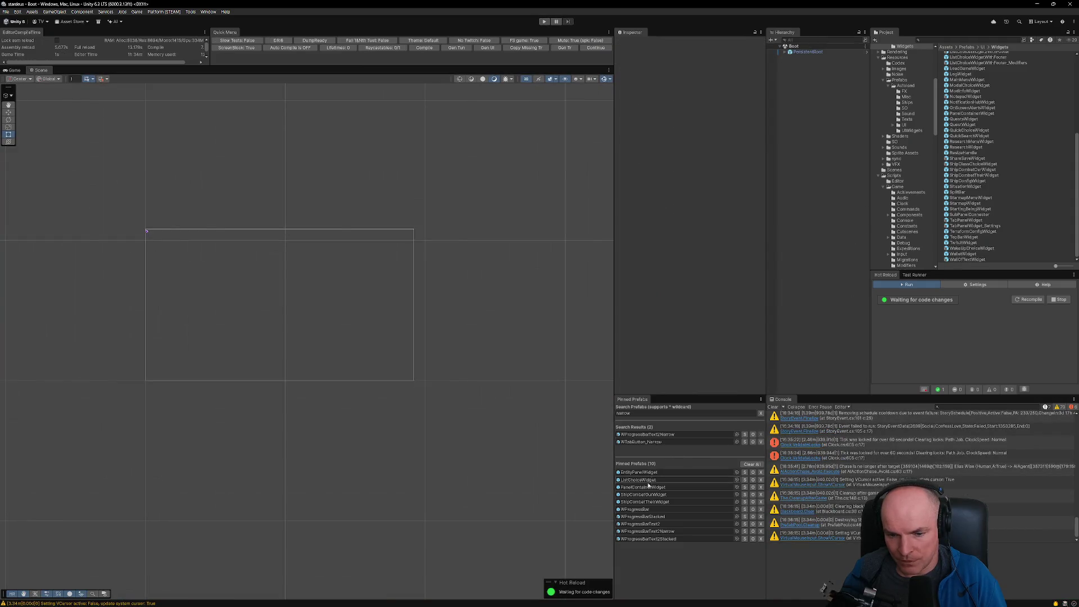
# Step: In the ShipCombatTheirWidget prefab, give Body a Content Size Fitter with Preferred Size vertical fit
pyautogui.doubleClick(656, 502)
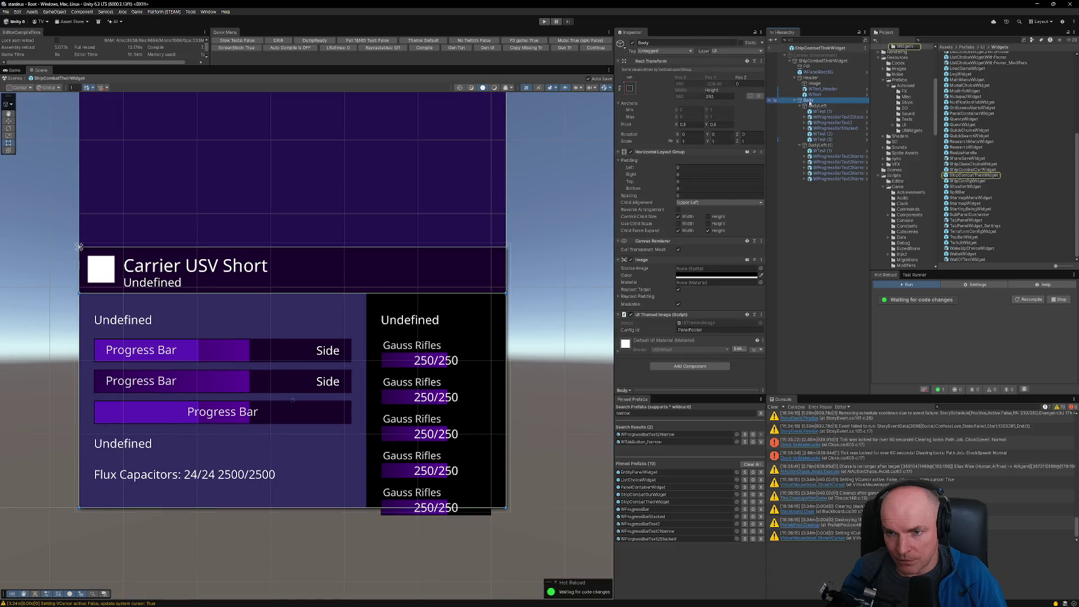
pyautogui.click(687, 366)
pyautogui.write('content')
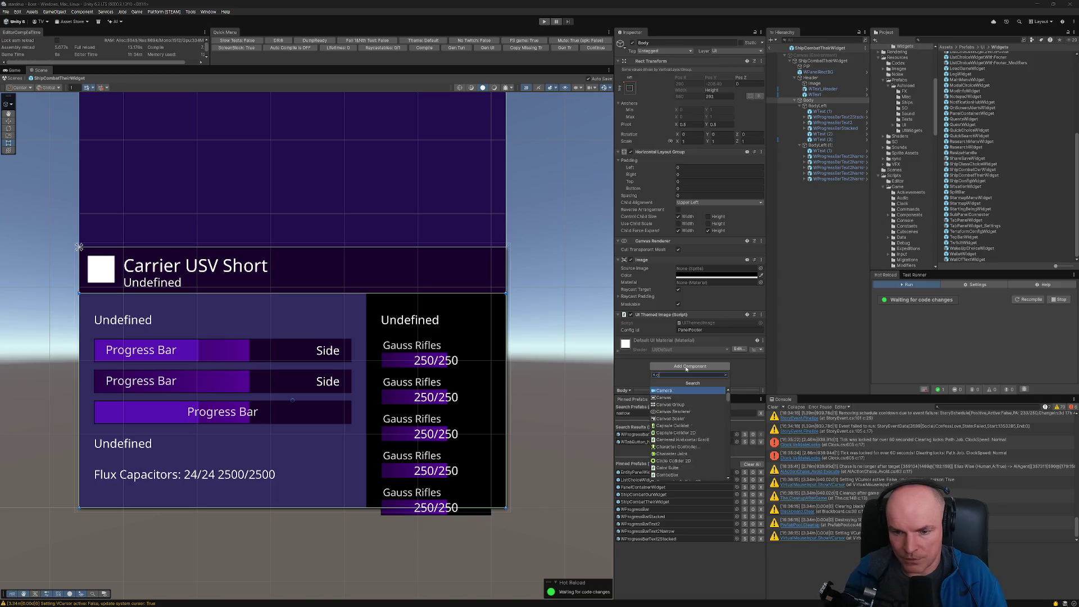
pyautogui.press('Return')
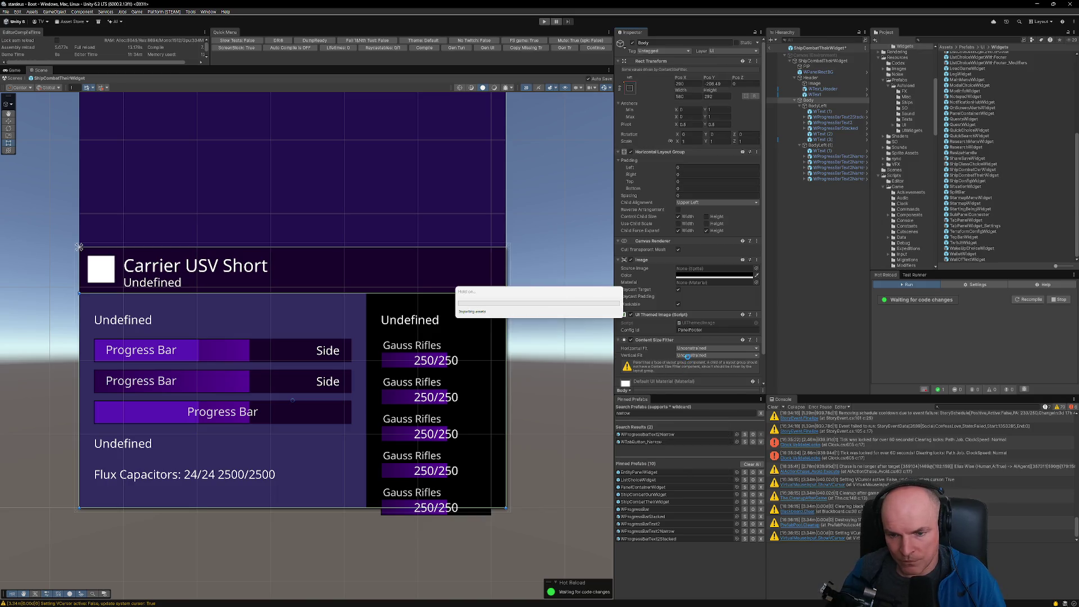
pyautogui.click(689, 356)
pyautogui.click(696, 379)
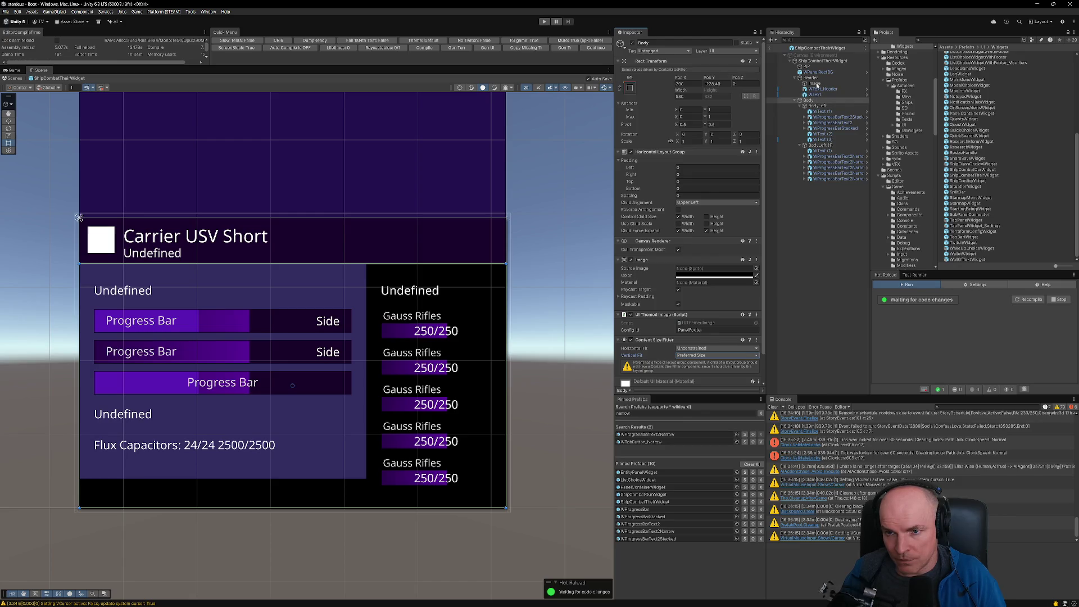
pyautogui.click(808, 101)
pyautogui.click(800, 105)
pyautogui.click(801, 111)
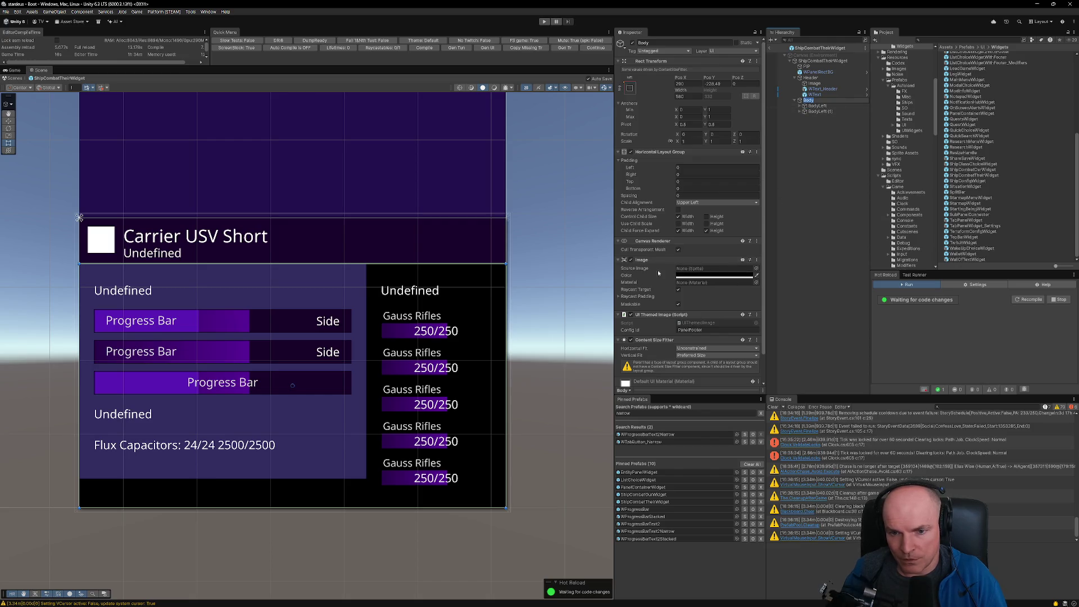
# Step: Create an Image under Body with a Layout Element that ignores Body's layout
pyautogui.rightClick(810, 102)
pyautogui.moveTo(834, 281)
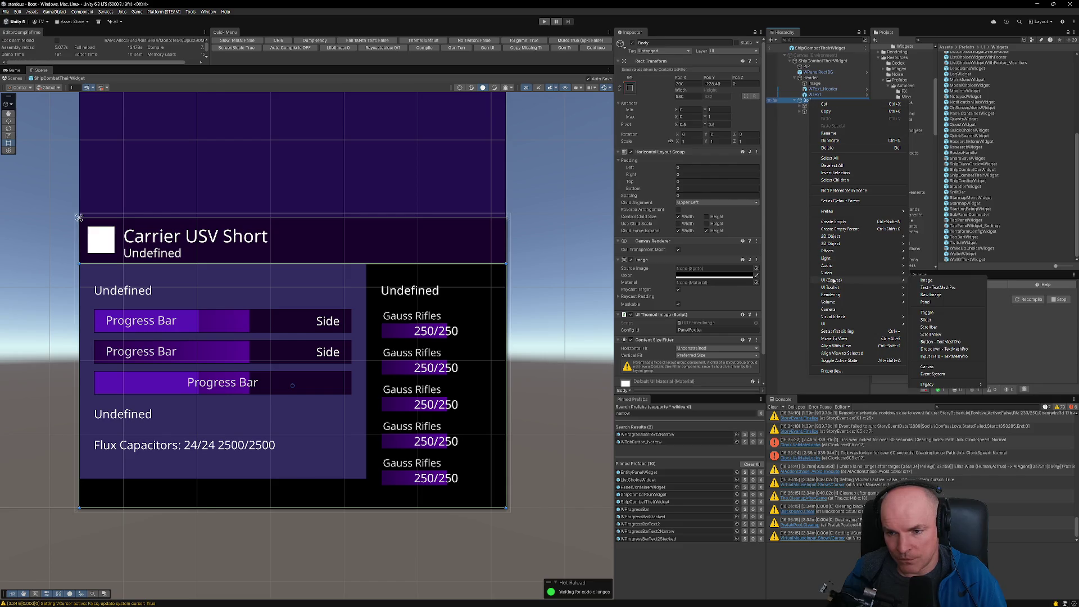
pyautogui.click(928, 279)
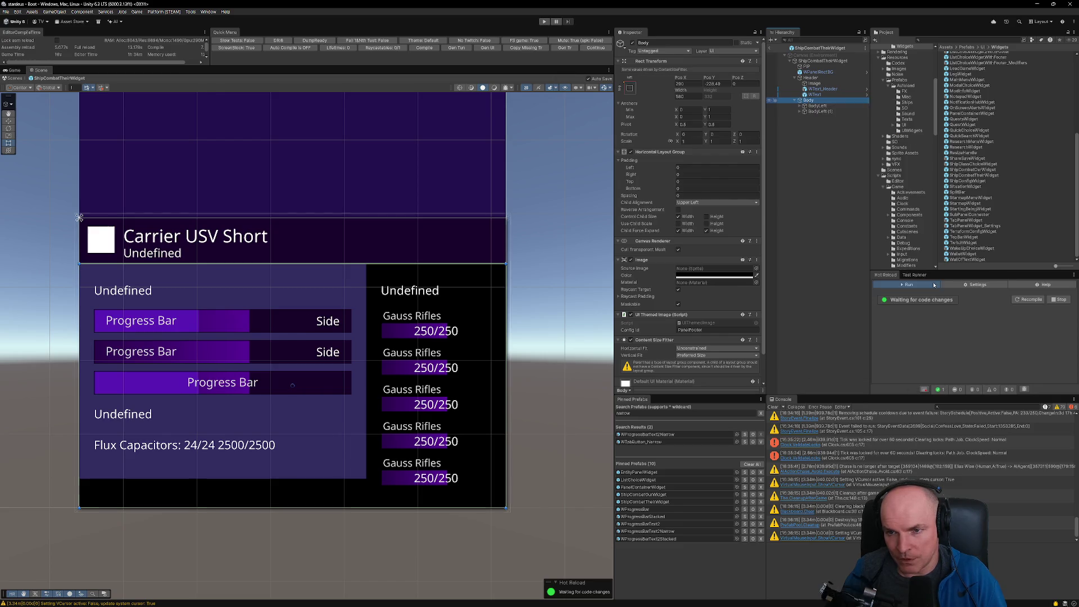
pyautogui.press('Return')
pyautogui.click(690, 252)
pyautogui.write('conte')
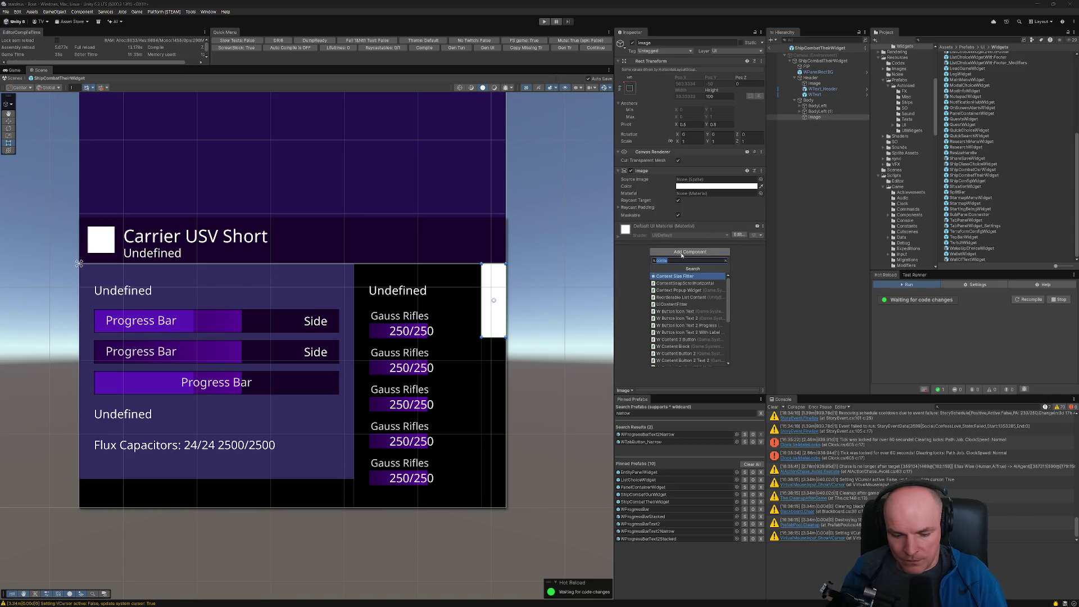
pyautogui.write('layout')
pyautogui.press('Return')
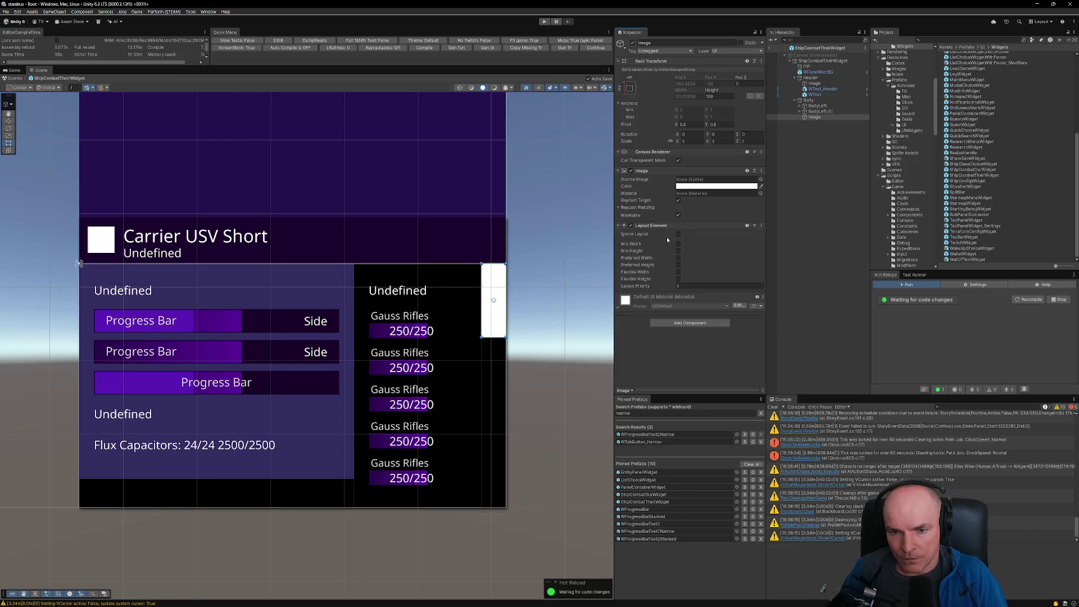
pyautogui.click(679, 235)
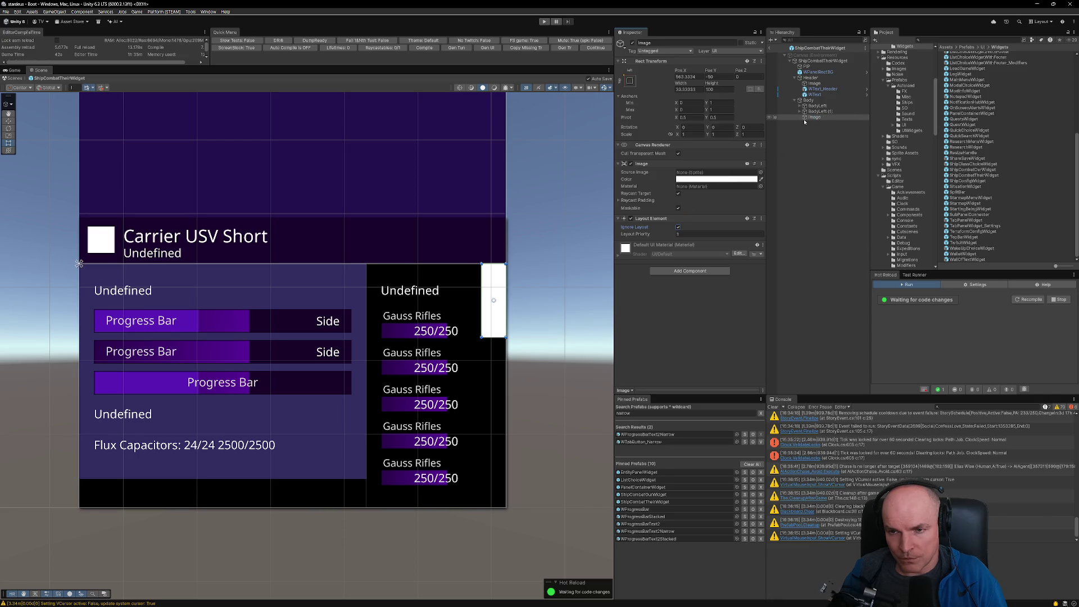
# Step: Copy Body's UI Themed Image component and paste it as new onto the Image
pyautogui.click(817, 118)
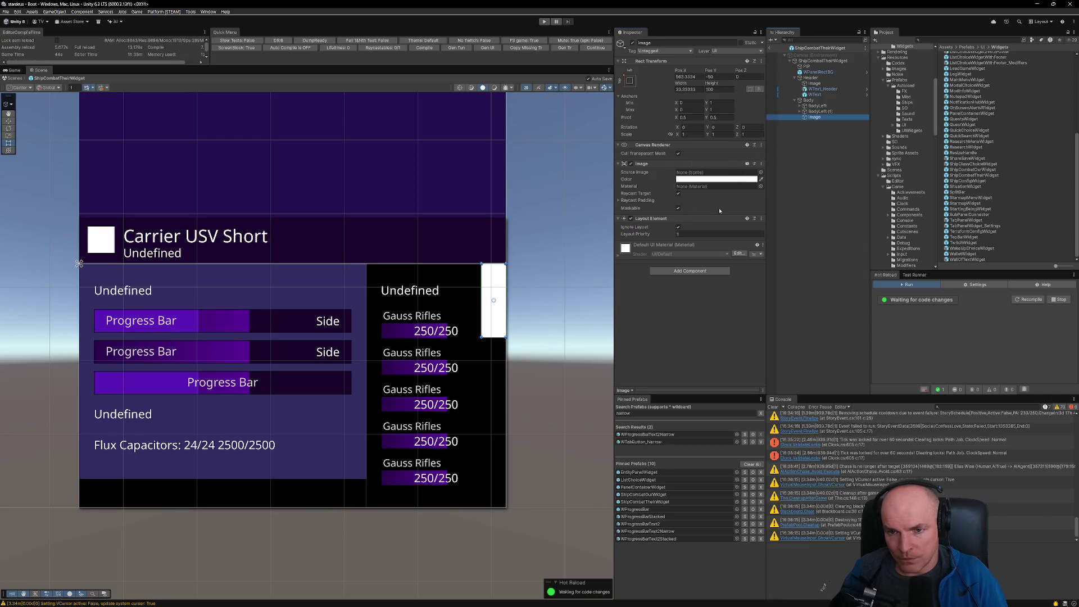
pyautogui.click(808, 100)
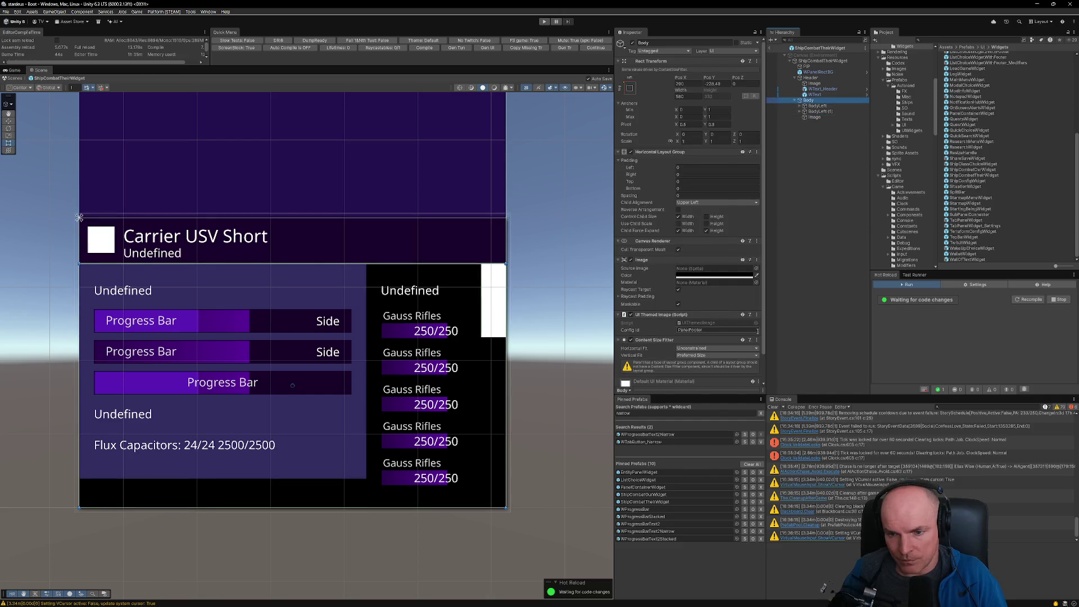
pyautogui.click(757, 315)
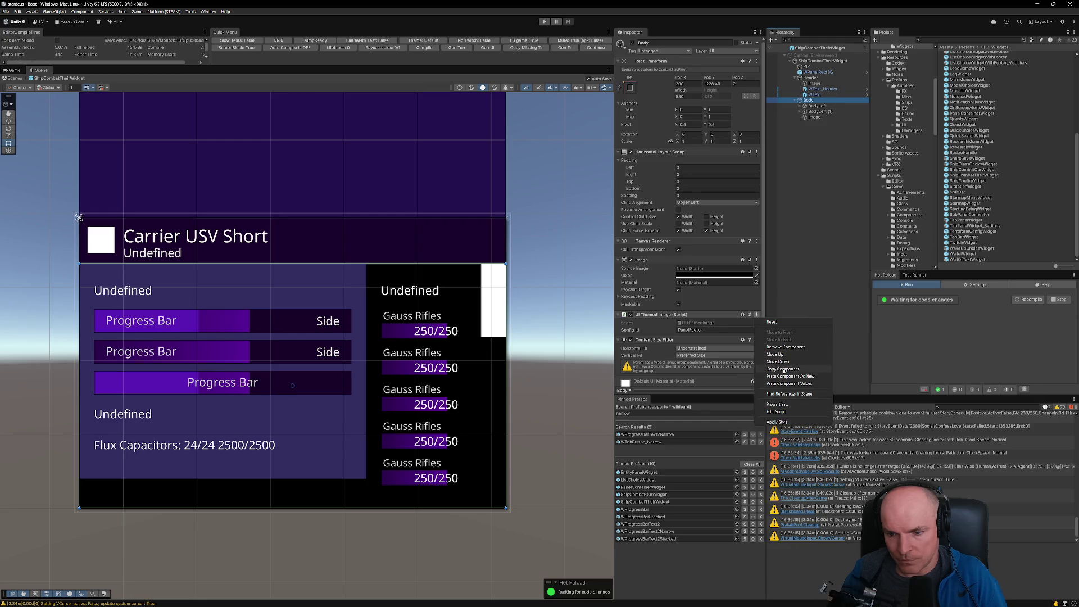
pyautogui.click(783, 370)
pyautogui.click(761, 164)
pyautogui.click(795, 226)
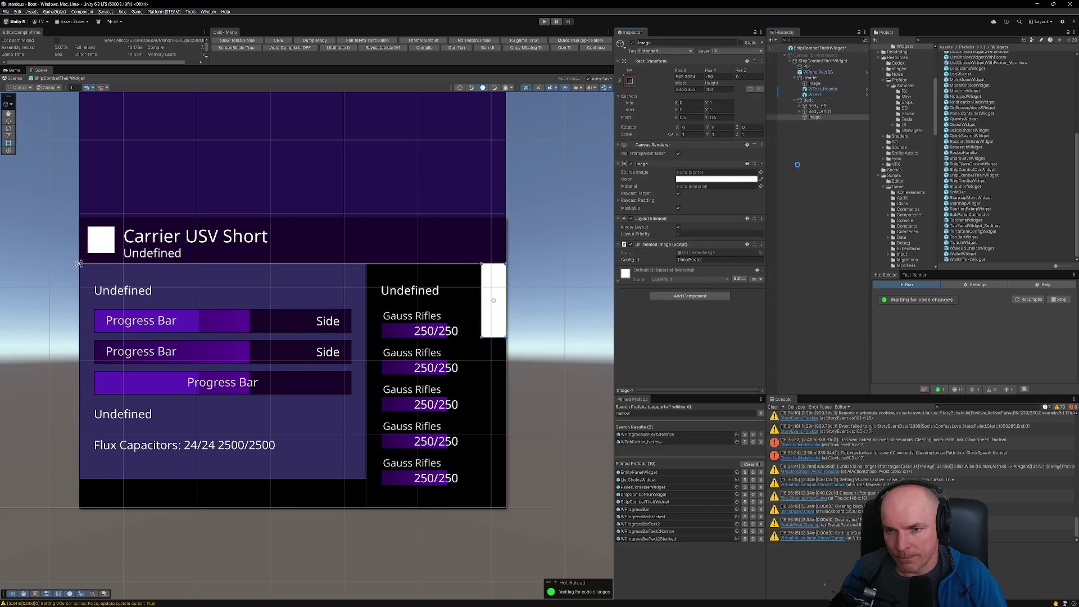
pyautogui.click(738, 179)
# Step: Make the Image 1C0C0C, right-stretched, 180 wide and first under Body, then duplicate it
pyautogui.moveTo(777, 243); pyautogui.dragTo(781, 248)
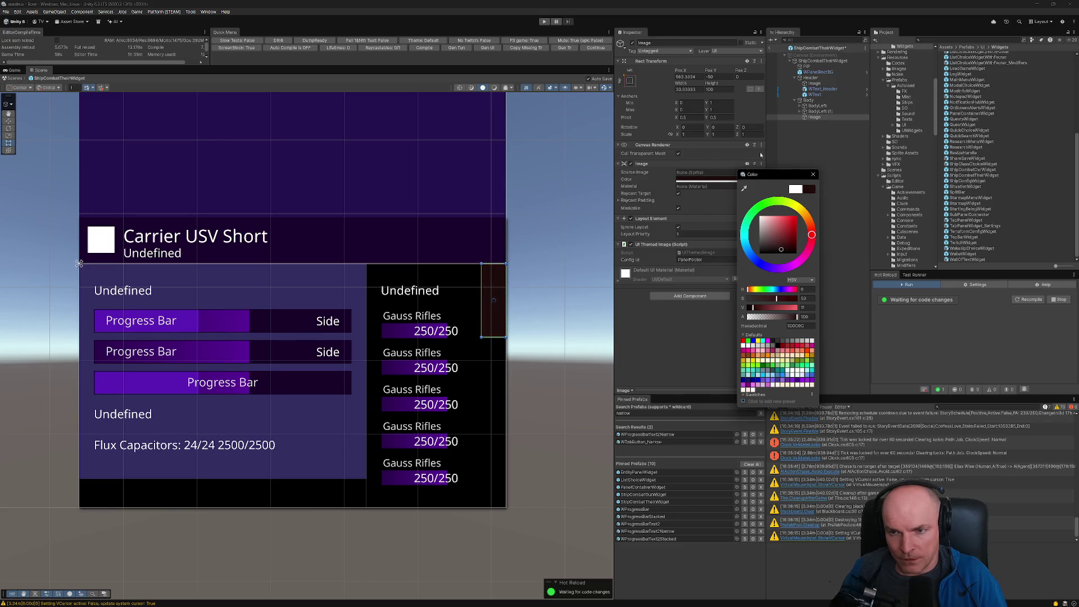
pyautogui.click(630, 80)
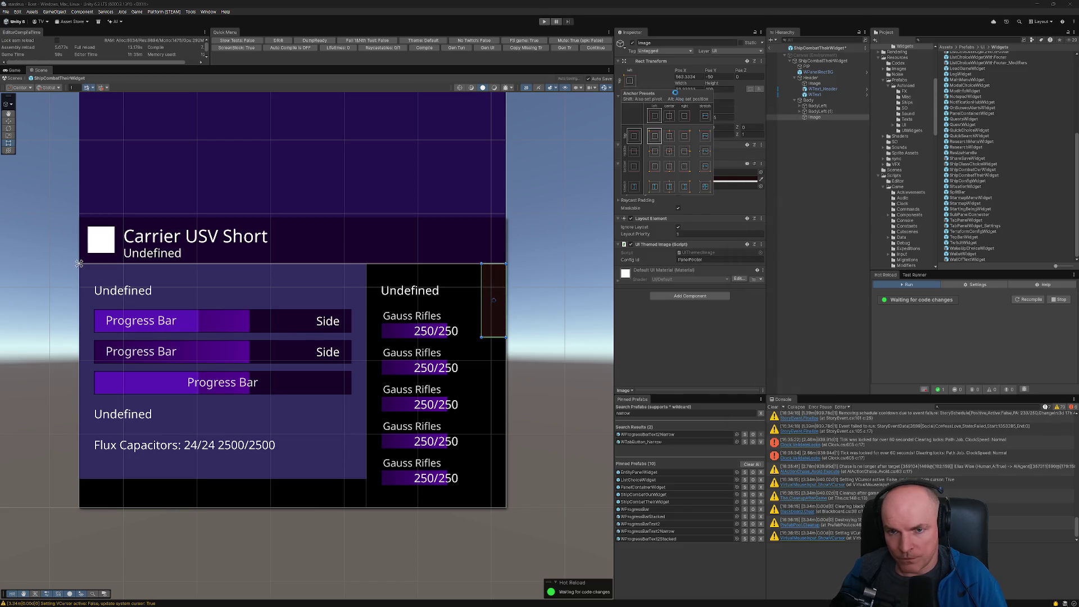
pyautogui.keyDown('alt'); pyautogui.click(706, 187); pyautogui.keyUp('alt')
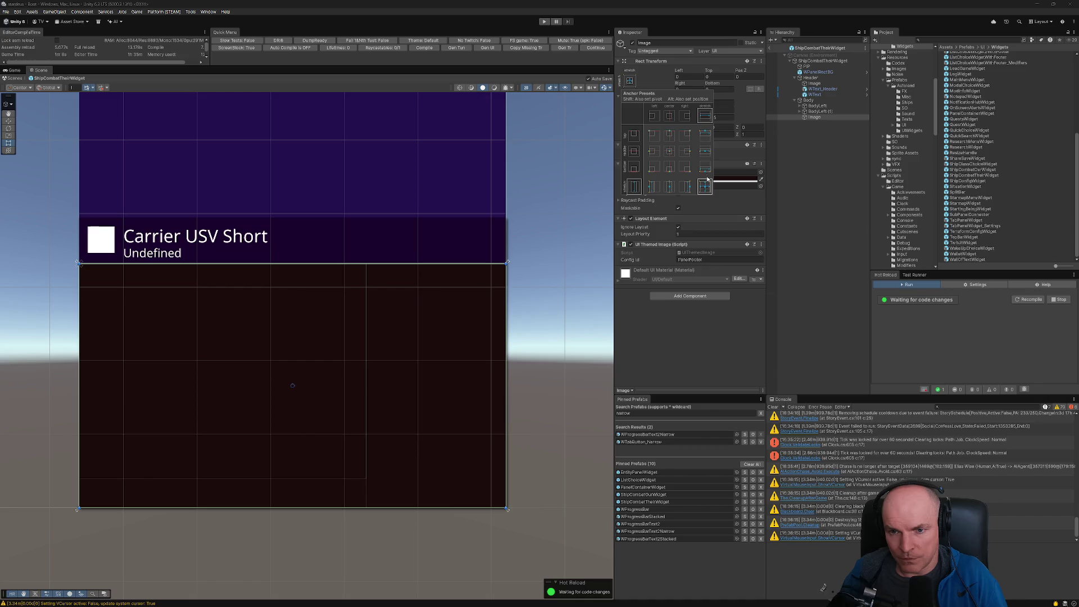
pyautogui.keyDown('alt'); pyautogui.keyDown('shift'); pyautogui.click(687, 187); pyautogui.keyUp('shift'); pyautogui.keyUp('alt')
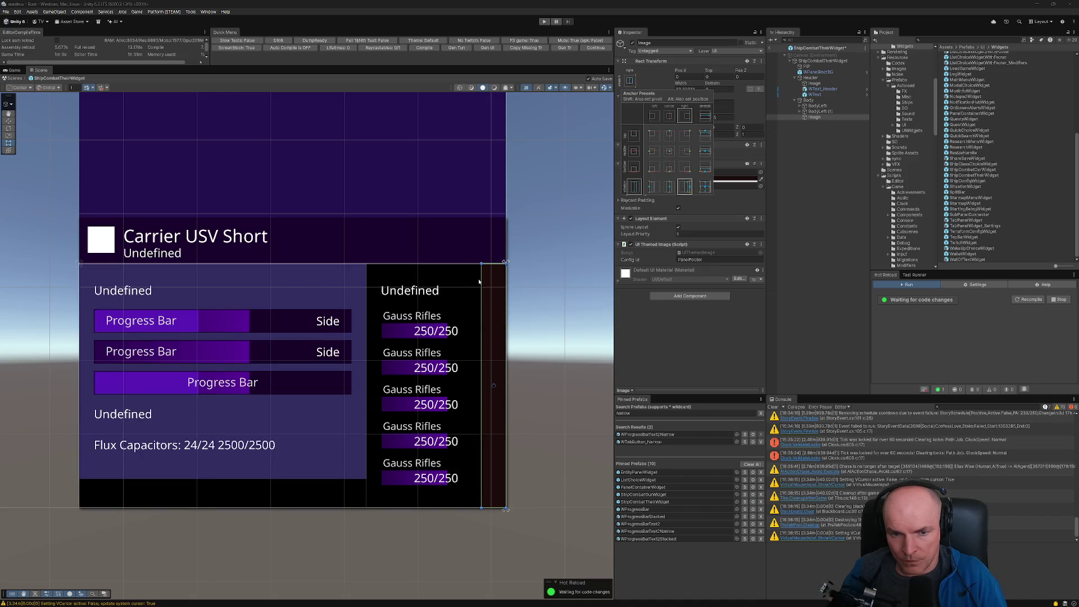
pyautogui.moveTo(479, 276); pyautogui.dragTo(364, 276)
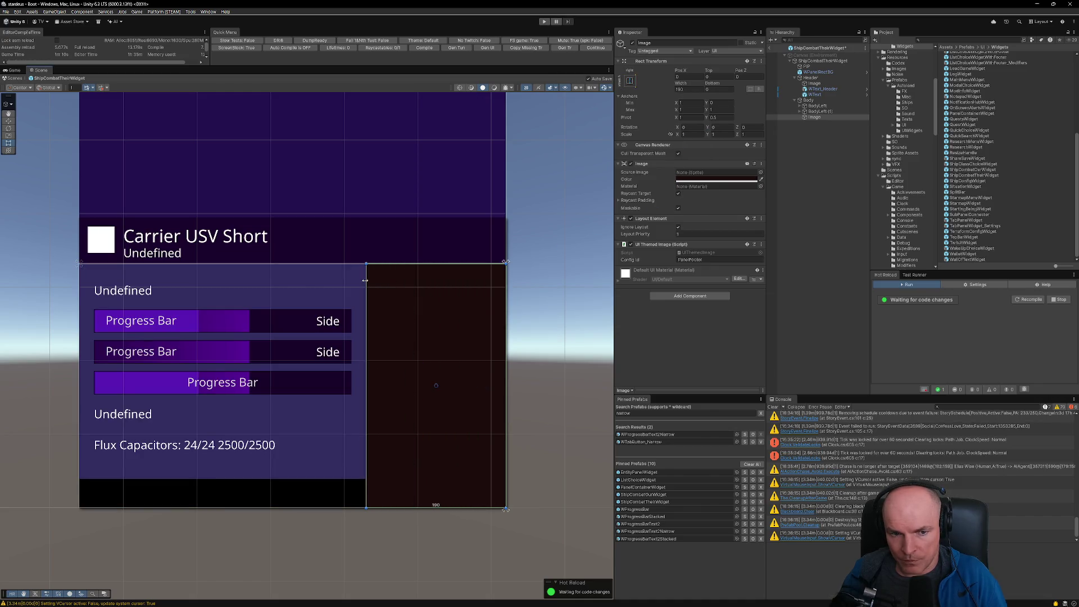
pyautogui.moveTo(814, 119); pyautogui.dragTo(815, 106)
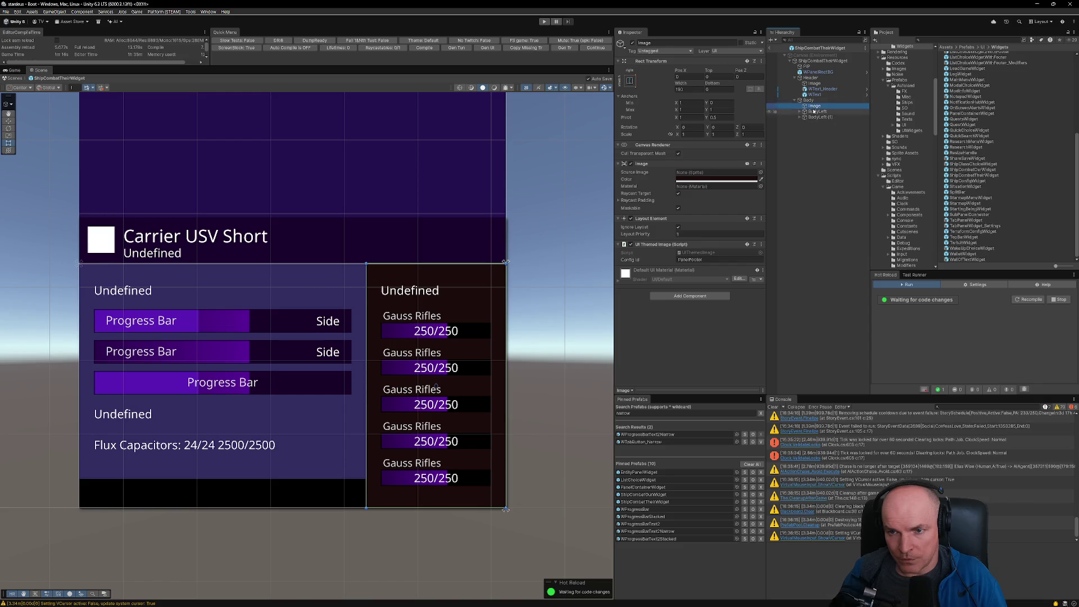
pyautogui.hotkey('ctrl', 'd')
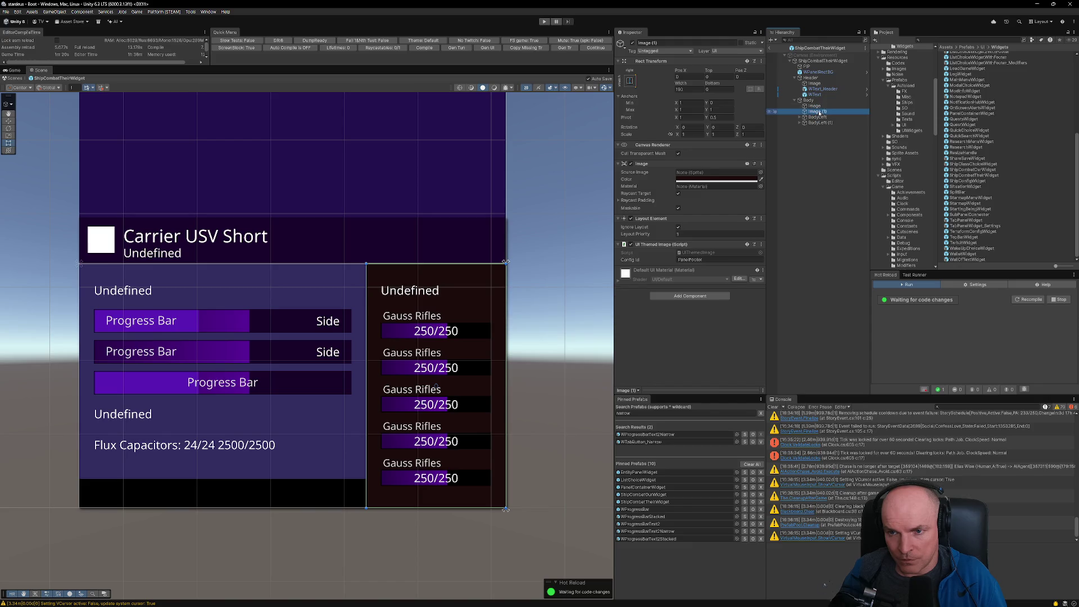
pyautogui.press('F2')
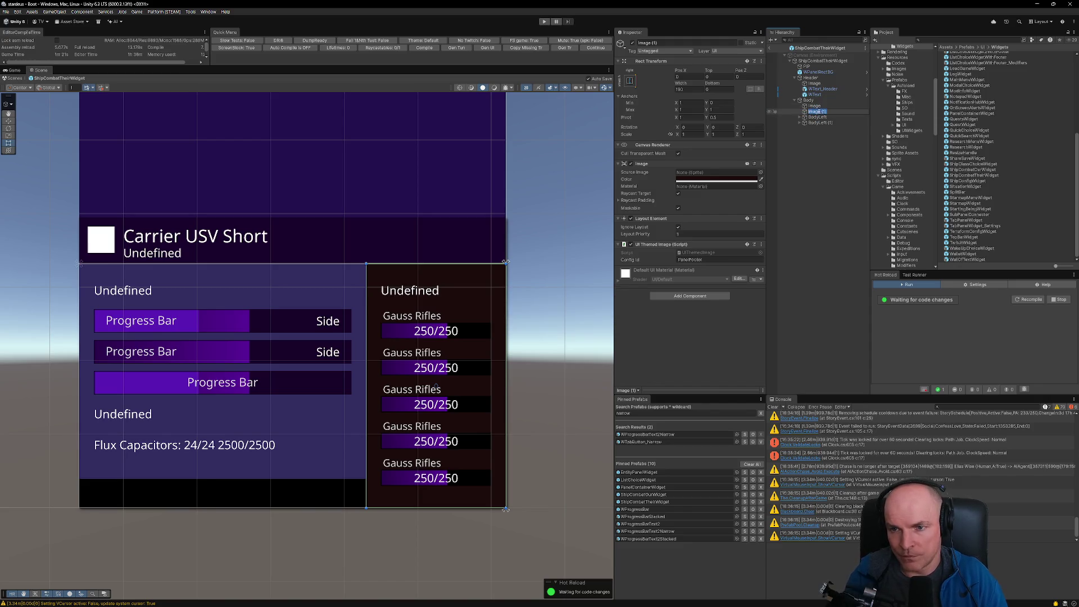
# Step: Name the duplicate ImageLeft and frame the widget, undoing a trial width change
pyautogui.write('Image')
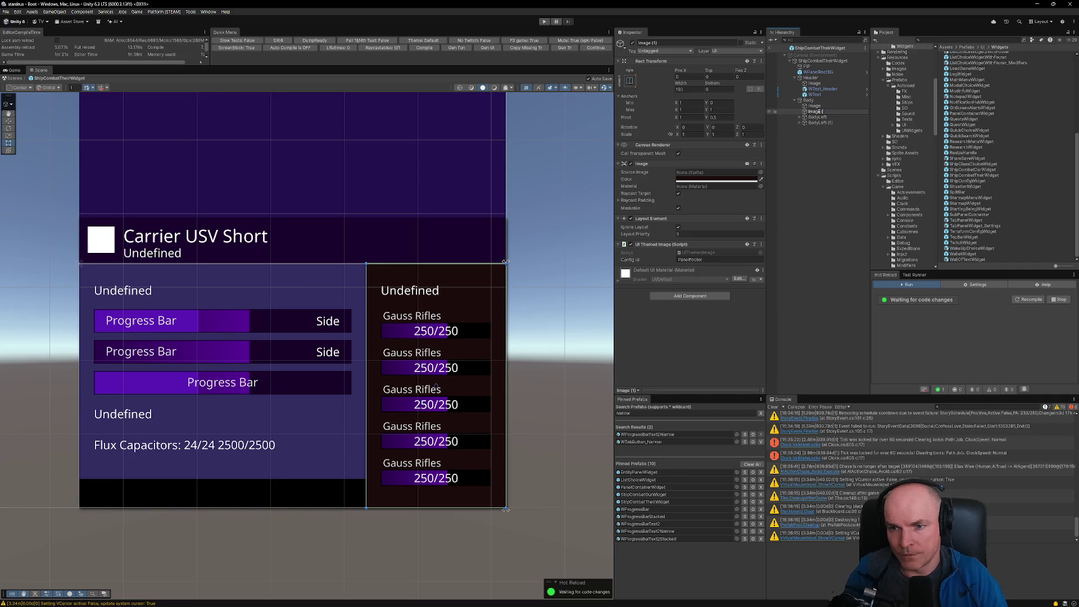
pyautogui.write('Left')
pyautogui.press('Return')
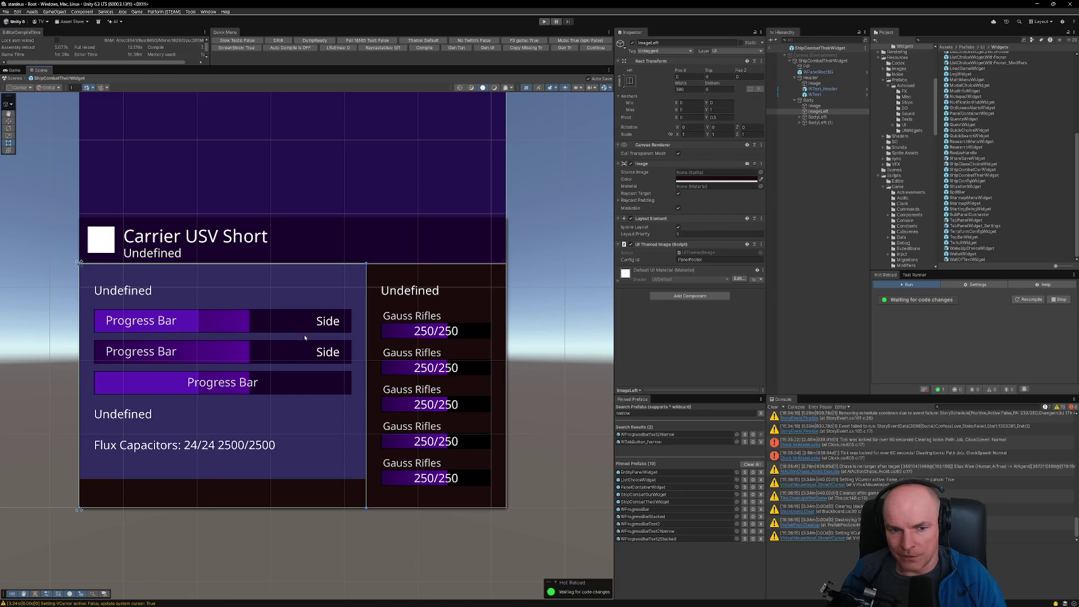
pyautogui.scroll(-5, 307, 333)
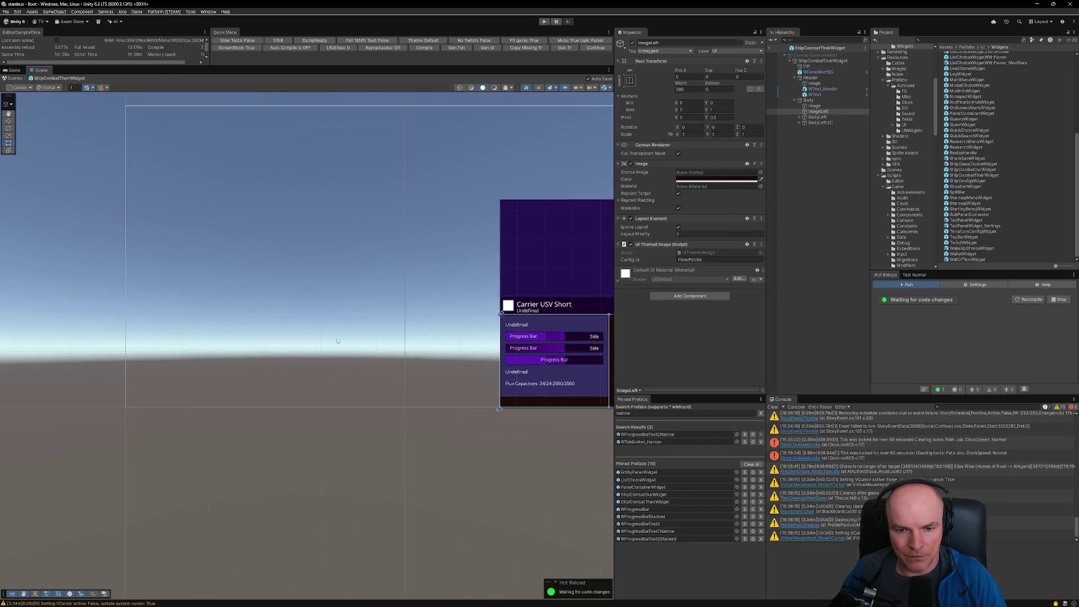
pyautogui.press('f')
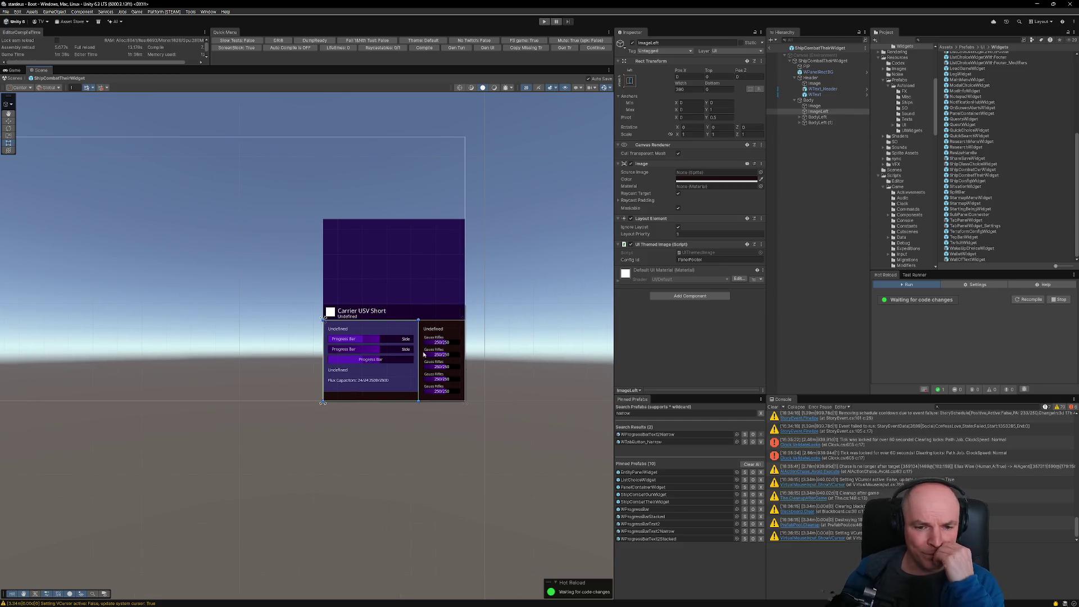
pyautogui.scroll(5, 424, 354)
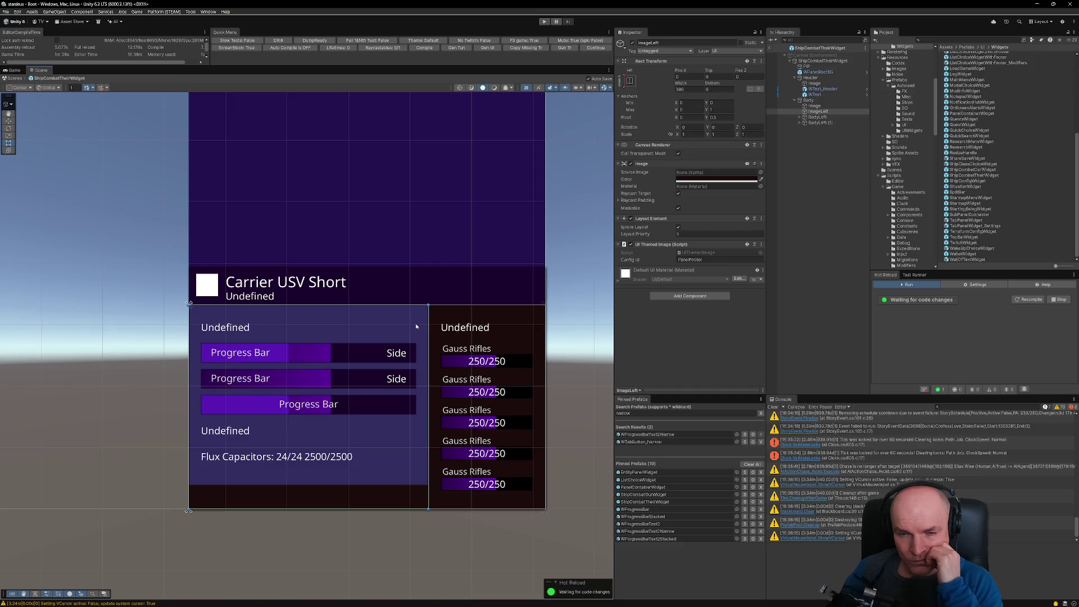
pyautogui.moveTo(428, 320); pyautogui.dragTo(411, 321)
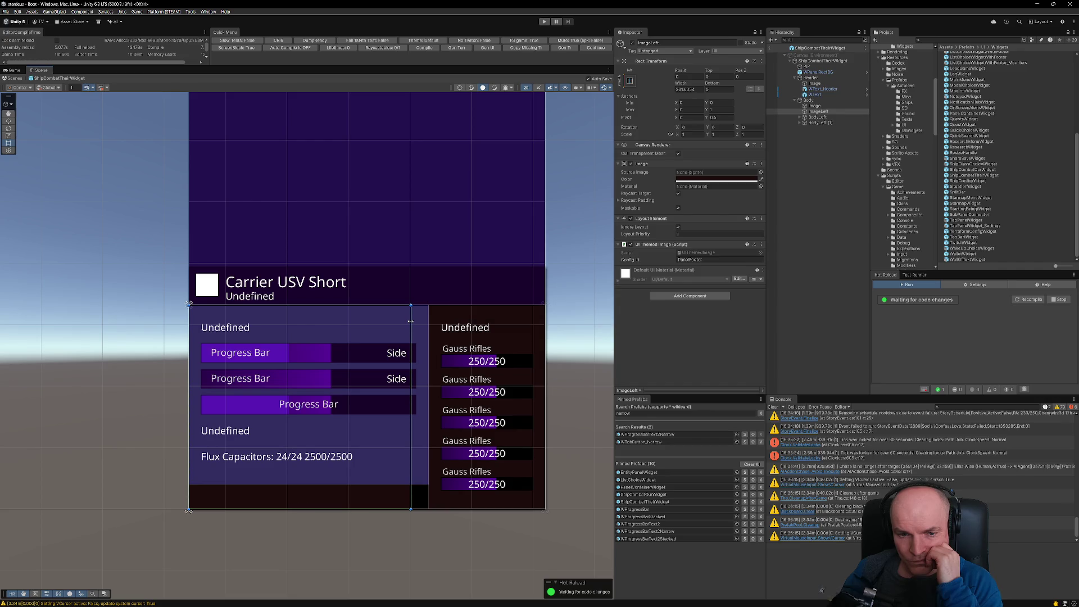
pyautogui.hotkey('ctrl', 'z')
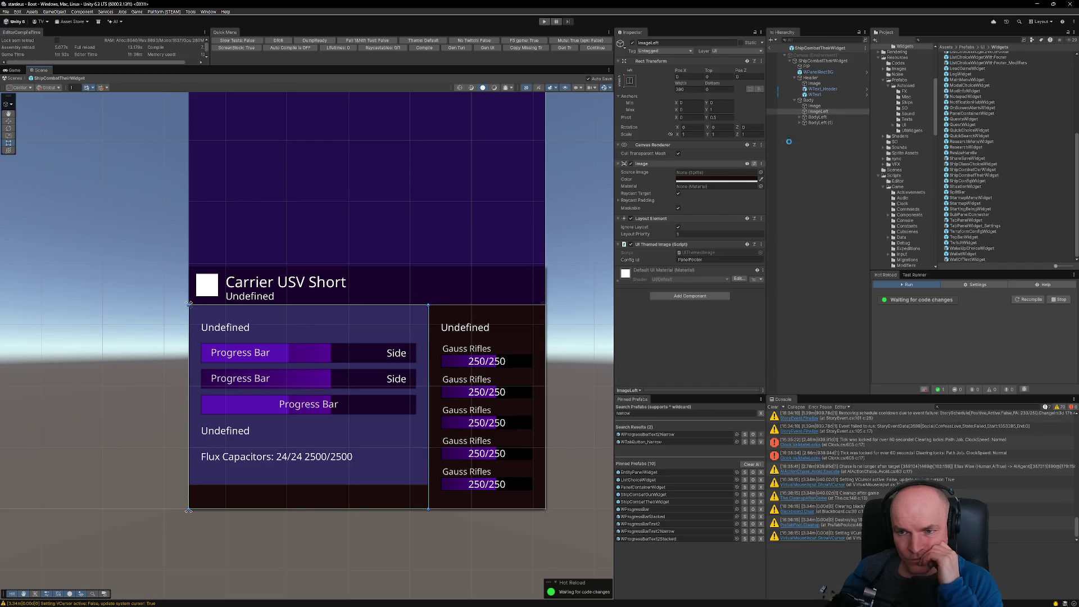
pyautogui.click(818, 117)
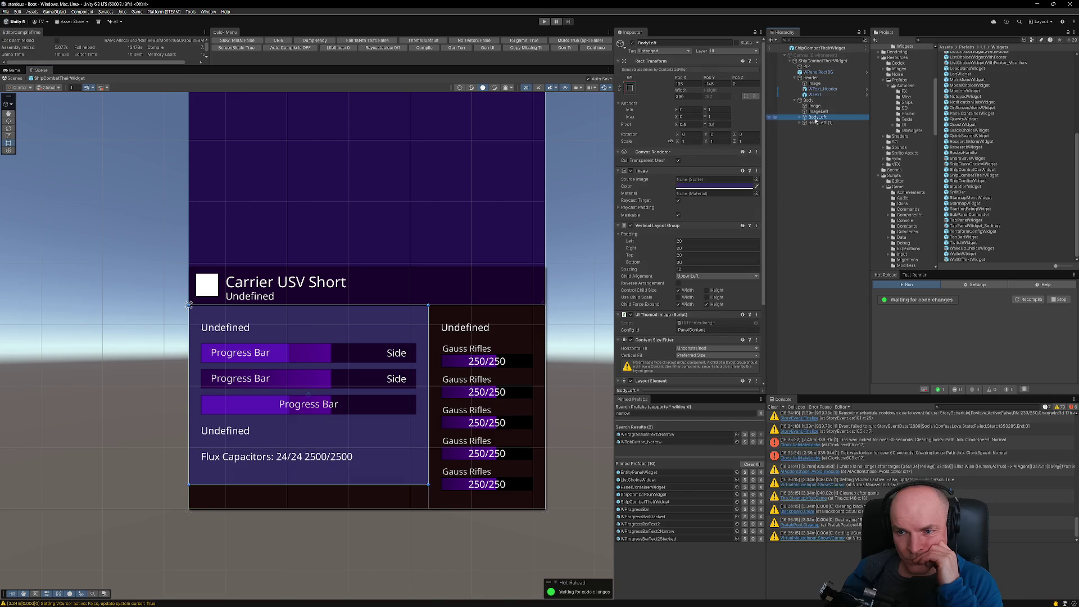
# Step: Rename the second body column to BodyRight in the Hierarchy
pyautogui.click(818, 123)
pyautogui.click(818, 124)
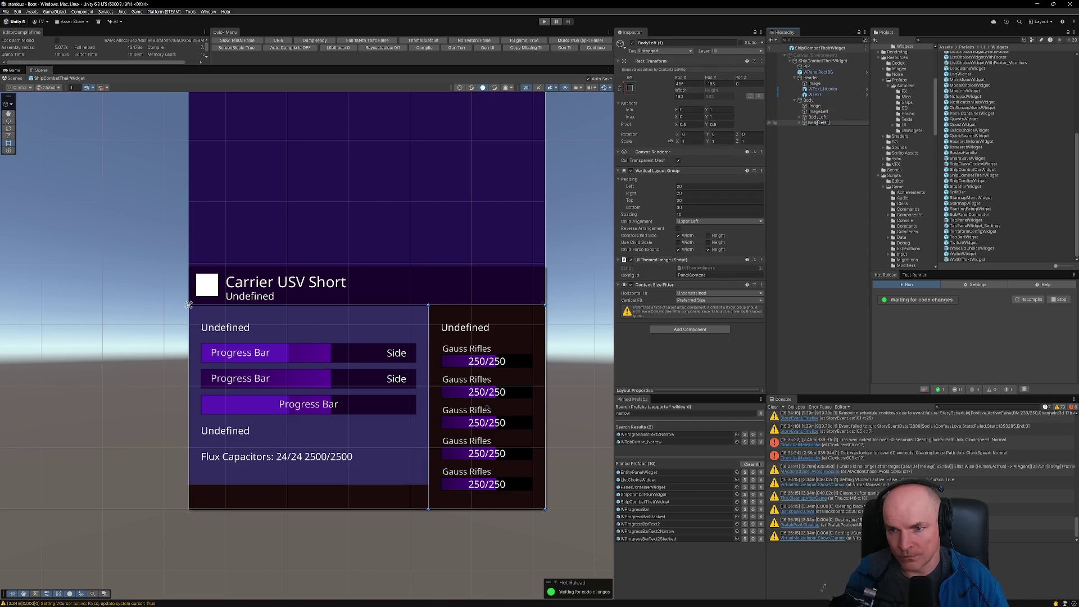
pyautogui.write('Right')
pyautogui.press('Return')
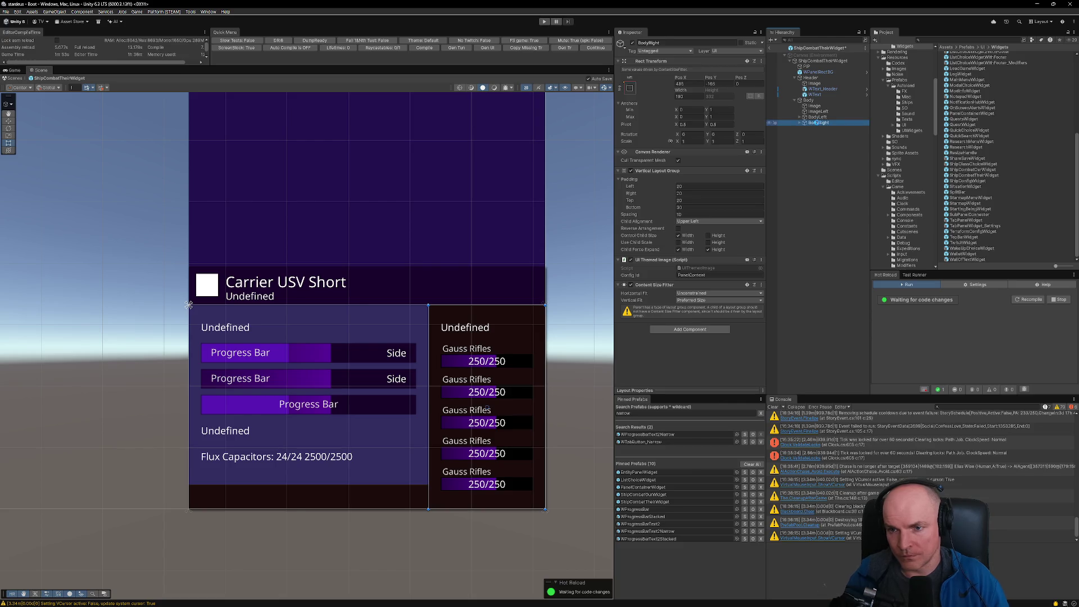
# Step: Rename the background images to BGLeft and BGRight, then select and expand BodyRight
pyautogui.click(820, 111)
pyautogui.click(821, 110)
pyautogui.press('Return')
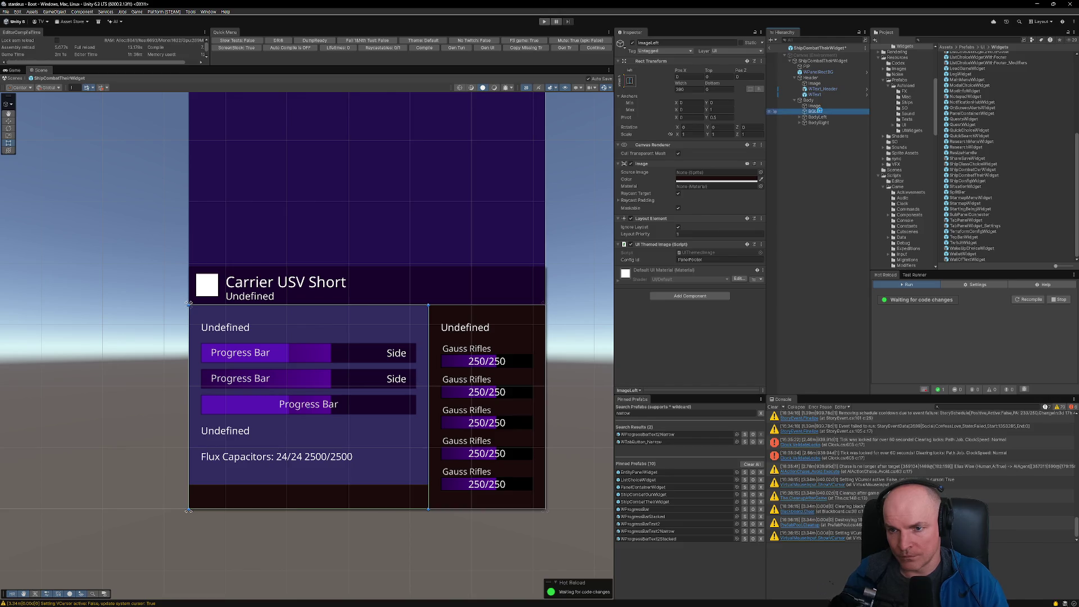
pyautogui.press('Up')
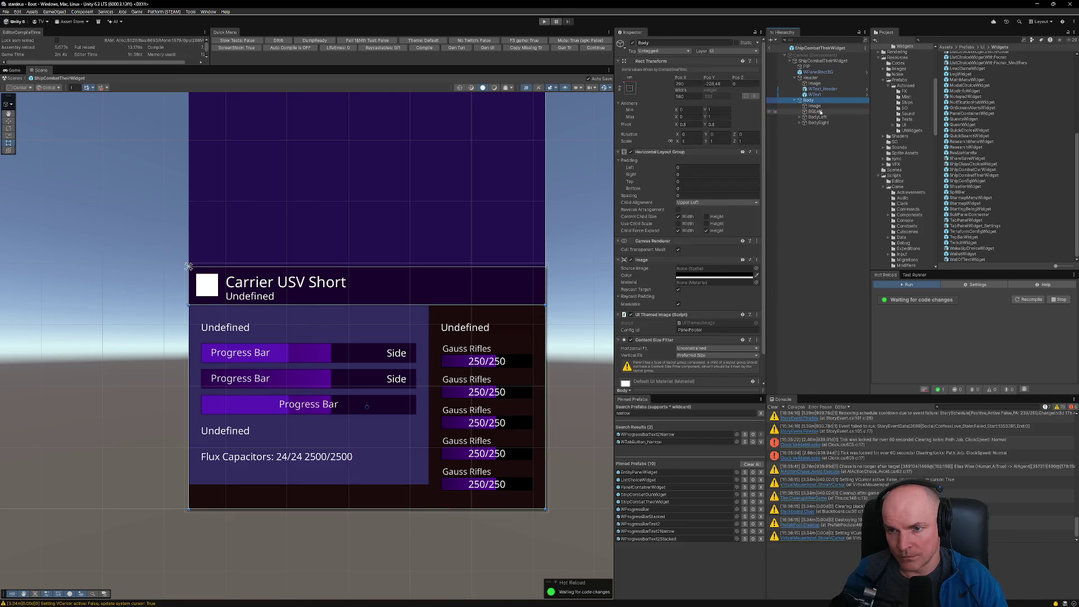
pyautogui.press('F2')
pyautogui.press('End')
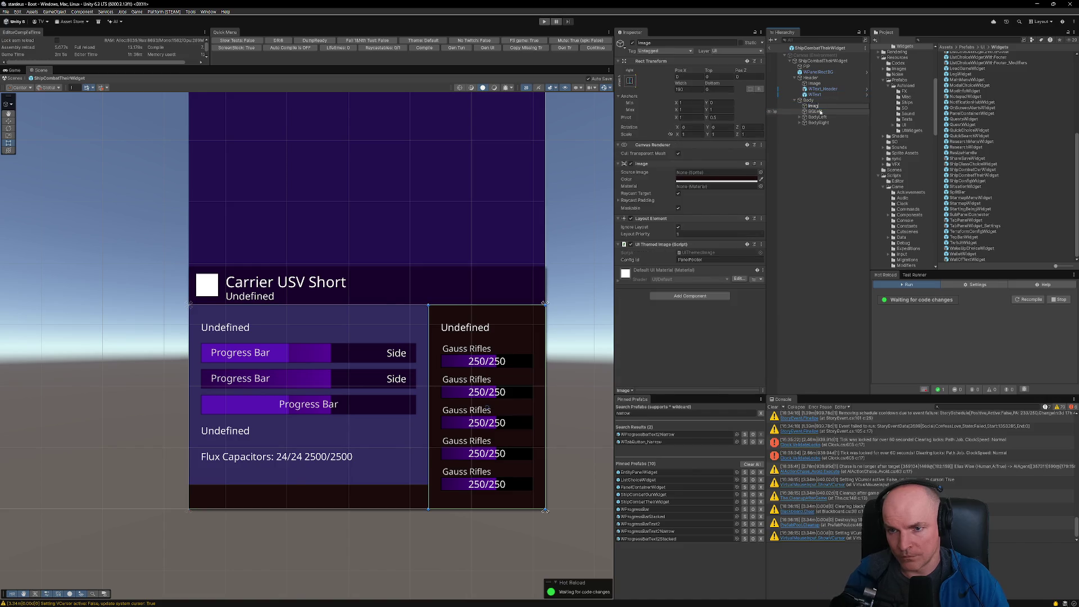
pyautogui.write('BGRight')
pyautogui.press('Return')
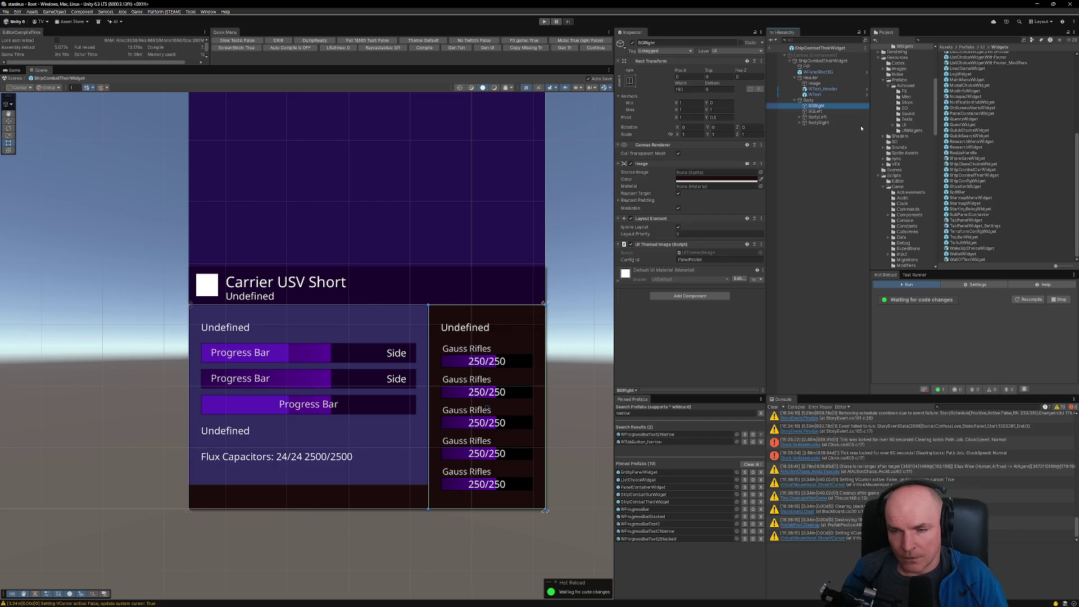
pyautogui.click(820, 122)
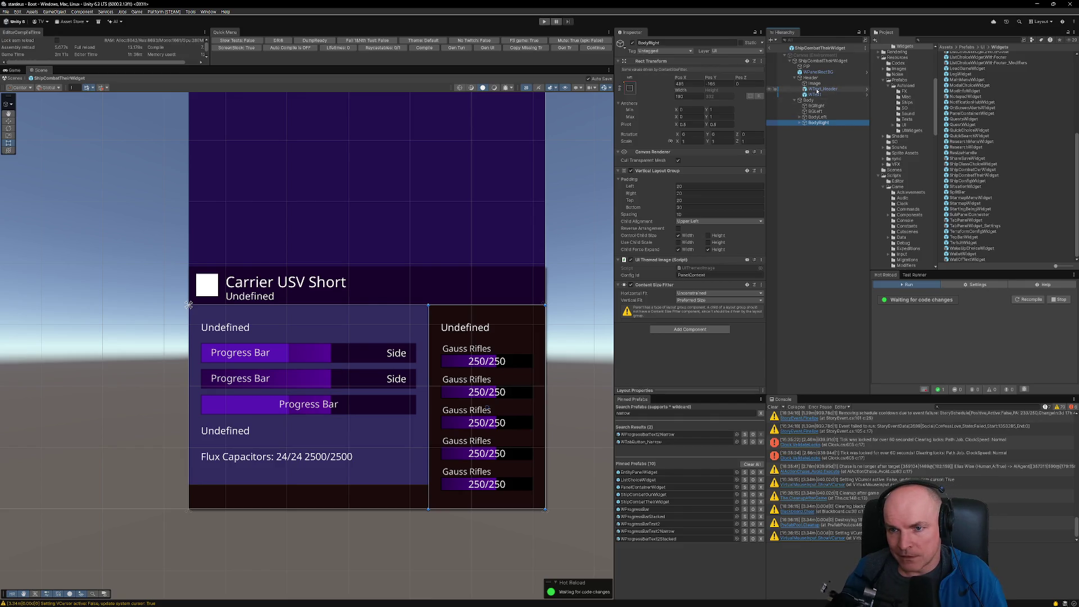
pyautogui.click(800, 123)
# Step: Replace the right column header's text with 'Weapons'
pyautogui.click(820, 128)
pyautogui.click(669, 216)
pyautogui.write('Weapion')
pyautogui.write('ons')
# Step: Centre the Weapons header, make it bold at font size 20, and deselect it
pyautogui.click(686, 345)
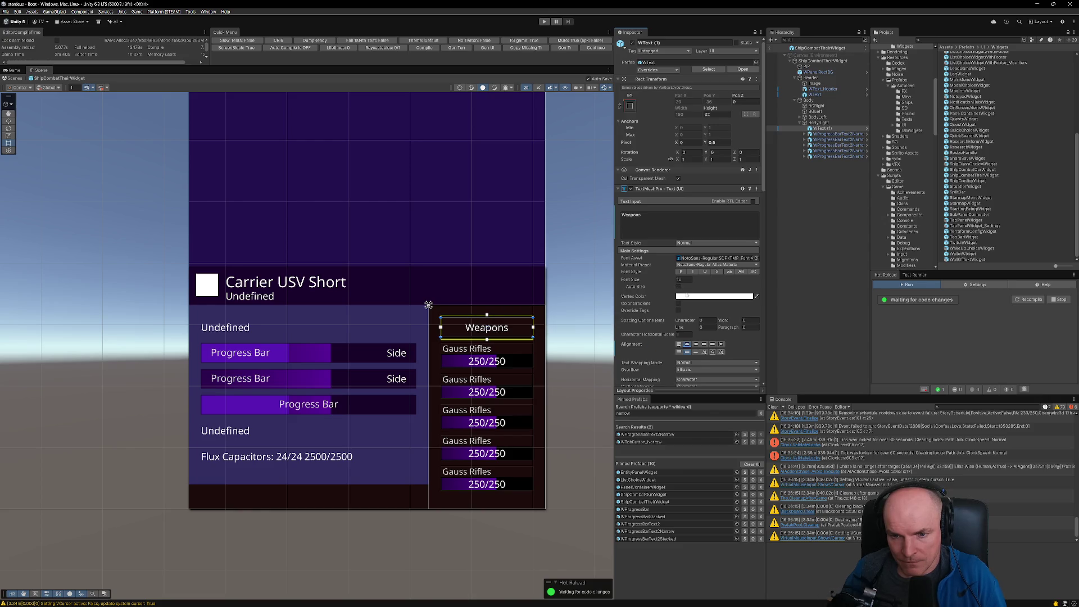
pyautogui.click(680, 272)
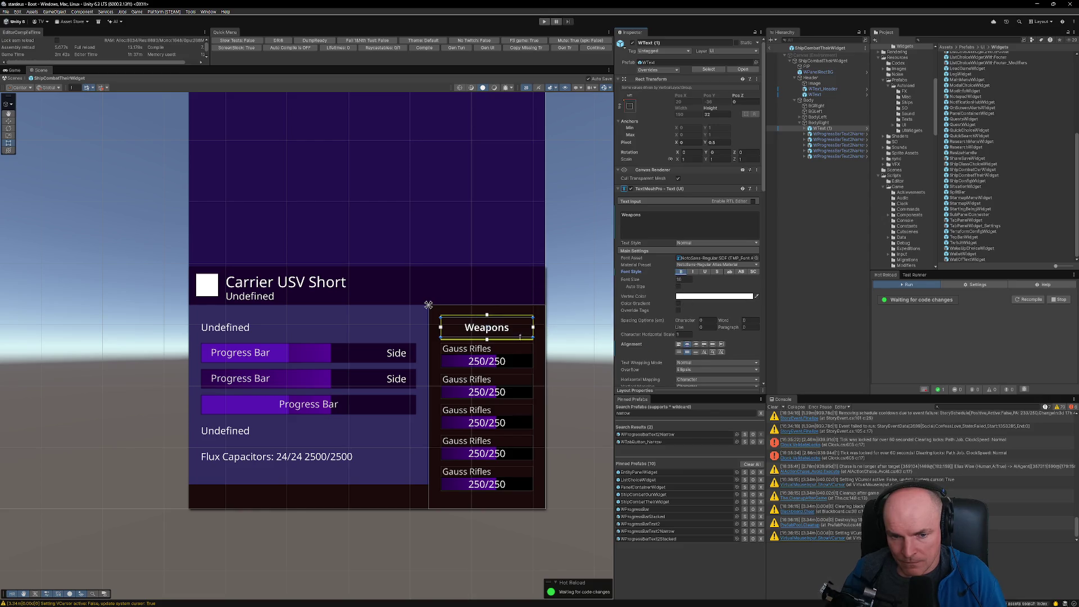
pyautogui.doubleClick(686, 280)
pyautogui.write('20')
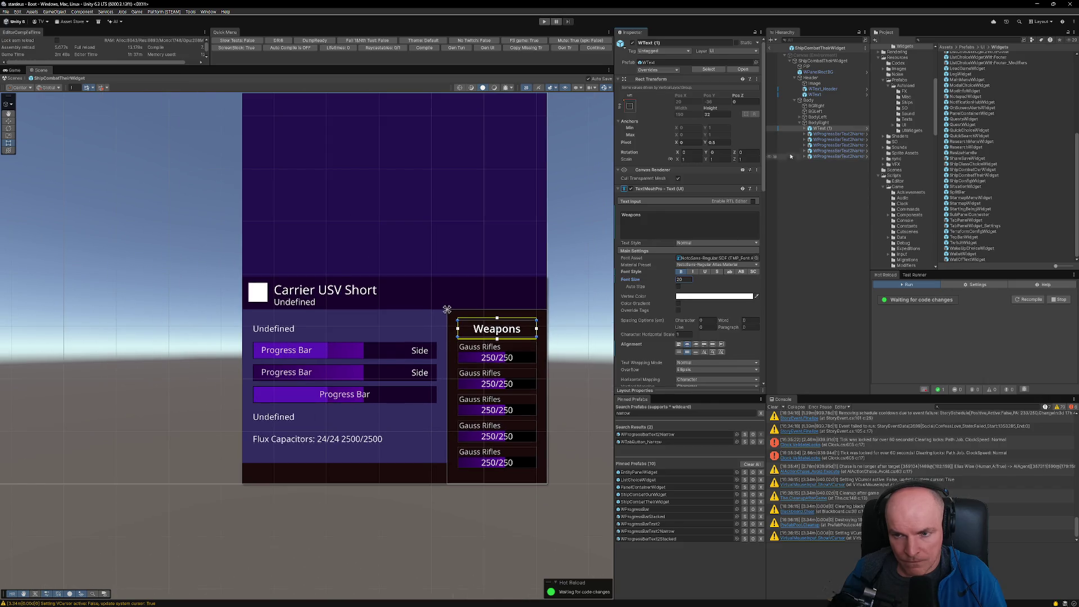
pyautogui.click(562, 360)
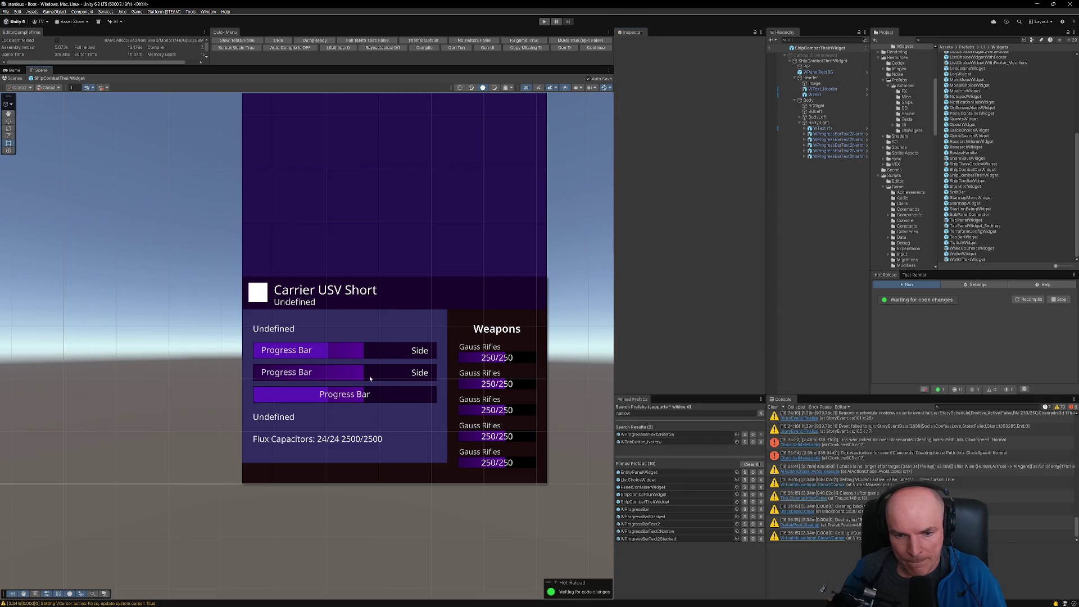
# Step: Copy BodyLeft's UI Themed Image component, leaving its background image unchanged
pyautogui.click(369, 433)
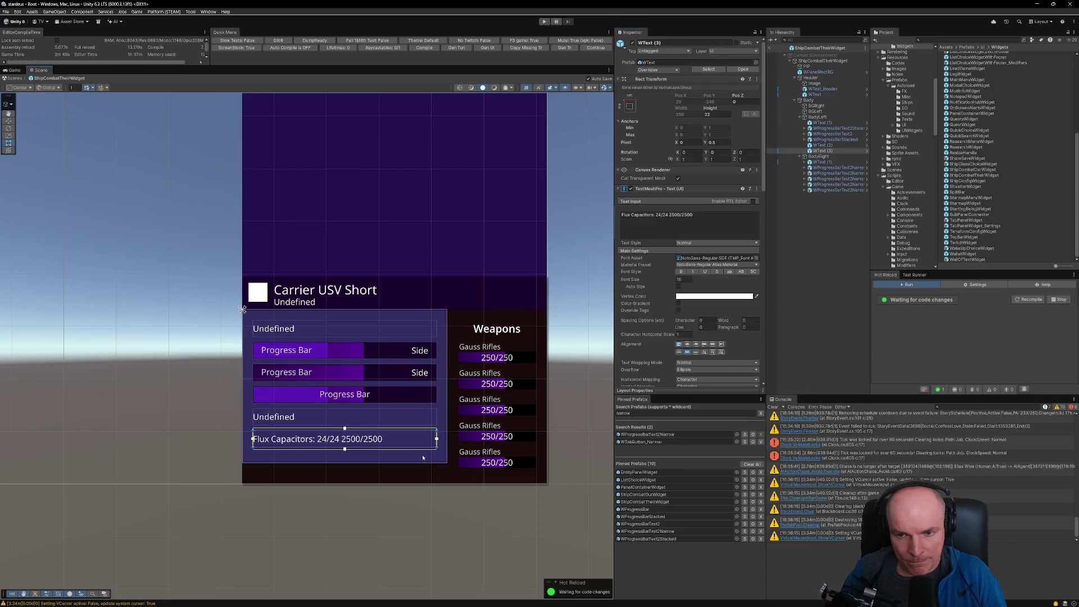
pyautogui.click(818, 117)
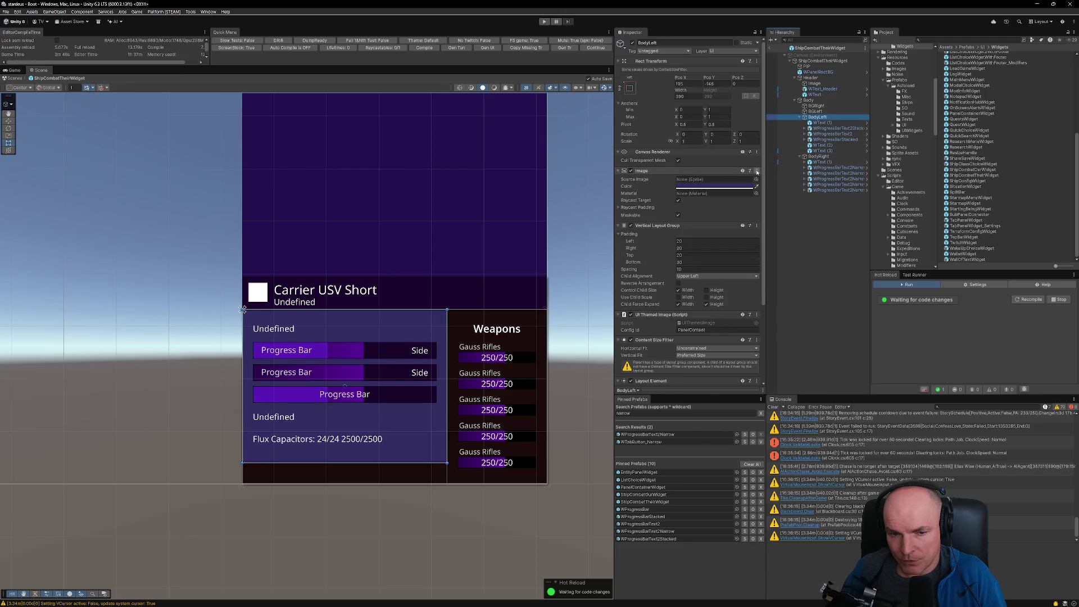
pyautogui.click(632, 171)
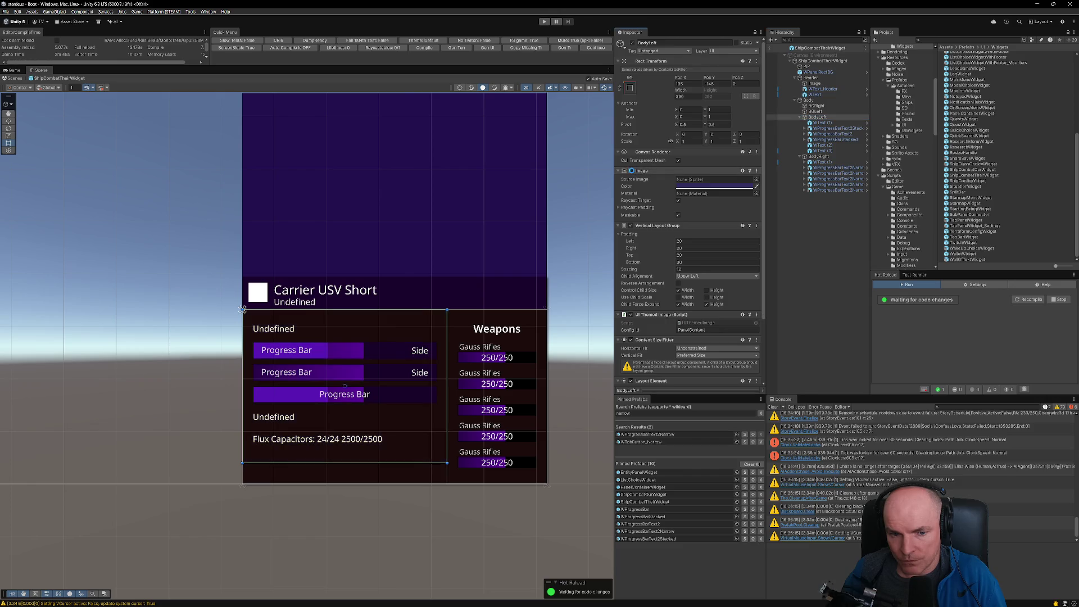
pyautogui.hotkey('ctrl', 'z')
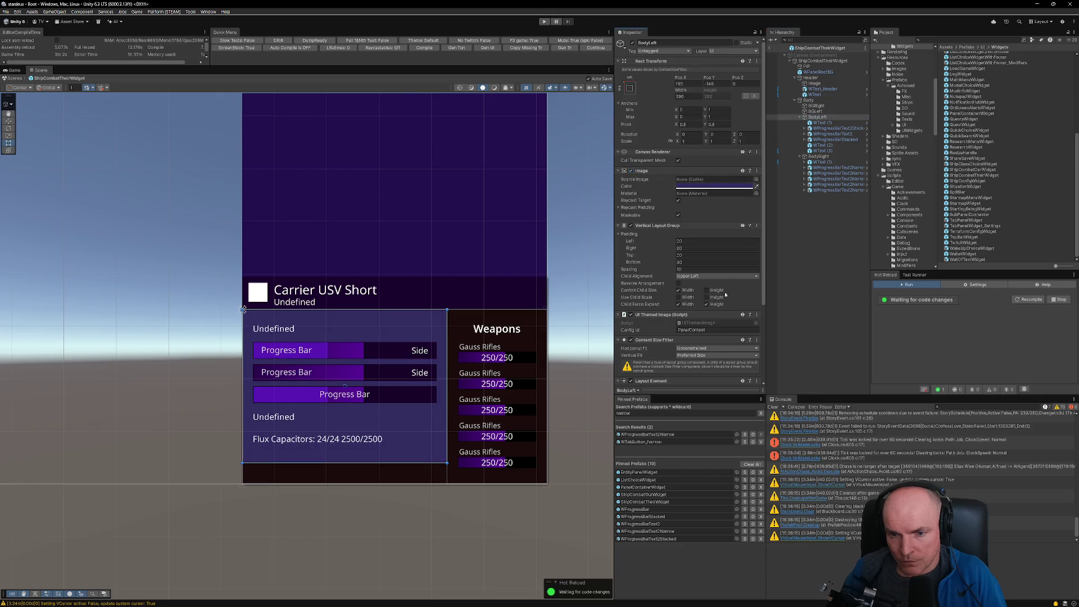
pyautogui.click(757, 315)
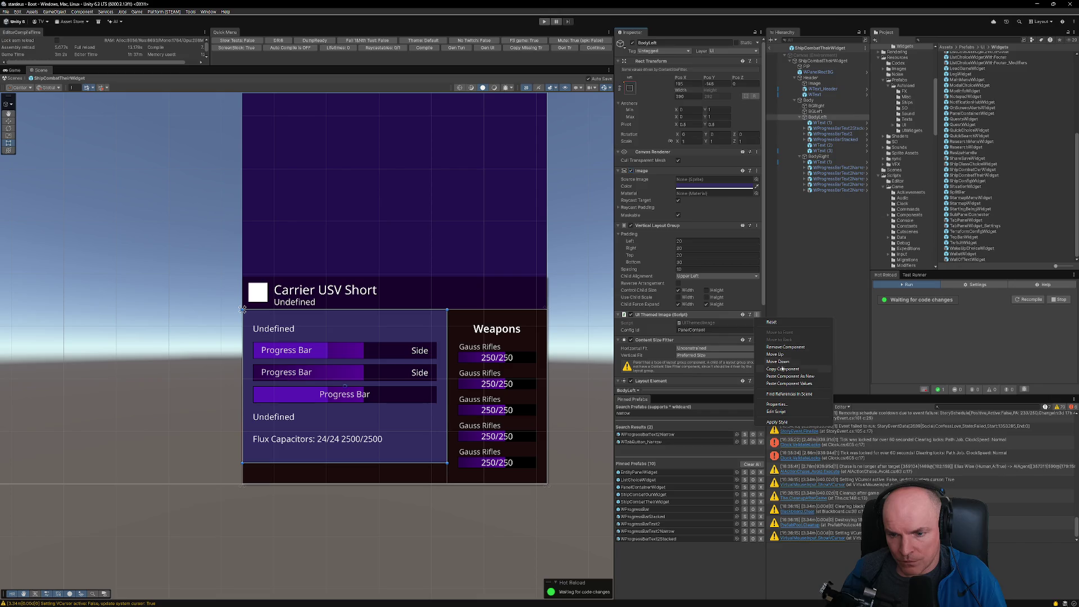
pyautogui.click(812, 369)
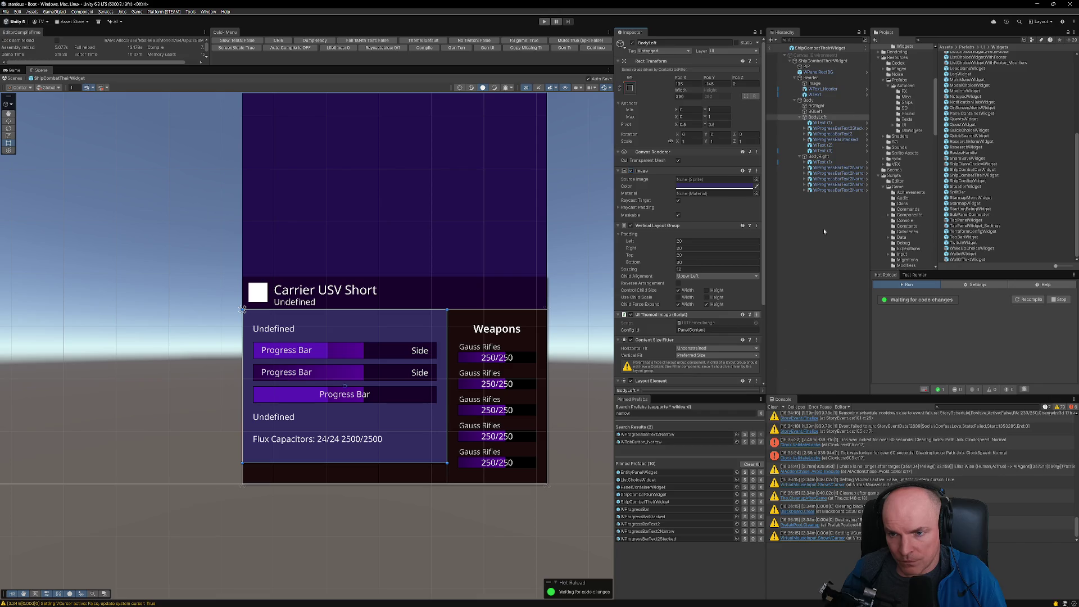
# Step: Paste the themed image component onto BGLeft and edit its theme Config Id
pyautogui.click(816, 111)
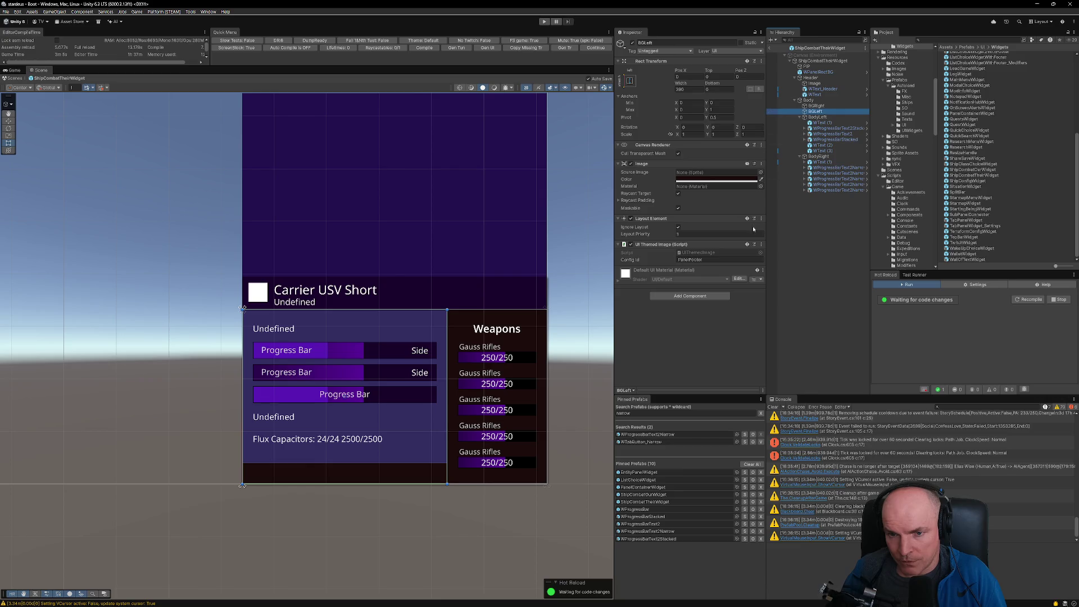
pyautogui.click(761, 164)
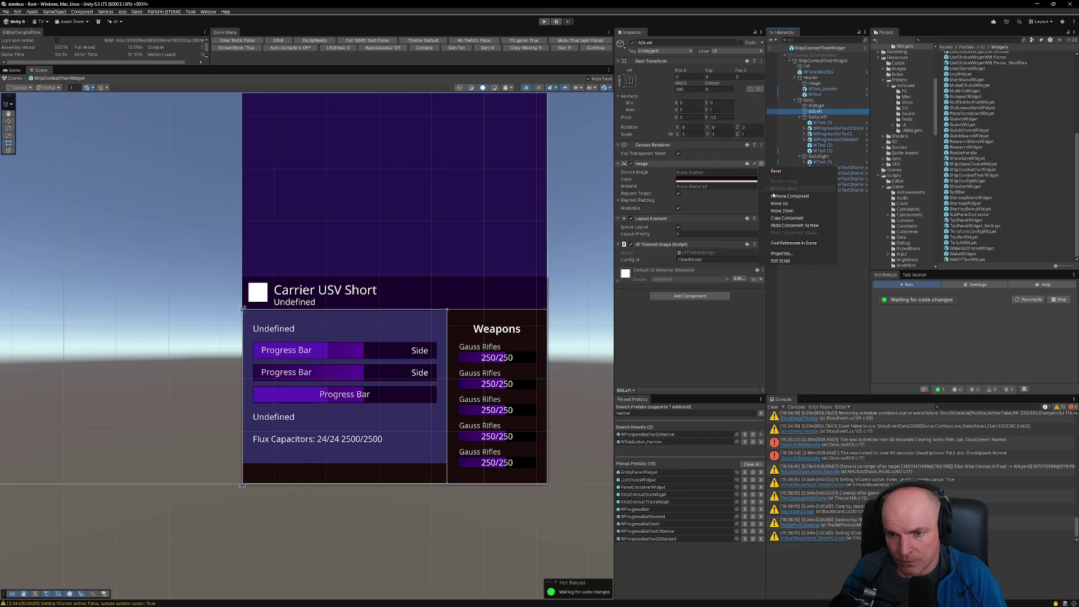
pyautogui.click(788, 226)
pyautogui.click(709, 260)
pyautogui.press('BackSpace')
pyautogui.press('BackSpace')
pyautogui.press('BackSpace')
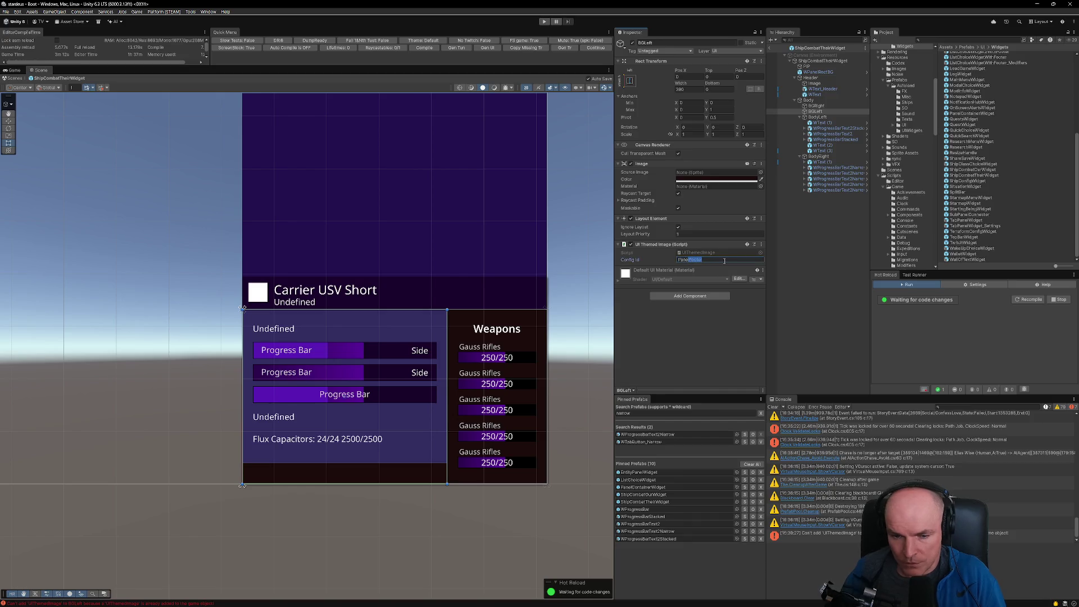
pyautogui.write('Closed')
pyautogui.press('BackSpace')
pyautogui.press('BackSpace')
pyautogui.press('BackSpace')
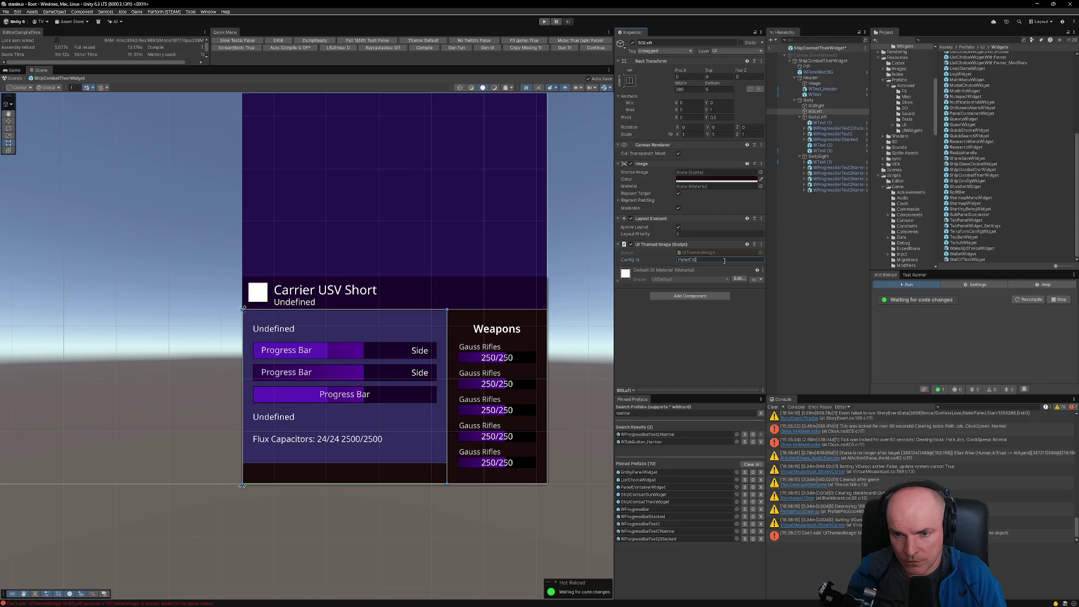
pyautogui.write('nd')
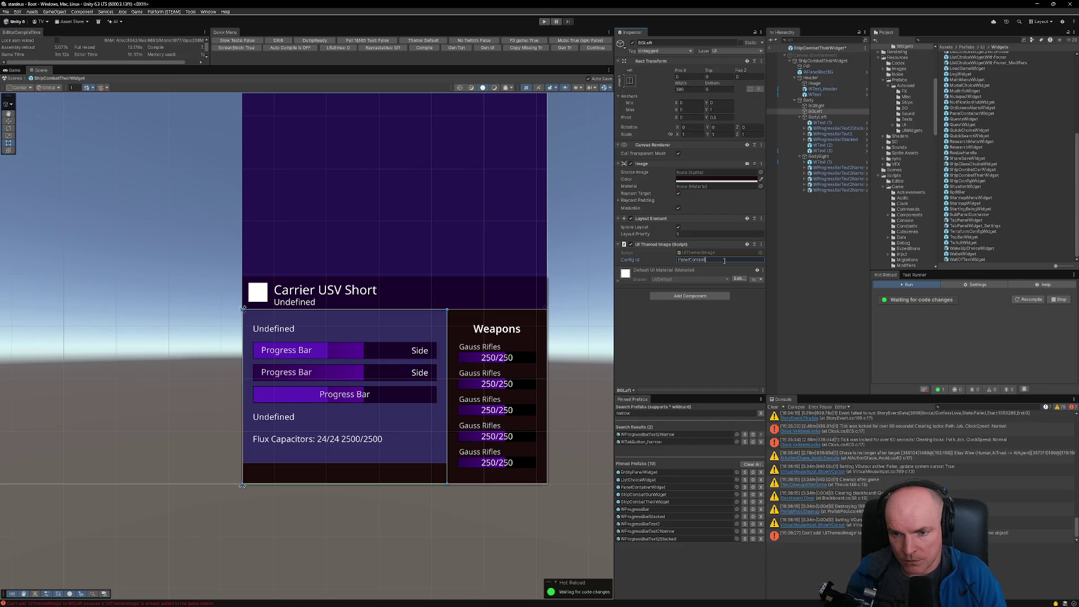
# Step: Compare with BGRight's Config Id, then remove BodyLeft's Image and UI Themed Image components
pyautogui.click(817, 106)
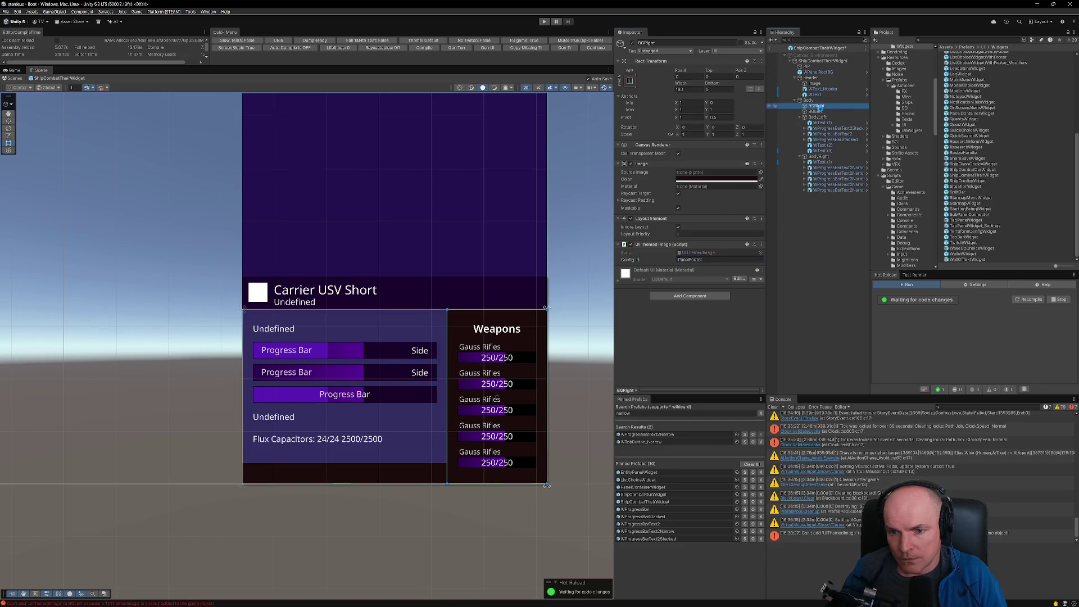
pyautogui.click(817, 111)
pyautogui.click(817, 117)
pyautogui.click(757, 170)
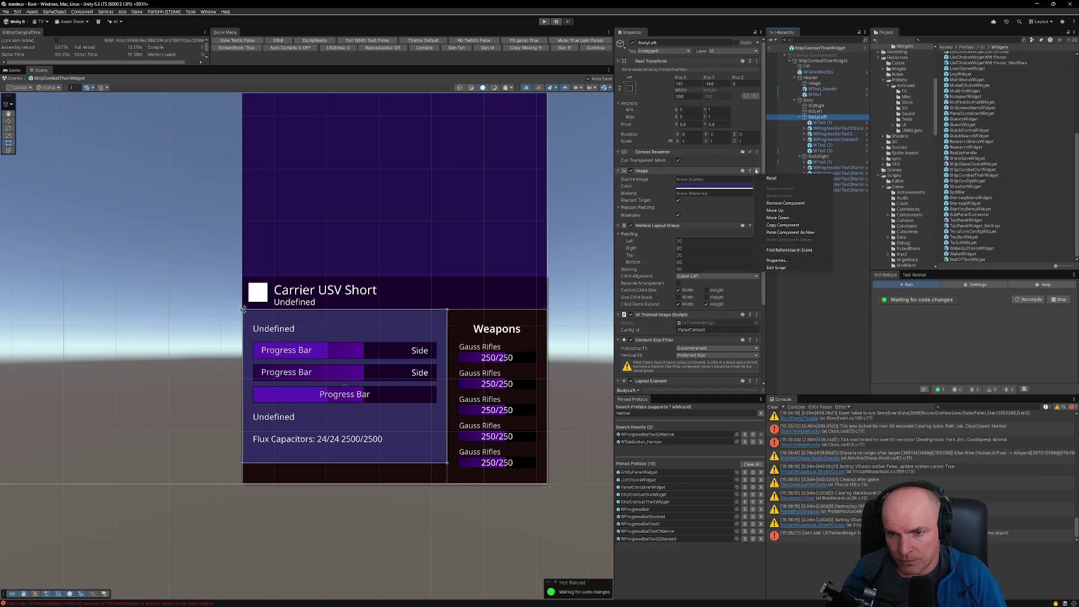
pyautogui.click(786, 203)
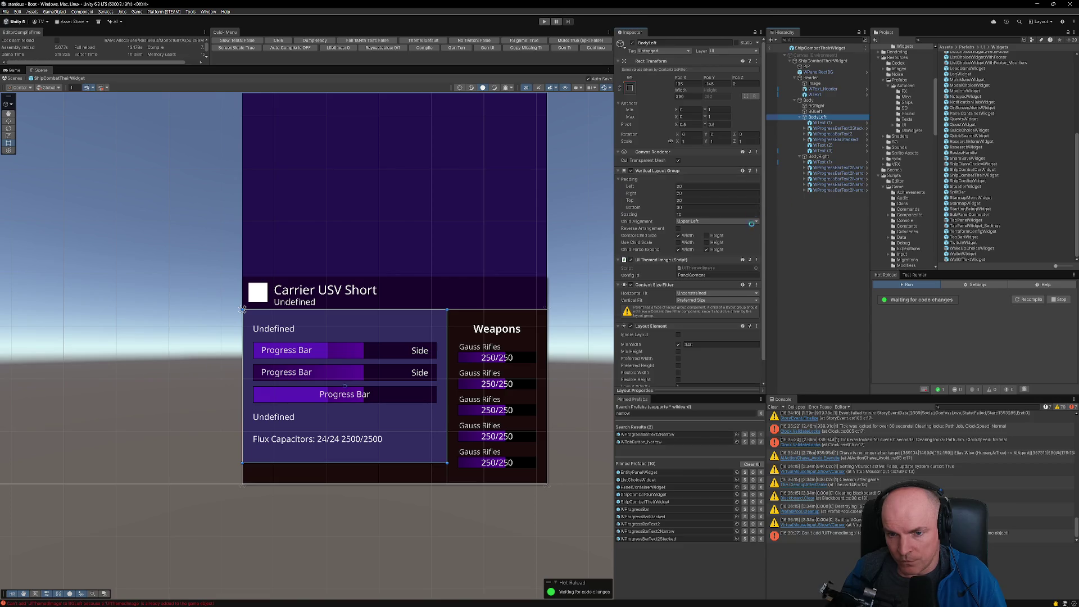
pyautogui.click(756, 260)
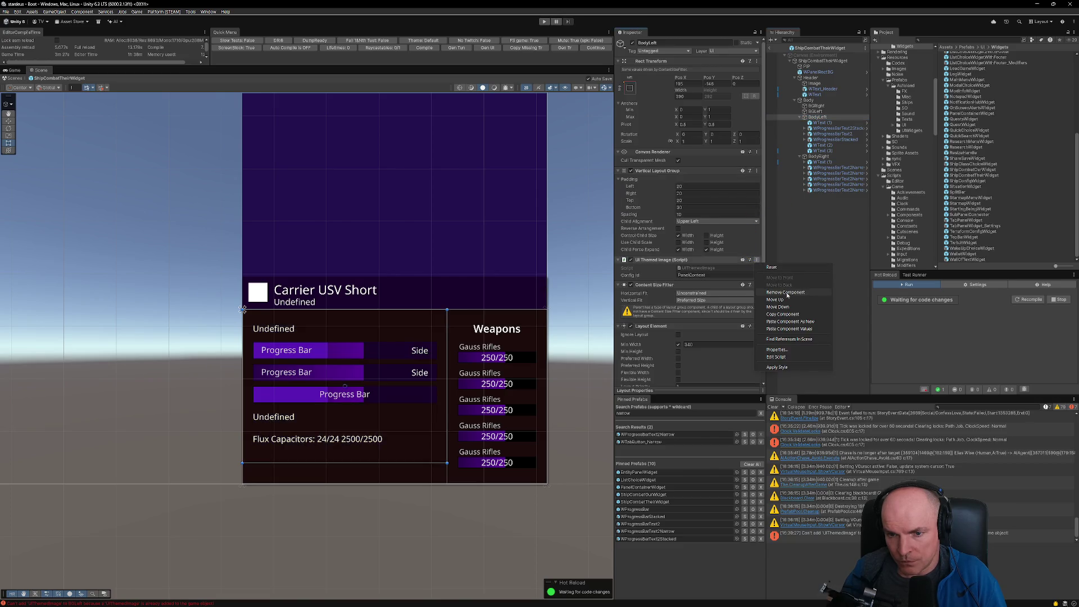
pyautogui.click(785, 292)
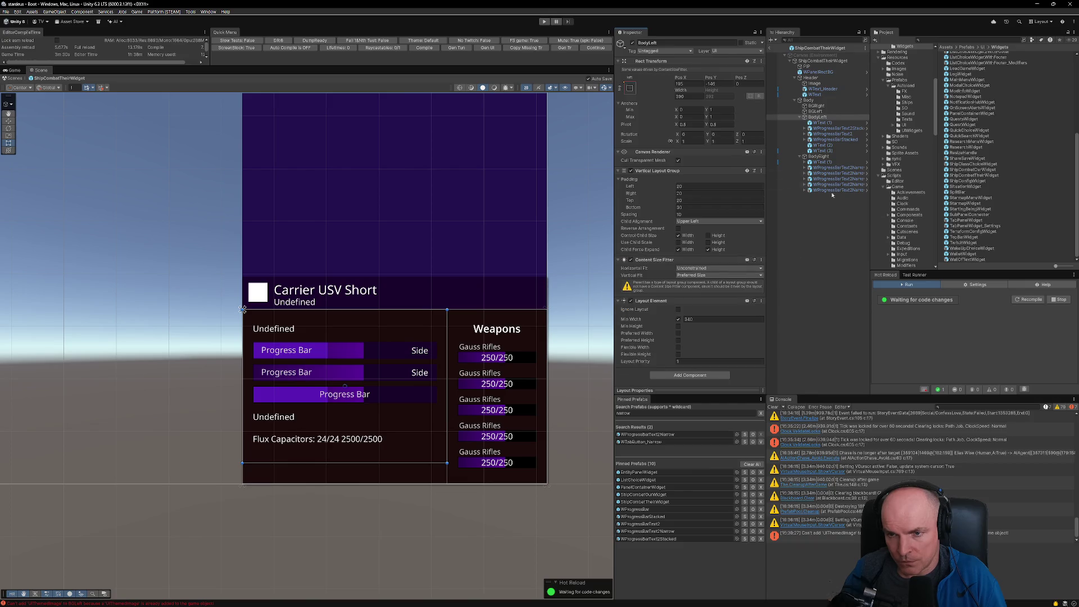
pyautogui.click(816, 112)
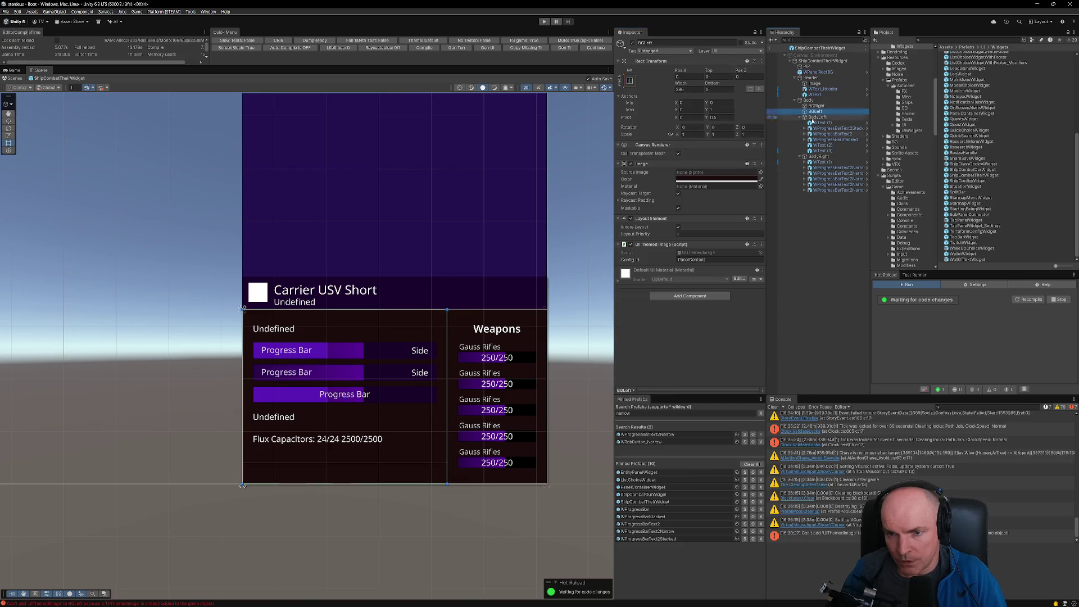
# Step: Set BGLeft's Image color to dark blue-violet hex 2A2156
pyautogui.click(714, 180)
pyautogui.click(741, 265)
pyautogui.moveTo(753, 243); pyautogui.dragTo(757, 240)
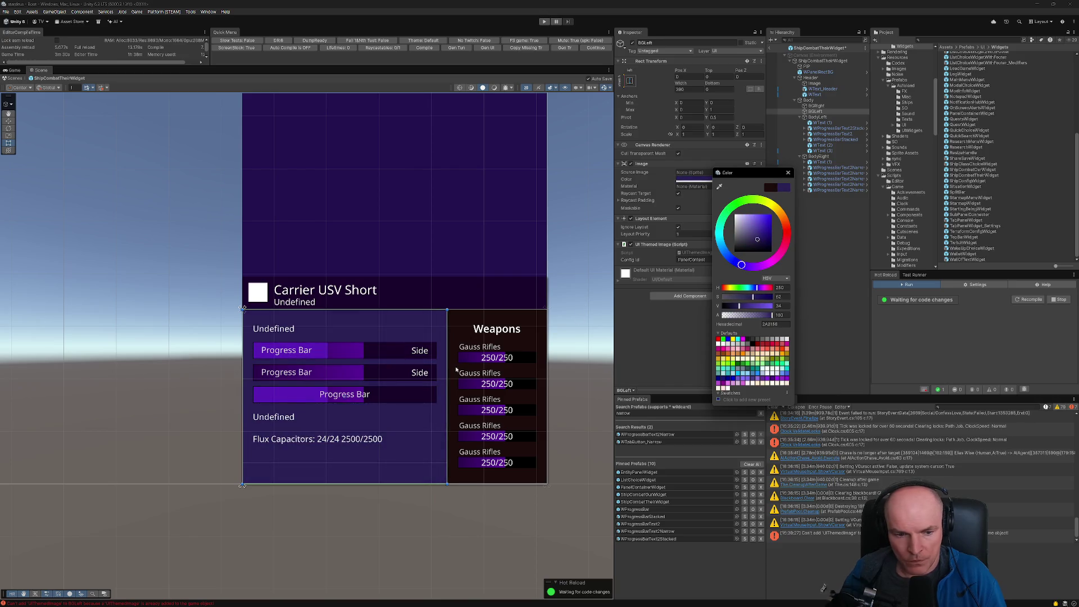
pyautogui.scroll(-3, 454, 377)
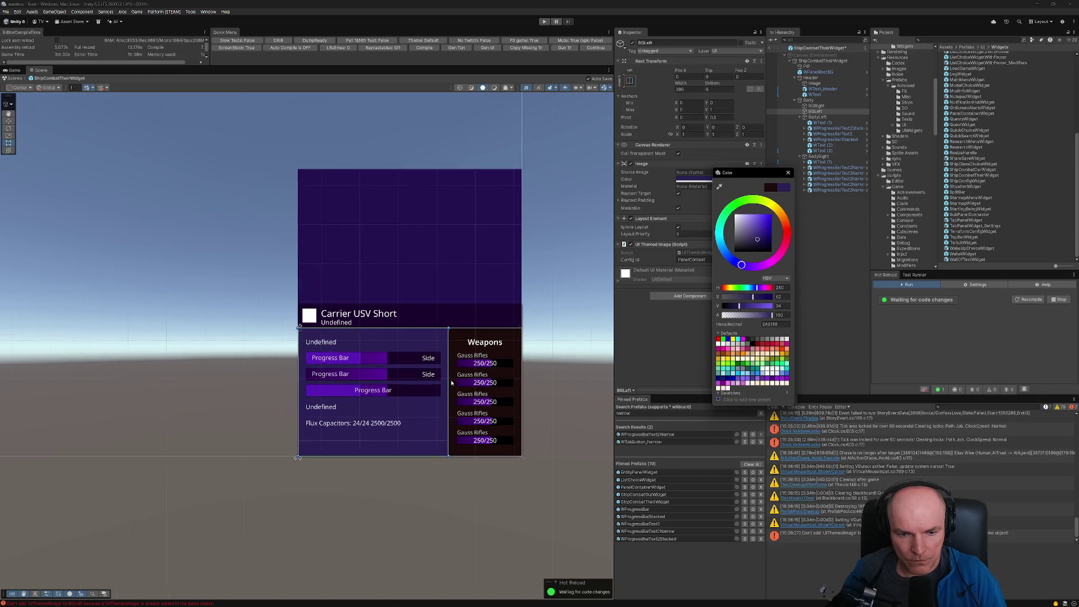
pyautogui.scroll(1, 452, 379)
pyautogui.scroll(-1, 451, 382)
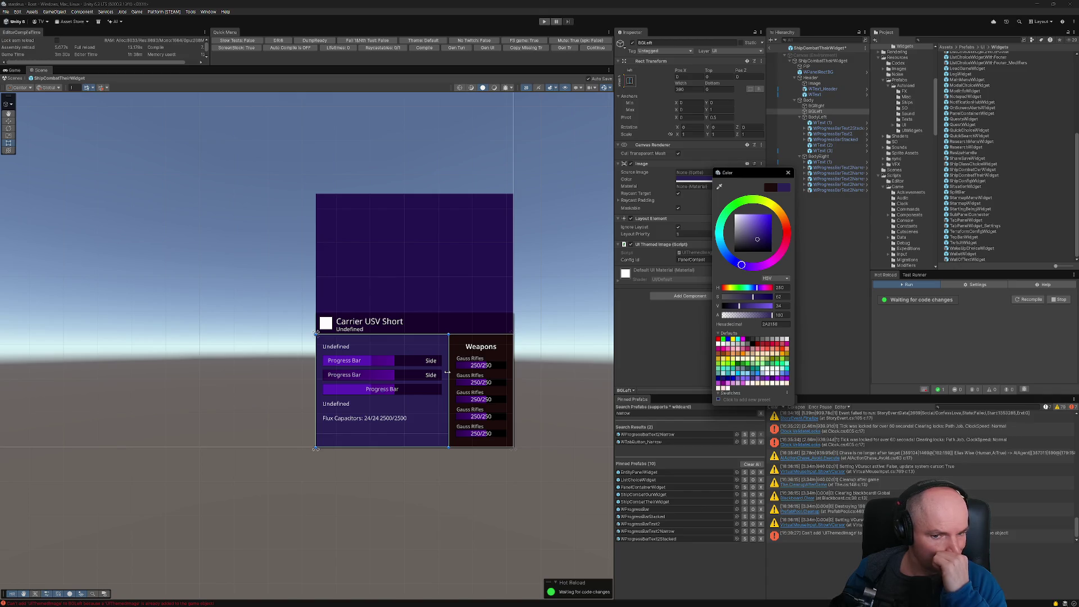
# Step: Select the Flux Capacitors text, BodyRight and BodyLeft, and pan to see the whole canvas
pyautogui.click(821, 151)
pyautogui.click(819, 156)
pyautogui.click(818, 117)
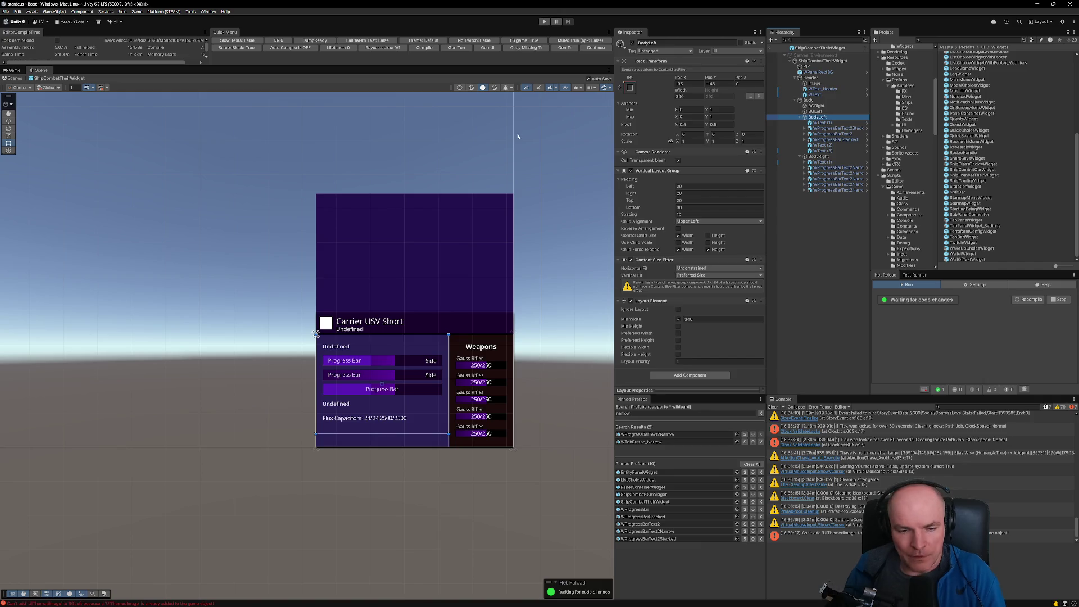
pyautogui.scroll(-3, 359, 424)
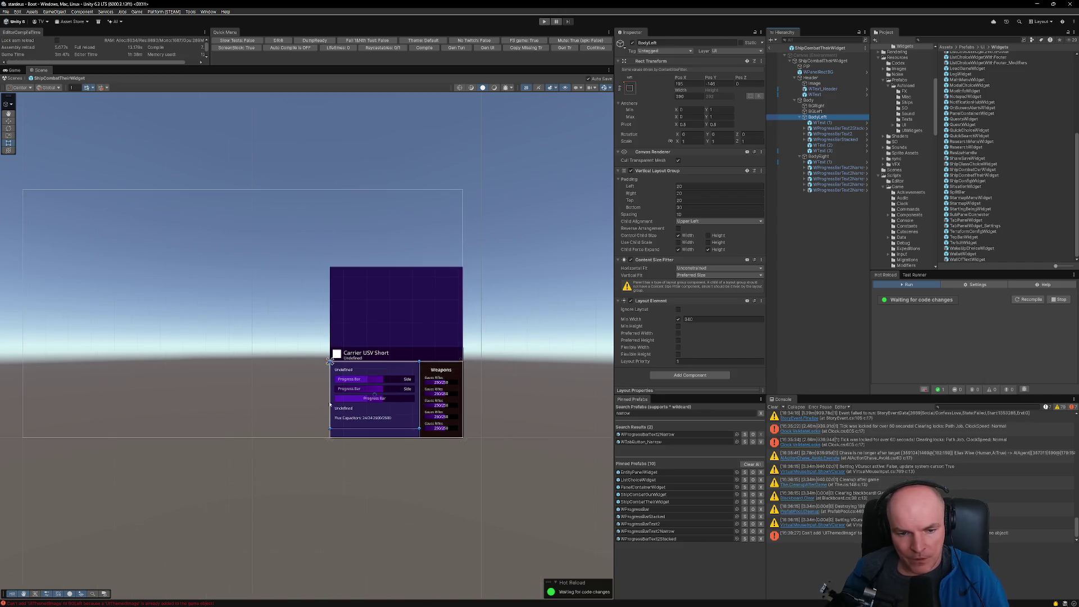
pyautogui.moveTo(278, 379); pyautogui.dragTo(381, 385)
pyautogui.scroll(1, 445, 378)
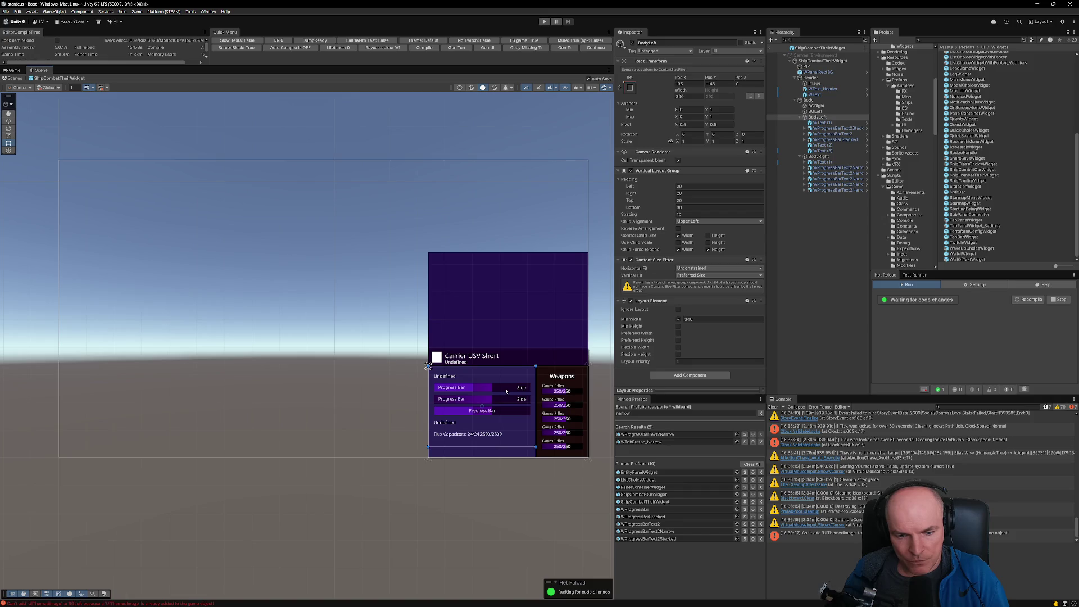
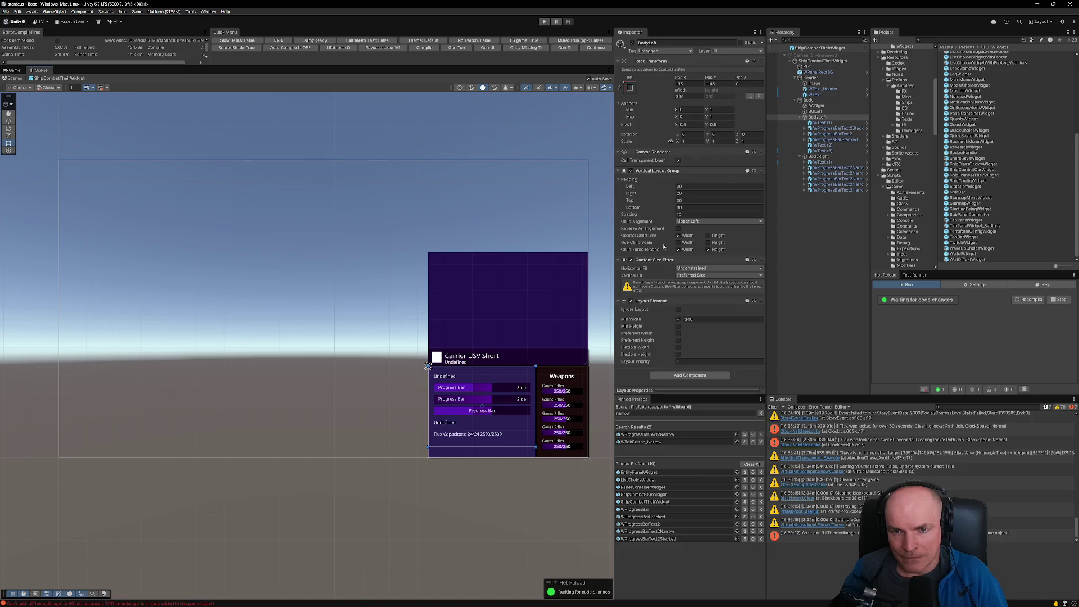
# Step: Compare the Body object with the PIP group in the Figma ship panel design
pyautogui.click(815, 101)
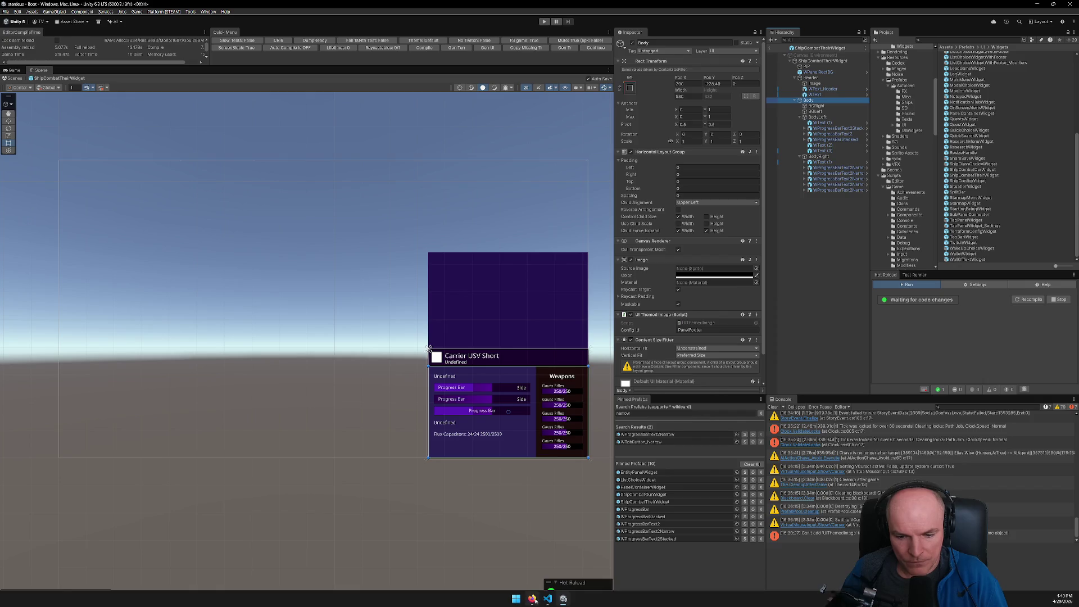
pyautogui.click(532, 599)
pyautogui.click(630, 360)
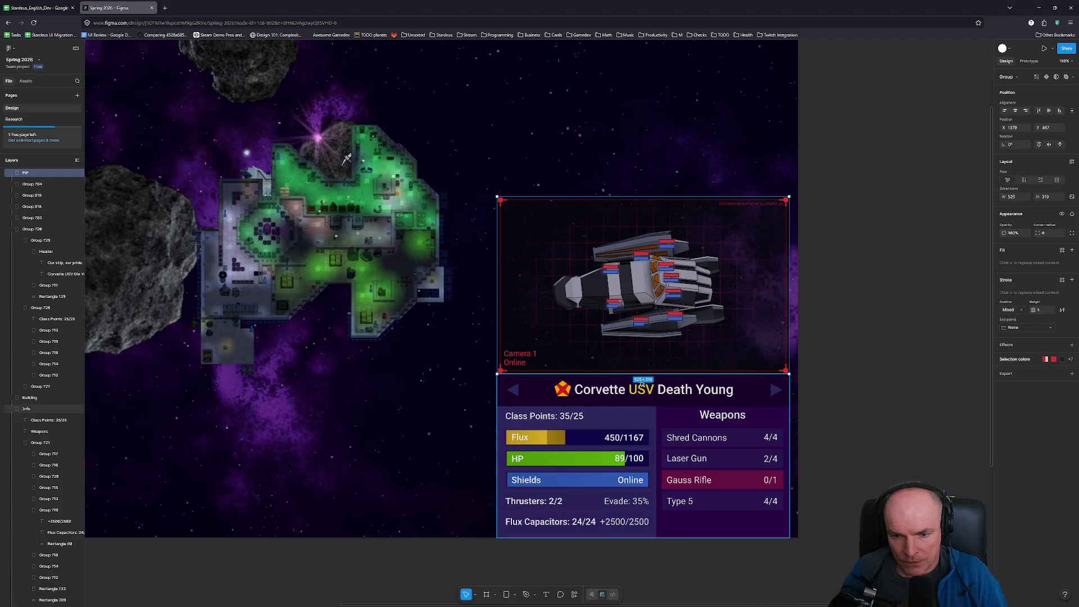
pyautogui.hotkey('alt', 'Tab')
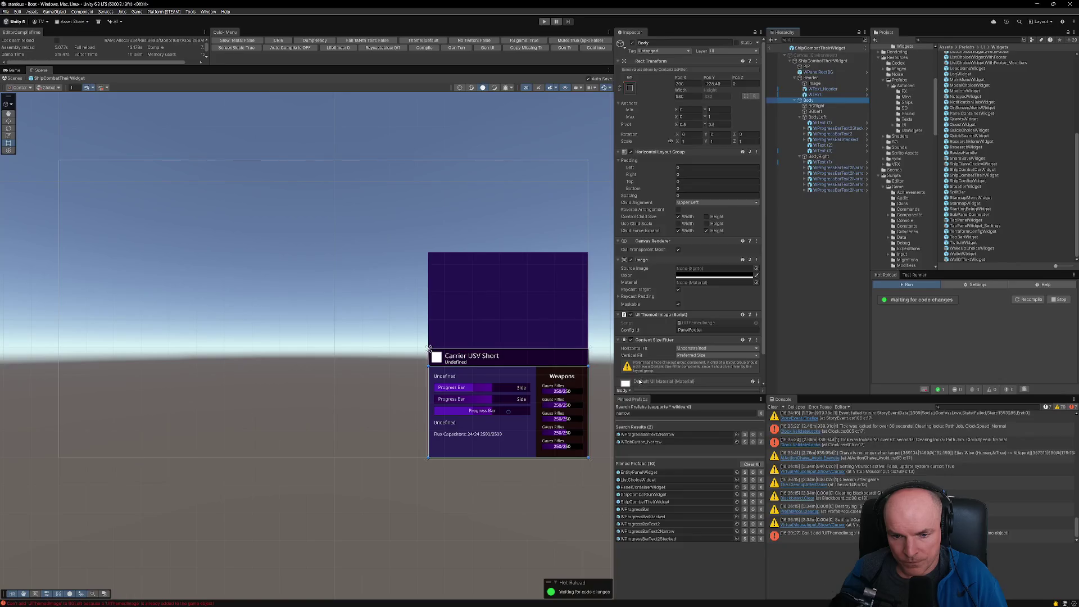
# Step: Change ShipCombatTheirWidget's width from 580 to 520, then return to the Figma reference
pyautogui.click(823, 61)
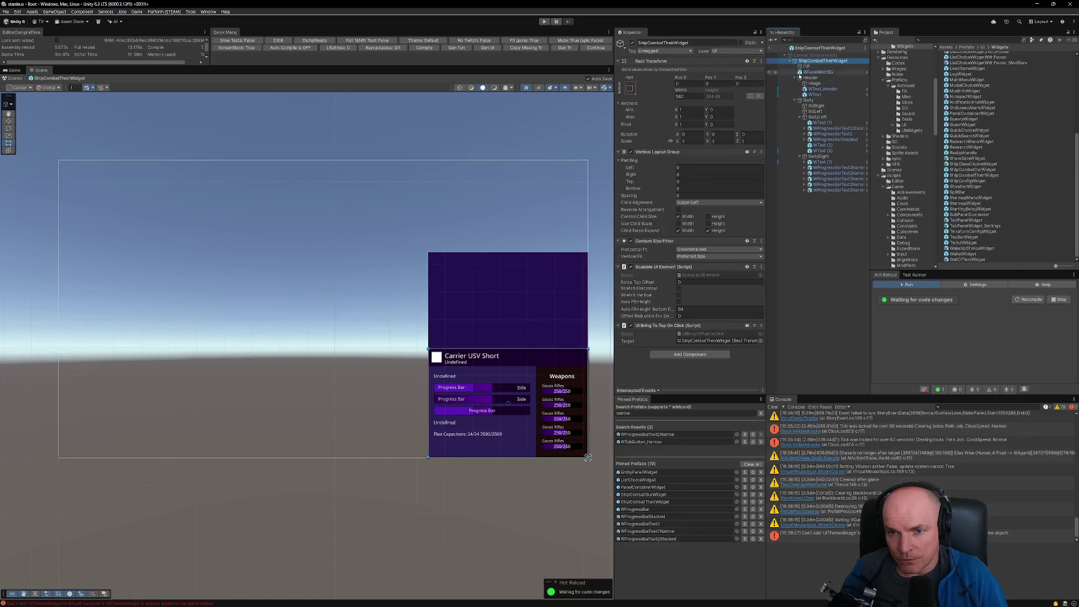
pyautogui.click(691, 96)
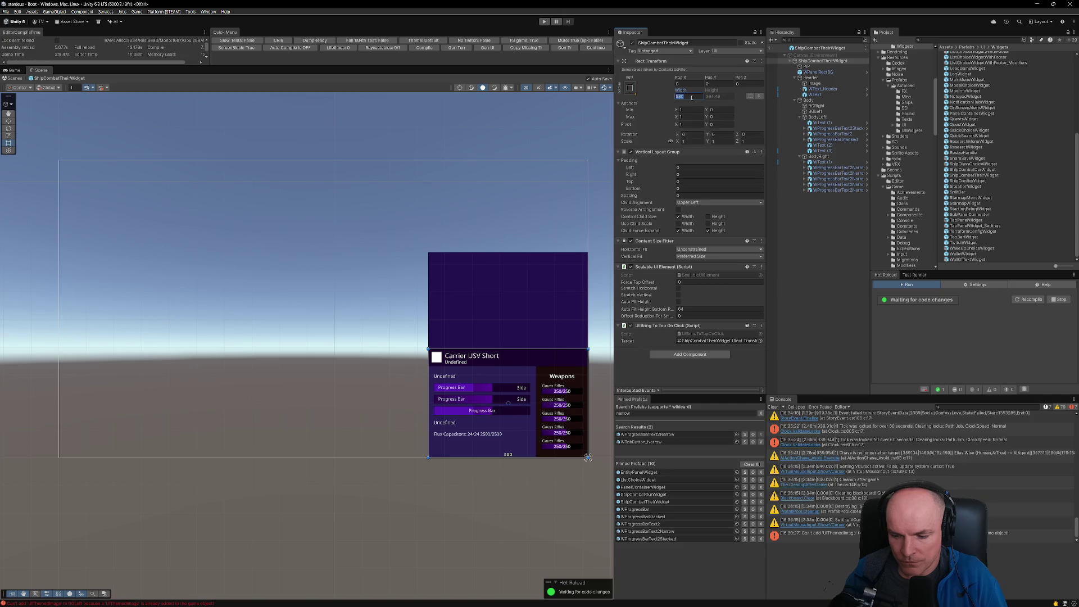
pyautogui.write('520')
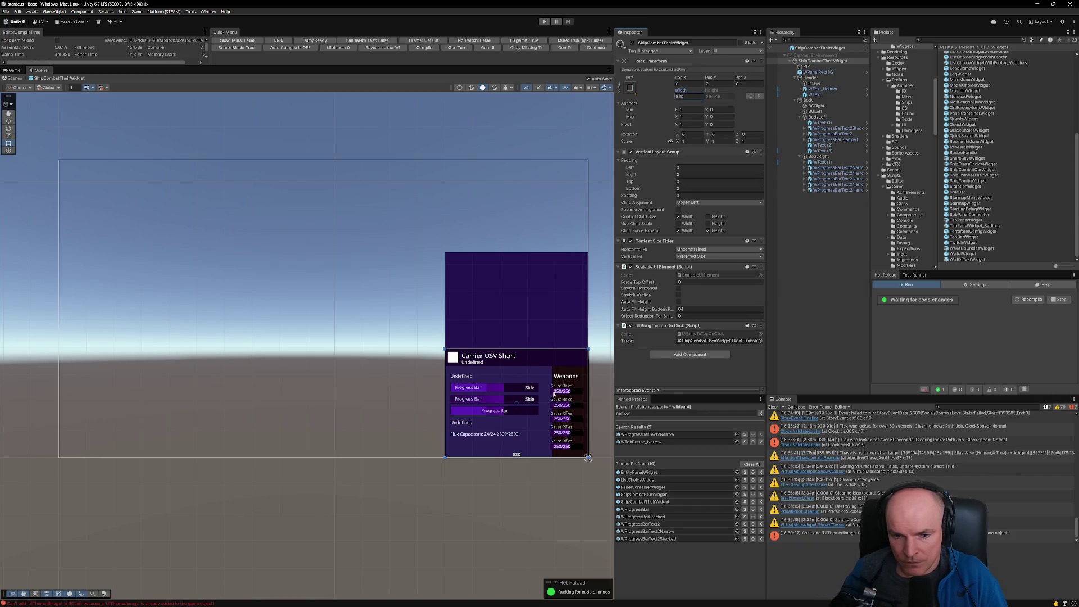
pyautogui.scroll(3, 552, 396)
pyautogui.scroll(2, 551, 397)
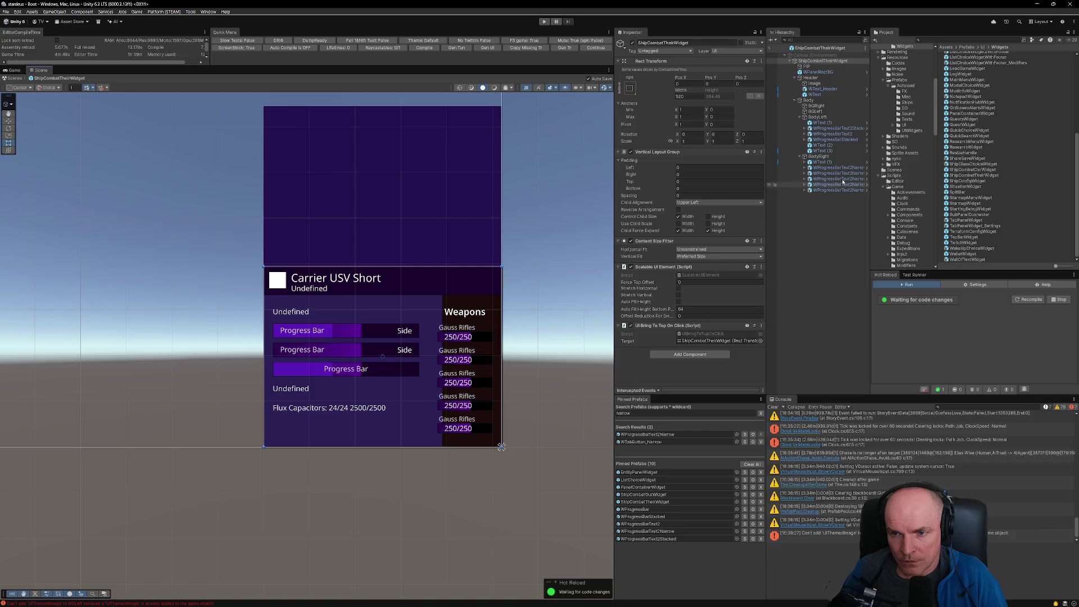
pyautogui.hotkey('alt', 'Tab')
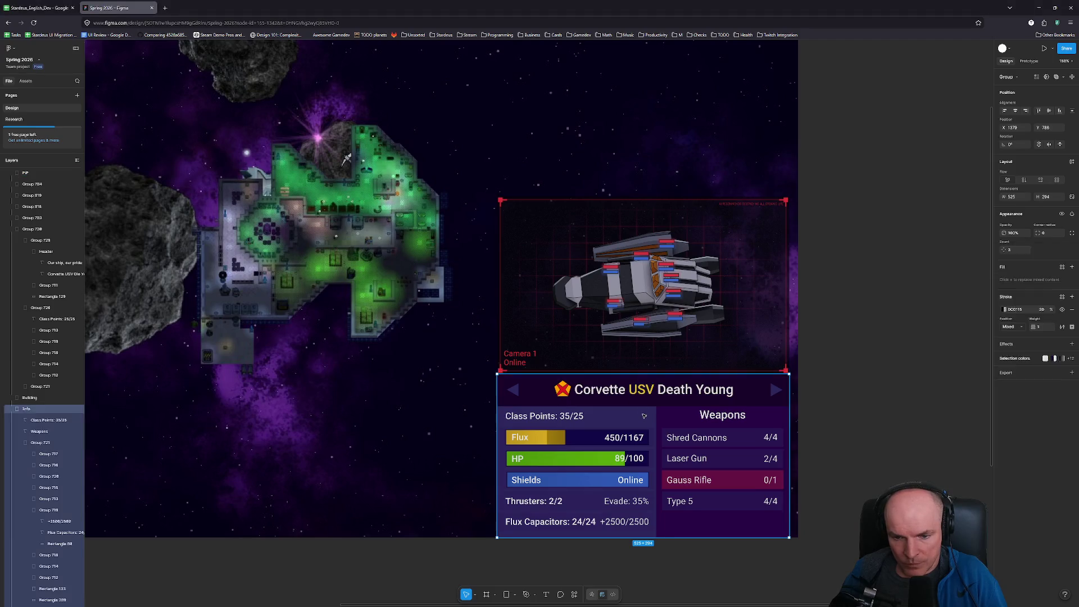
pyautogui.doubleClick(645, 416)
pyautogui.press('Escape')
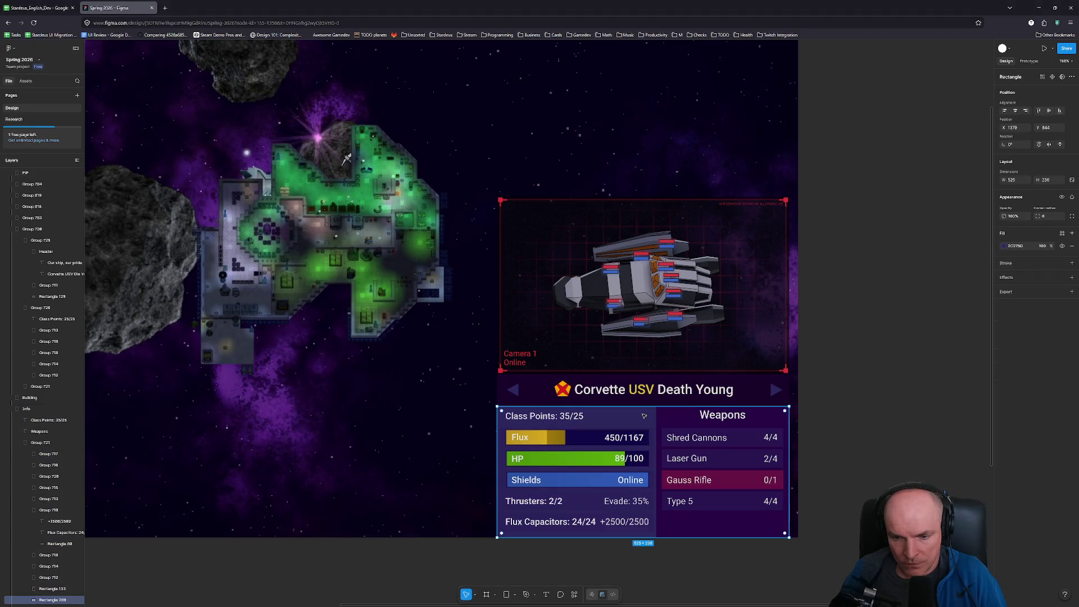
pyautogui.click(664, 417)
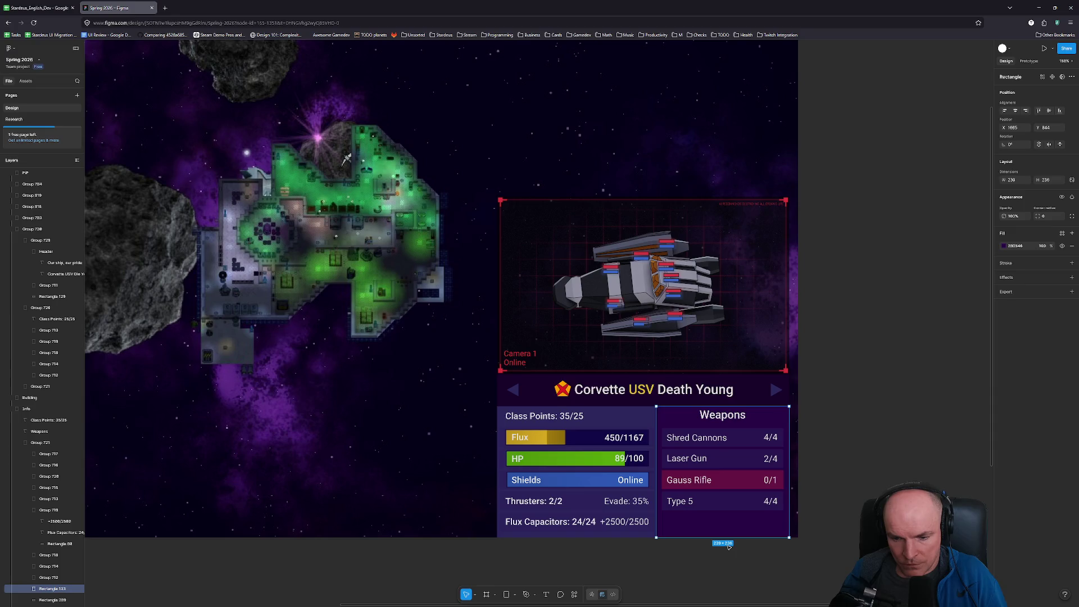
pyautogui.hotkey('alt', 'Tab')
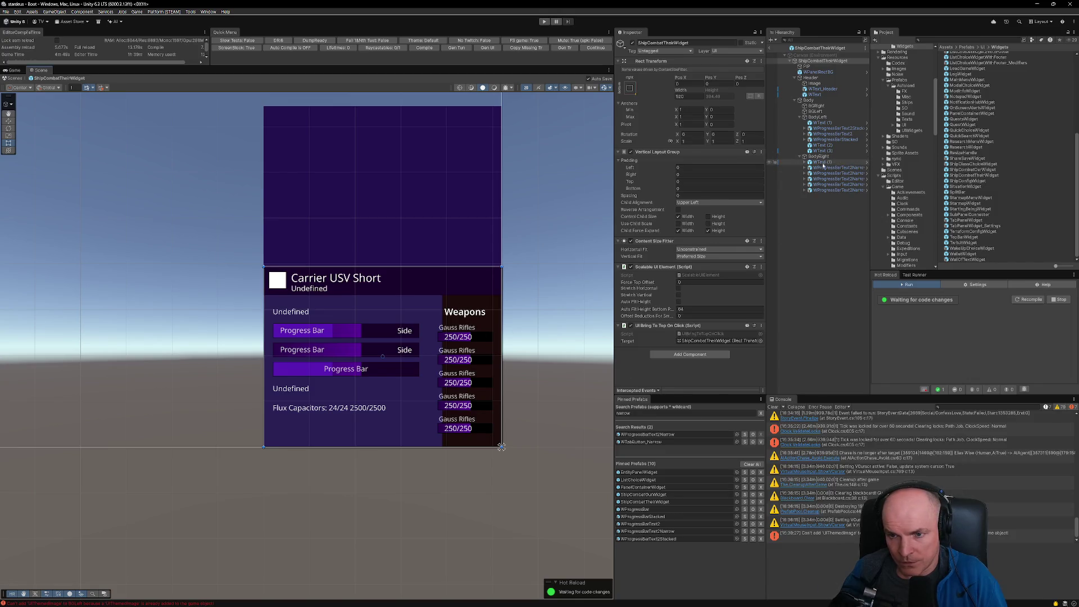
# Step: Set BodyRight's width to 200 and try BodyLeft's minimum width at 340, then about 290
pyautogui.click(818, 156)
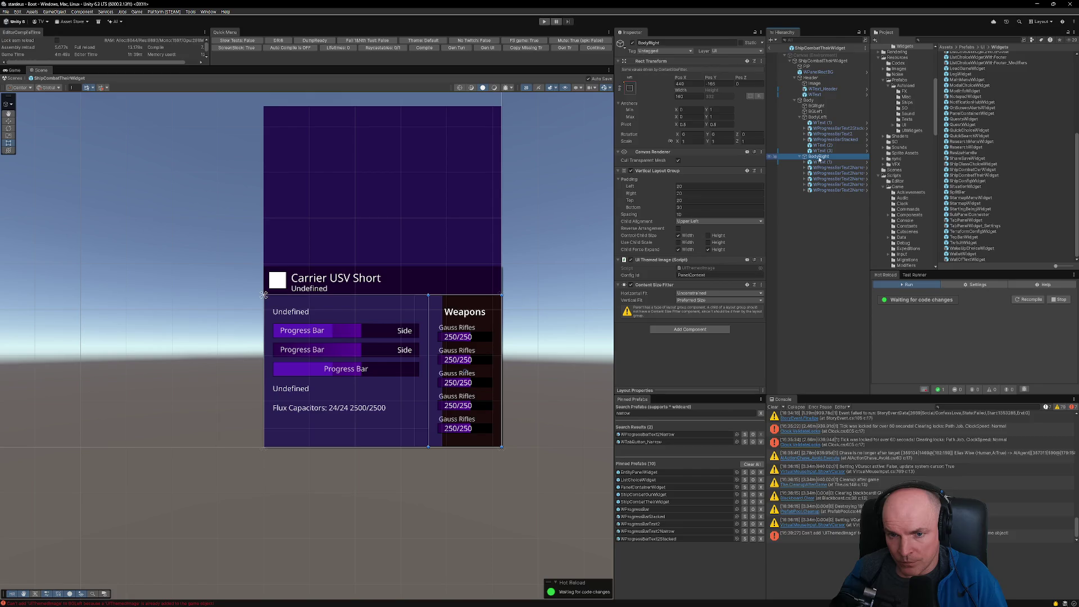
pyautogui.click(694, 97)
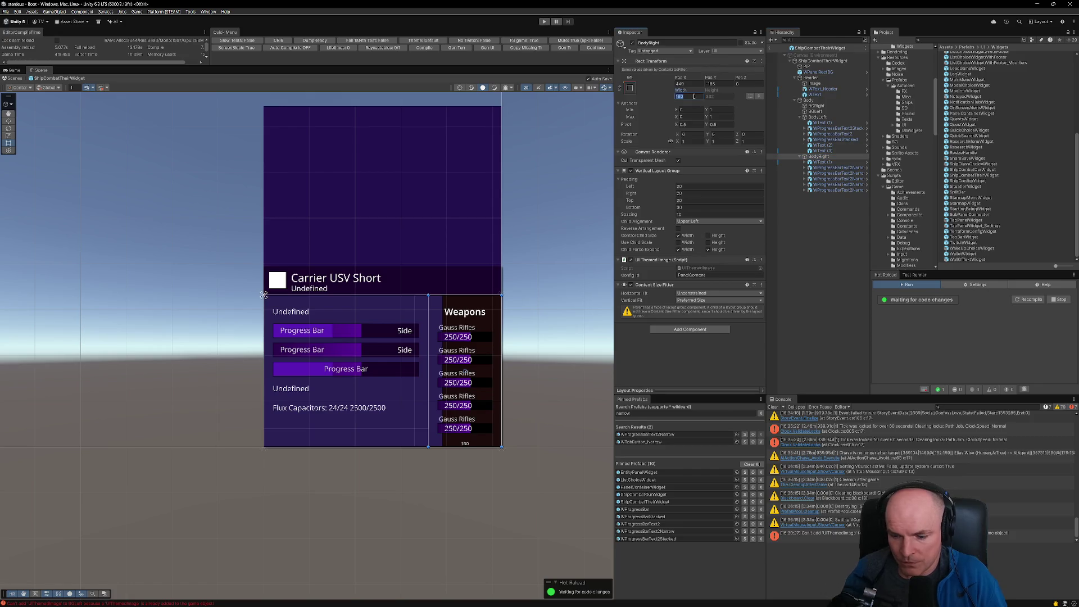
pyautogui.write('200')
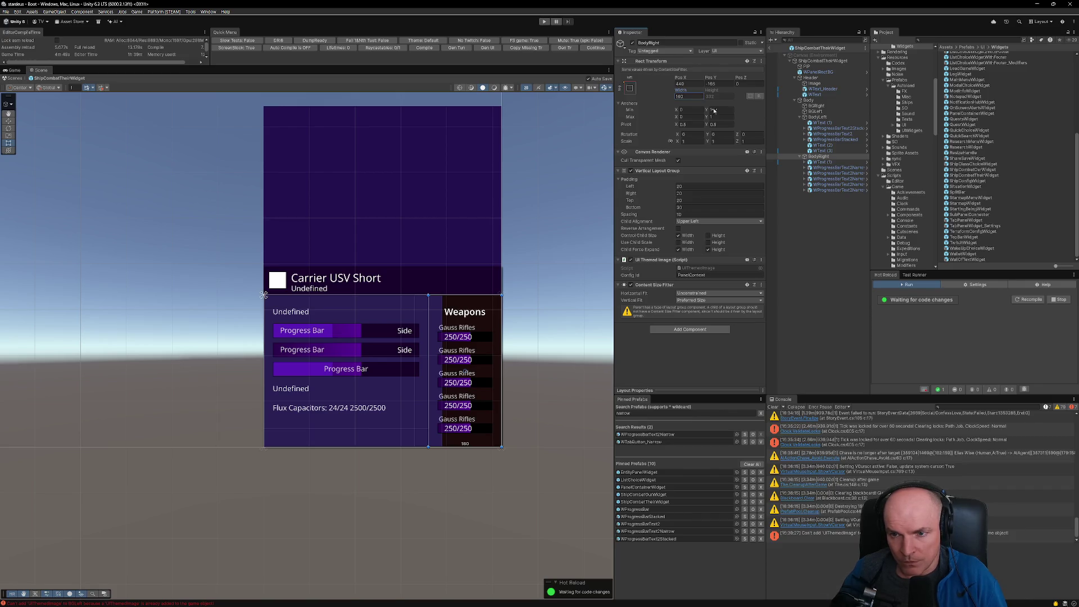
pyautogui.click(817, 118)
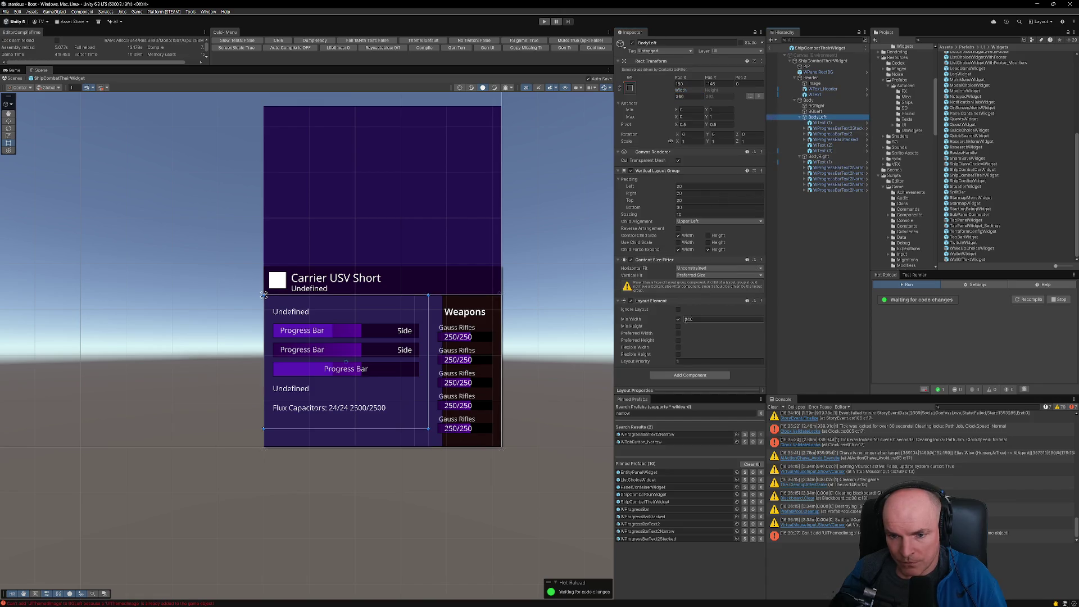
pyautogui.press('Return')
pyautogui.moveTo(681, 320); pyautogui.dragTo(509, 324)
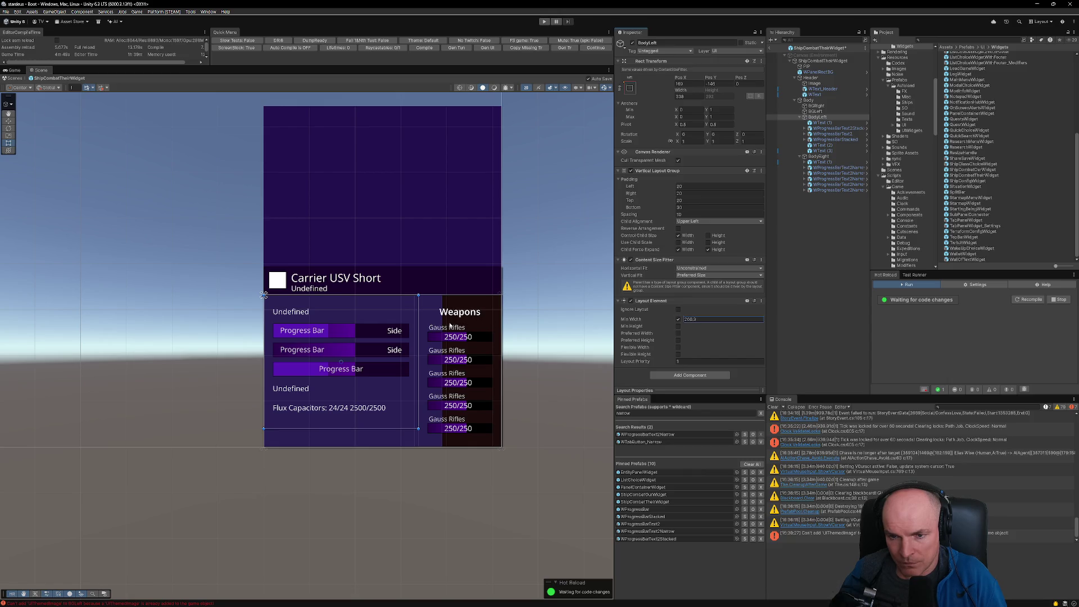
pyautogui.moveTo(324, 335); pyautogui.dragTo(538, 332)
# Step: Add a Layout Element to BodyRight with a minimum width of 200
pyautogui.click(827, 160)
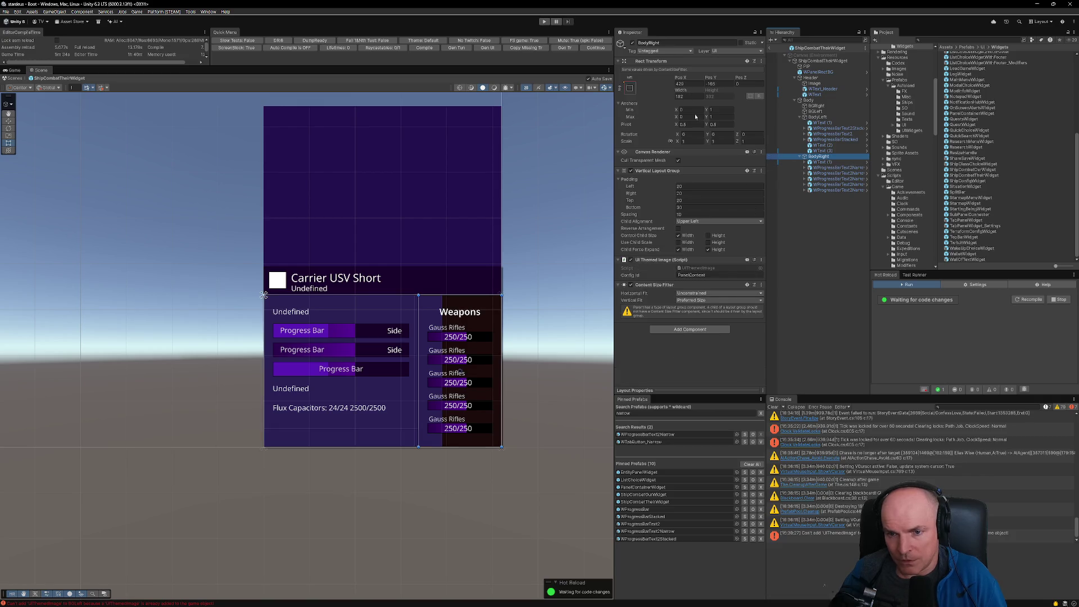
pyautogui.click(683, 330)
pyautogui.press('Return')
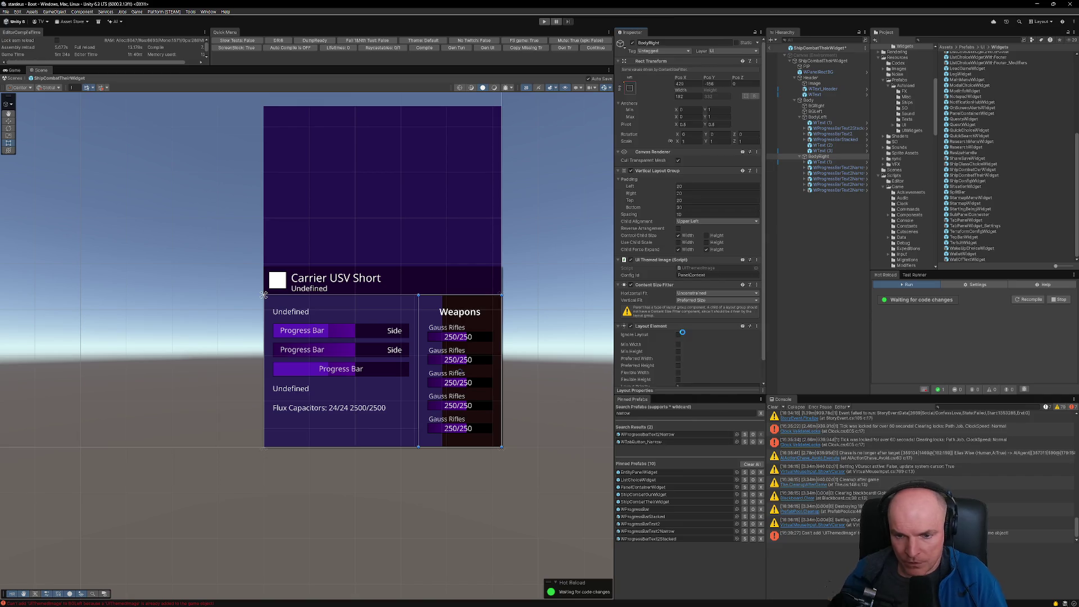
pyautogui.click(678, 344)
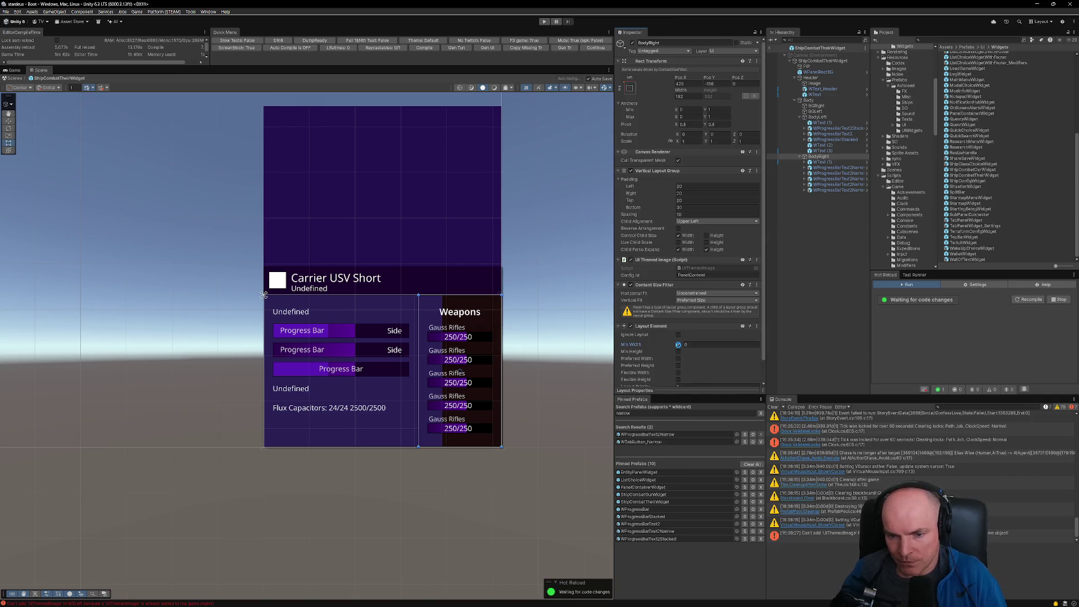
pyautogui.click(693, 344)
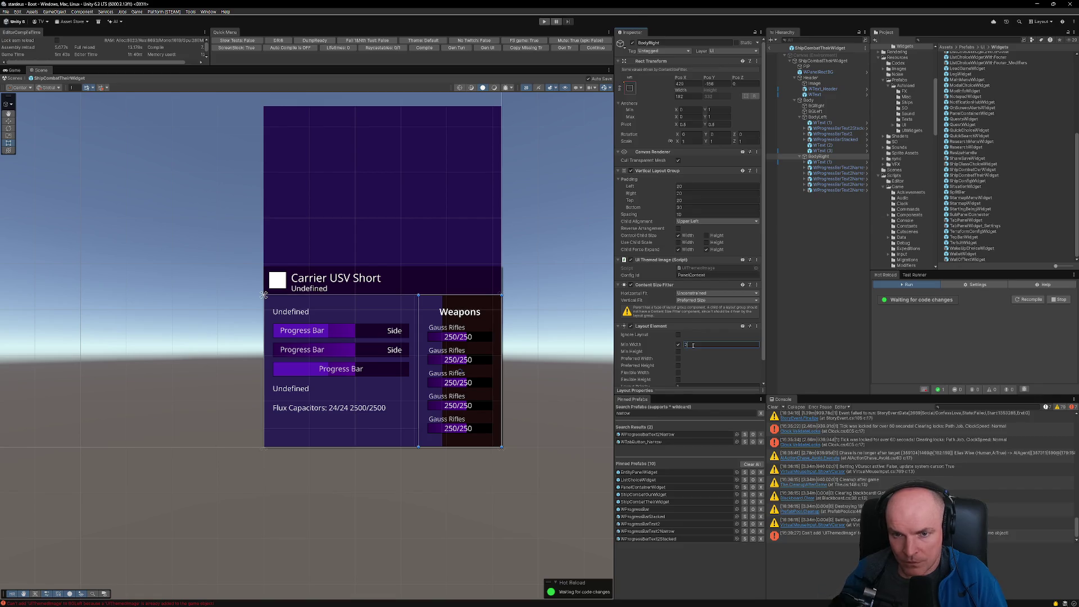
pyautogui.write('200')
pyautogui.press('Return')
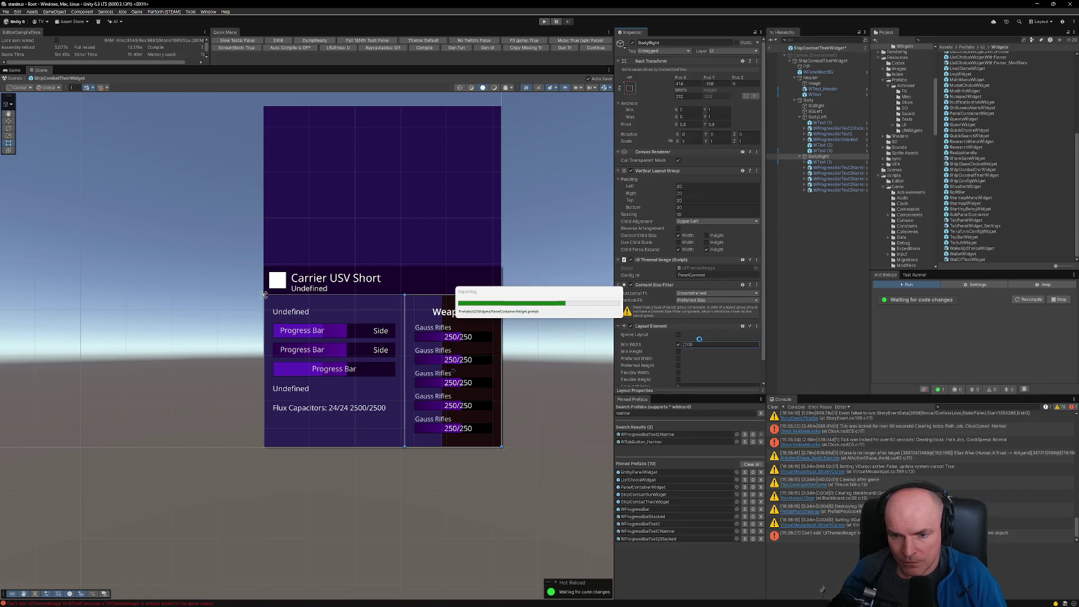
# Step: Remove BodyLeft's Layout Element and turn off Body's Horizontal Layout Group
pyautogui.click(821, 118)
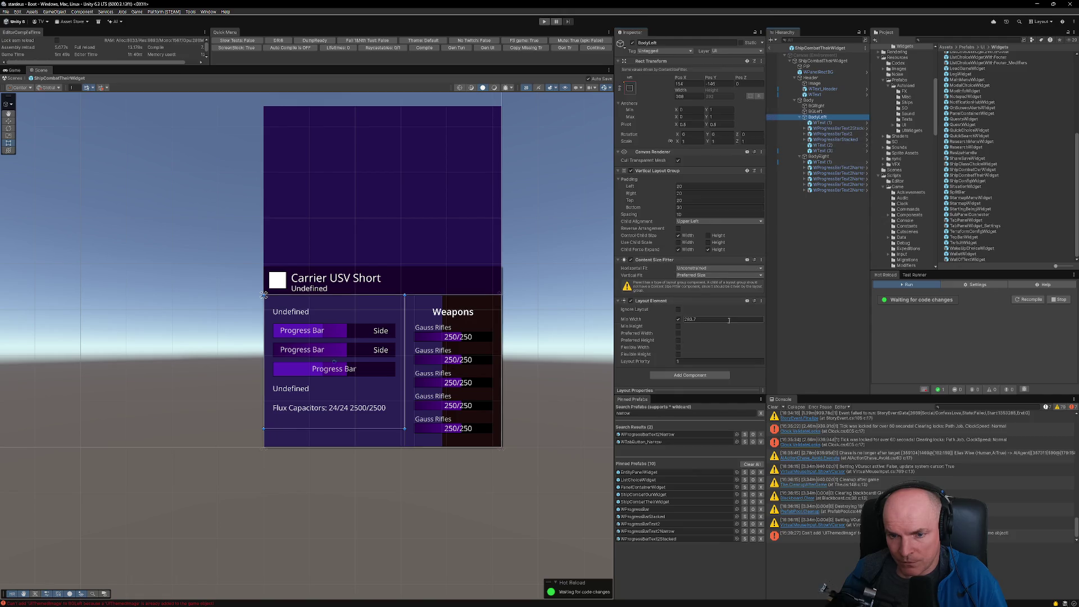
pyautogui.click(762, 302)
pyautogui.click(790, 333)
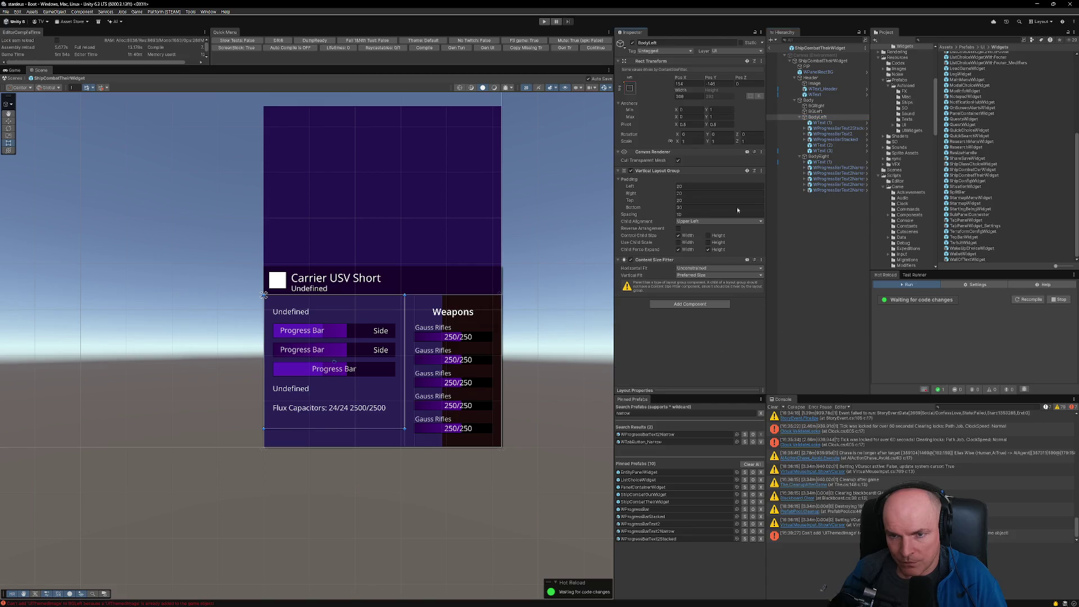
pyautogui.click(808, 100)
pyautogui.click(631, 152)
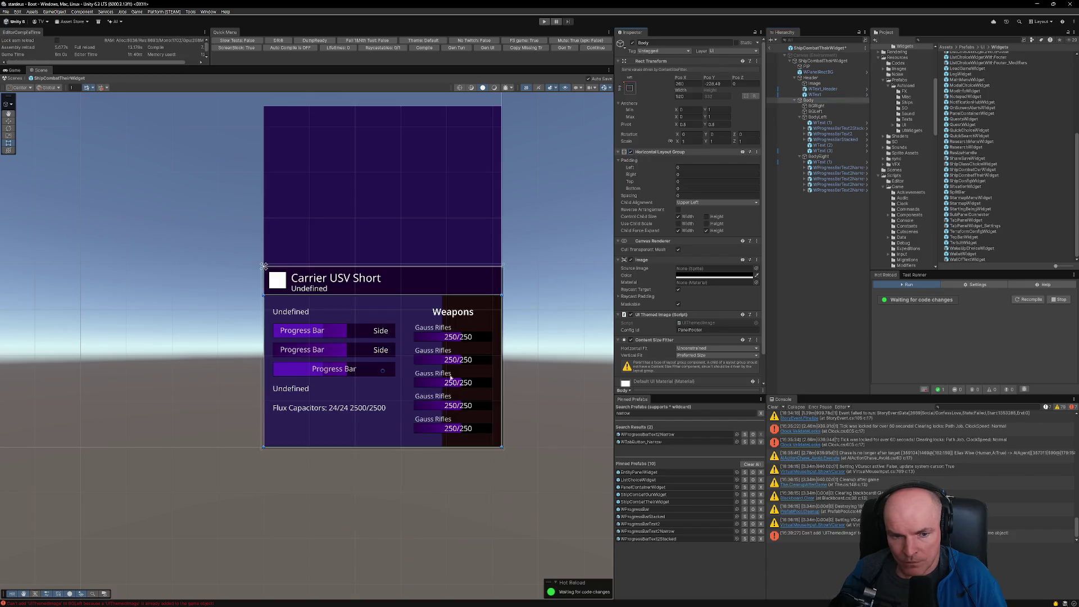
# Step: Resize BGLeft to 308 wide and widen BGRight leftward to 212 to meet it
pyautogui.click(815, 111)
pyautogui.moveTo(442, 299); pyautogui.dragTo(405, 299)
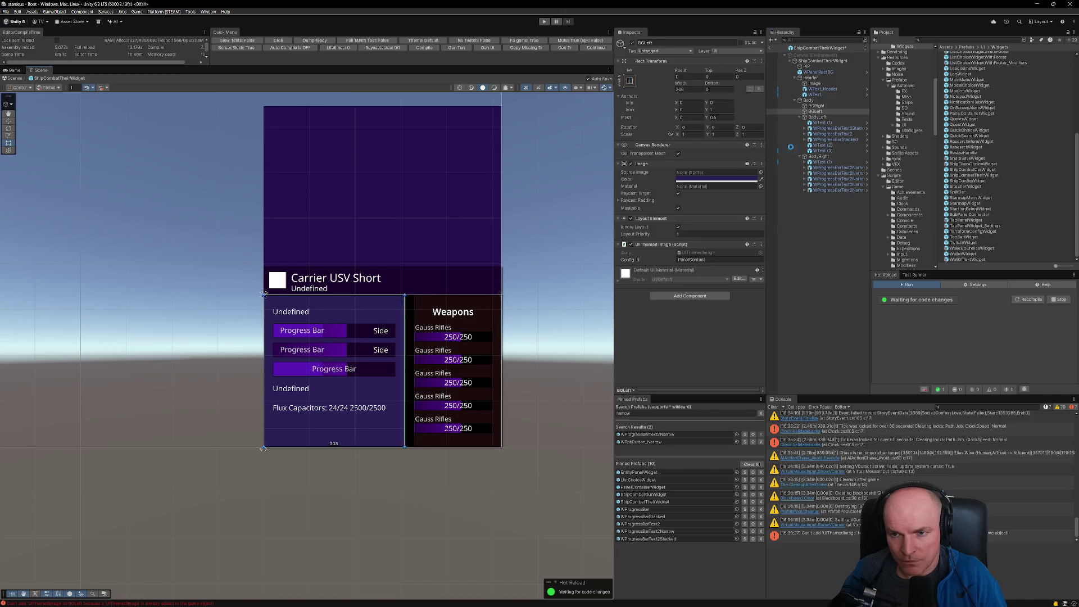
pyautogui.click(816, 106)
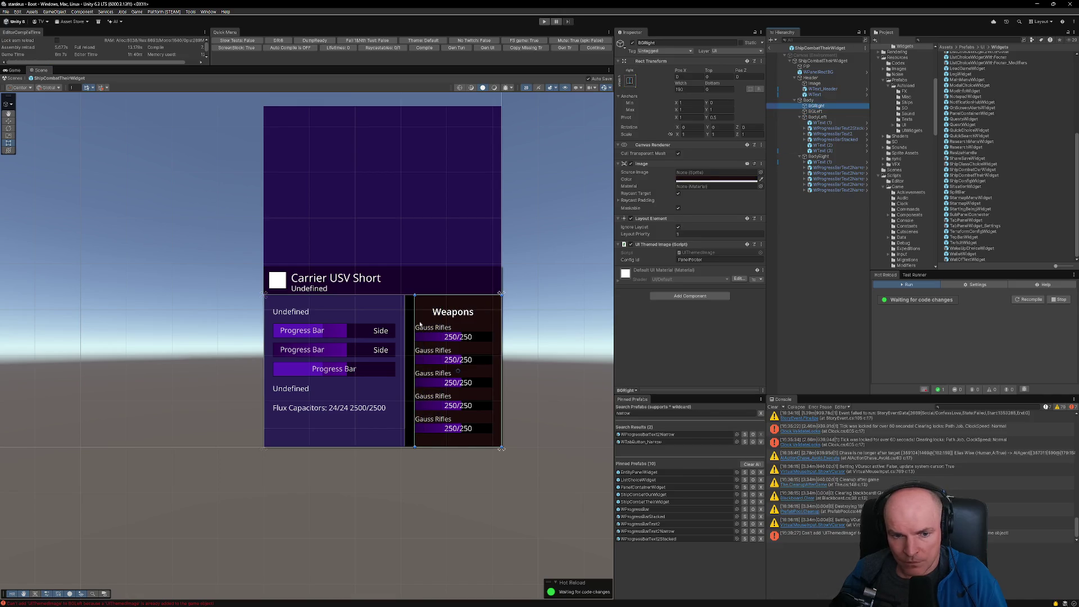
pyautogui.moveTo(415, 308); pyautogui.dragTo(405, 306)
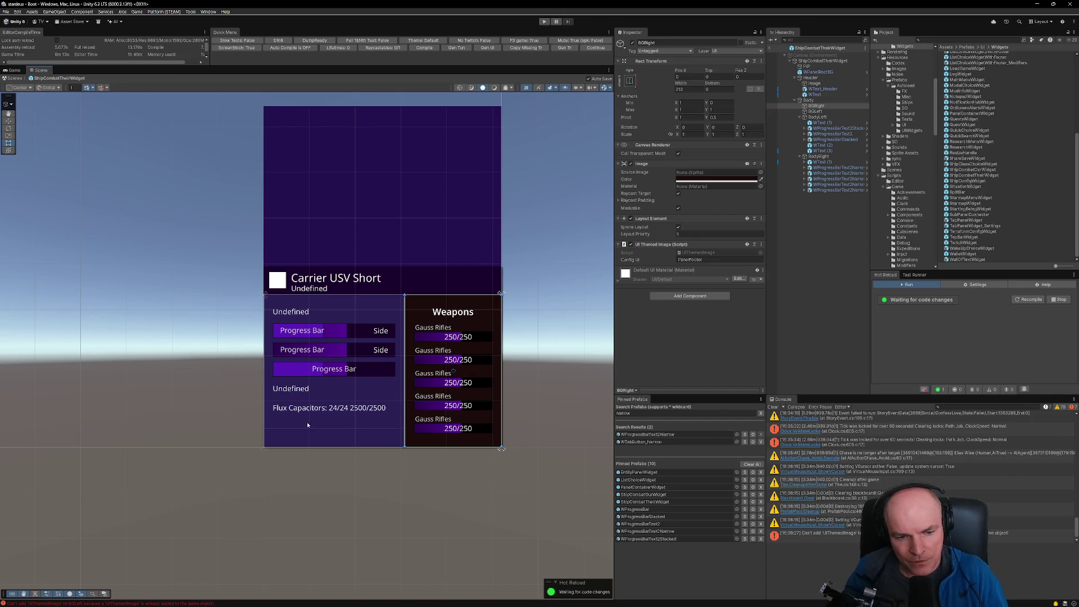
# Step: Inspect the Flux Capacitors text and a Gauss Rifles bar, then enter Play mode
pyautogui.click(326, 411)
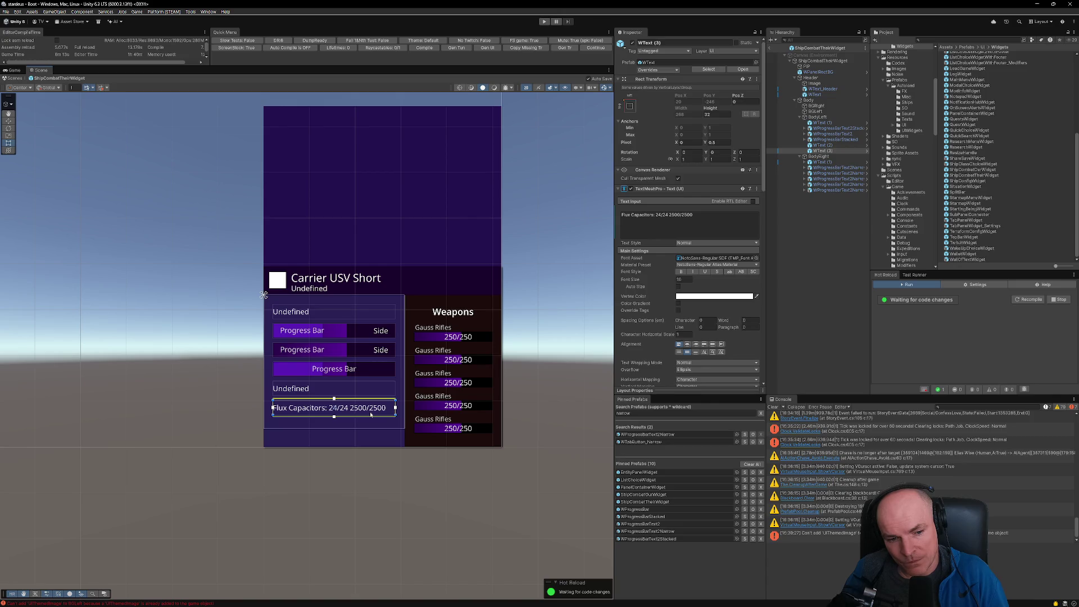
pyautogui.click(432, 377)
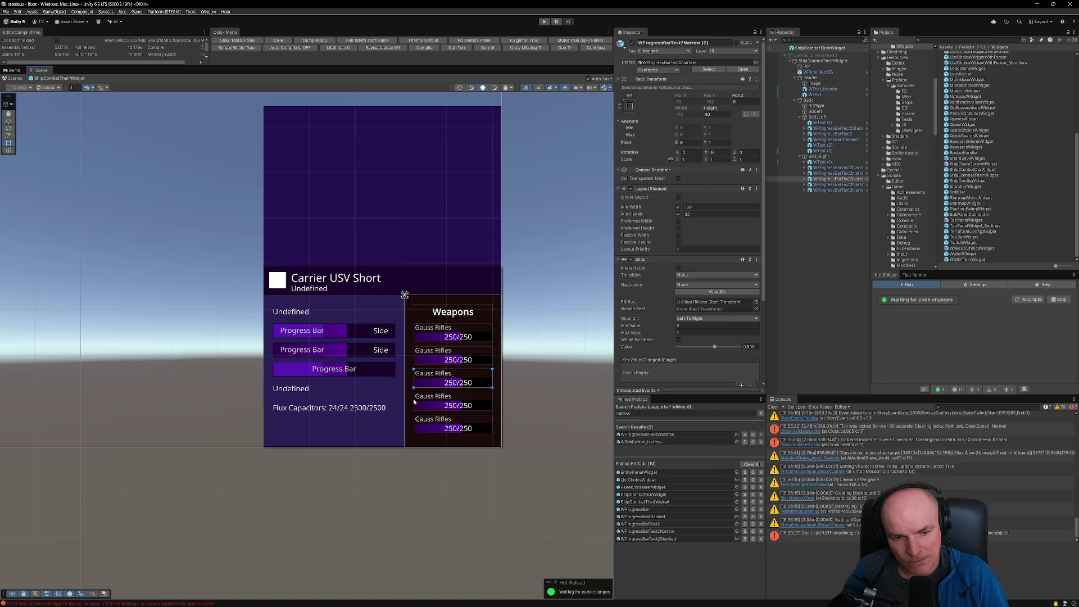
pyautogui.click(349, 410)
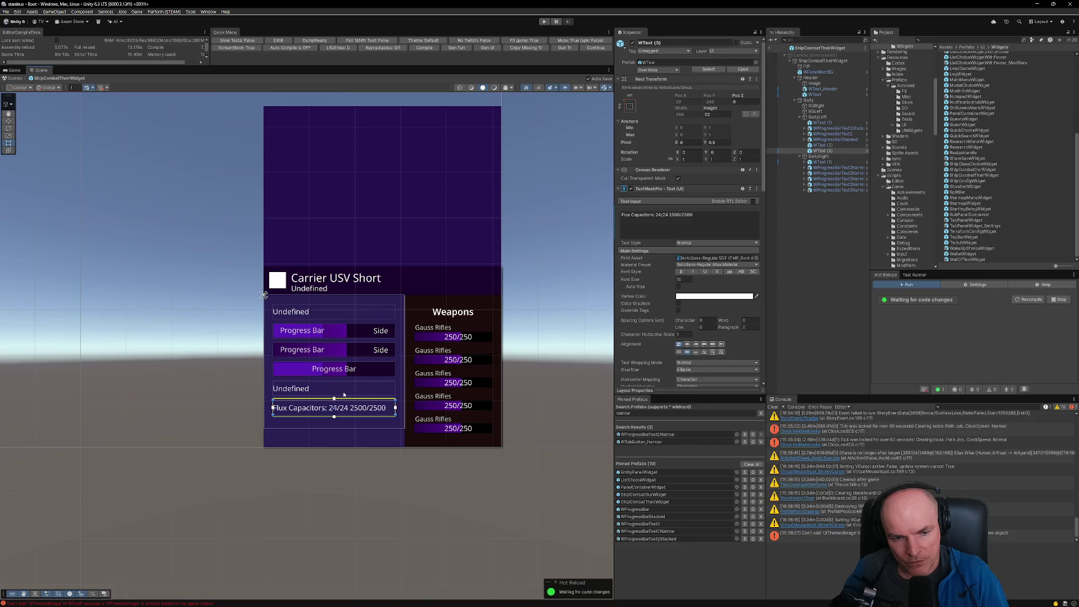
pyautogui.scroll(-1, 503, 382)
pyautogui.scroll(-3, 503, 382)
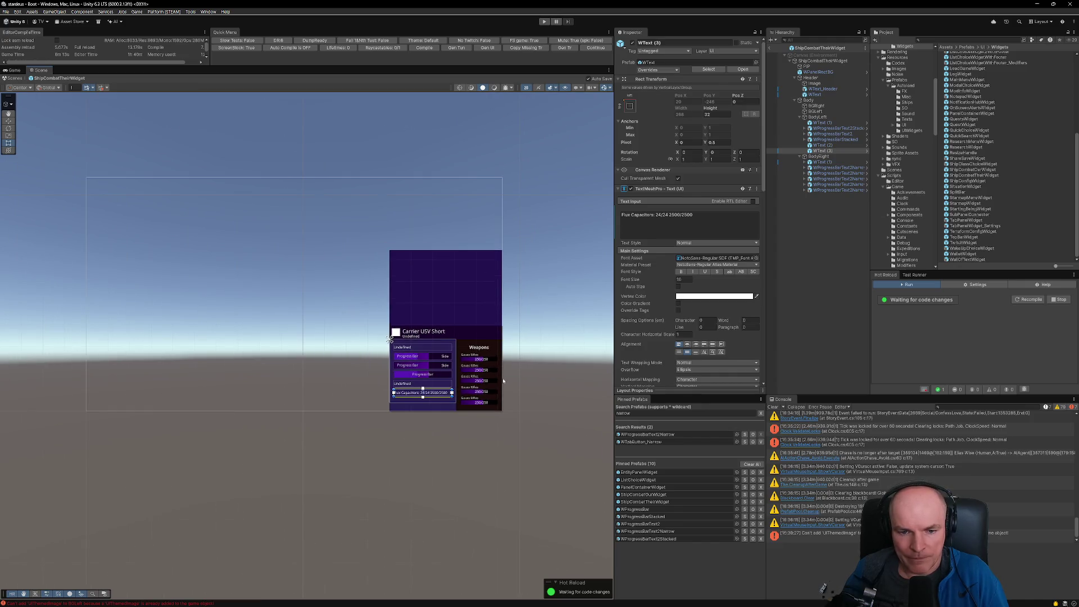
pyautogui.scroll(2, 503, 381)
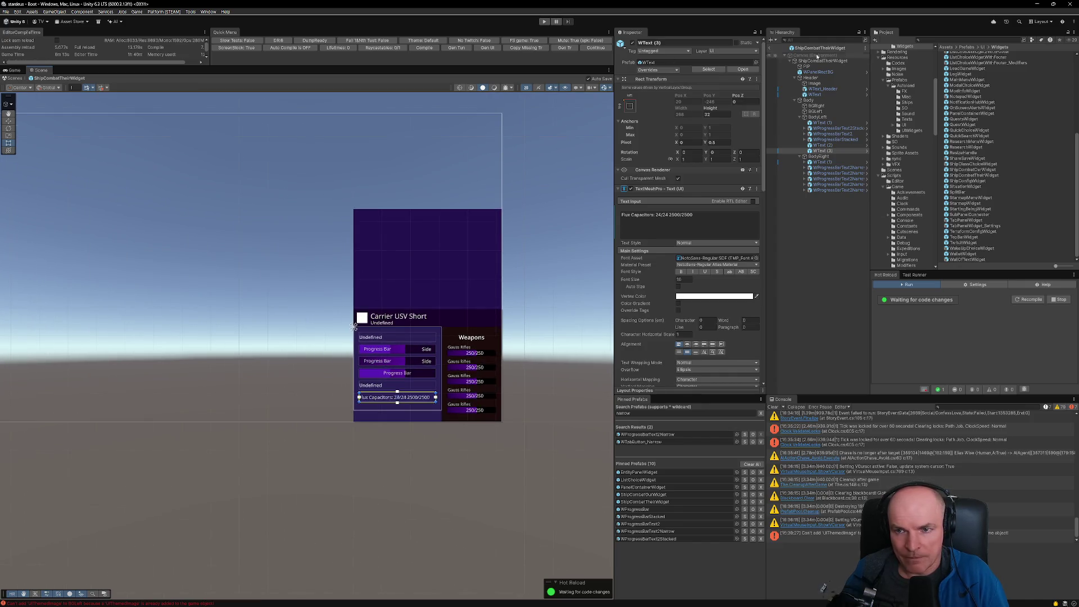
pyautogui.hotkey('ctrl', 'p')
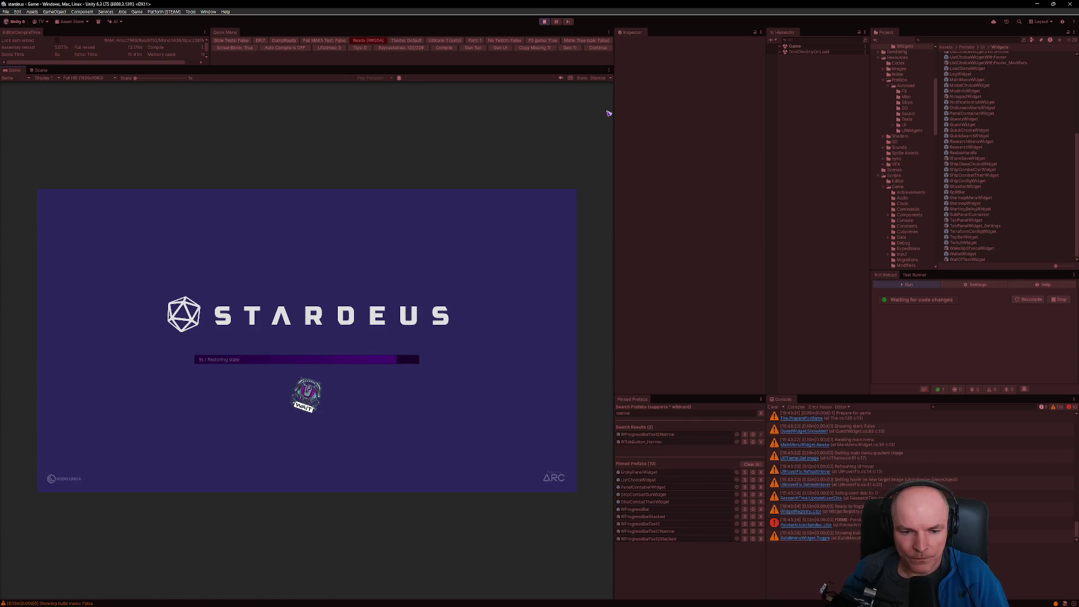
# Step: Continue the save, search 'pscom', re-lay out both ship combat widgets, then stop Play mode
pyautogui.click(536, 266)
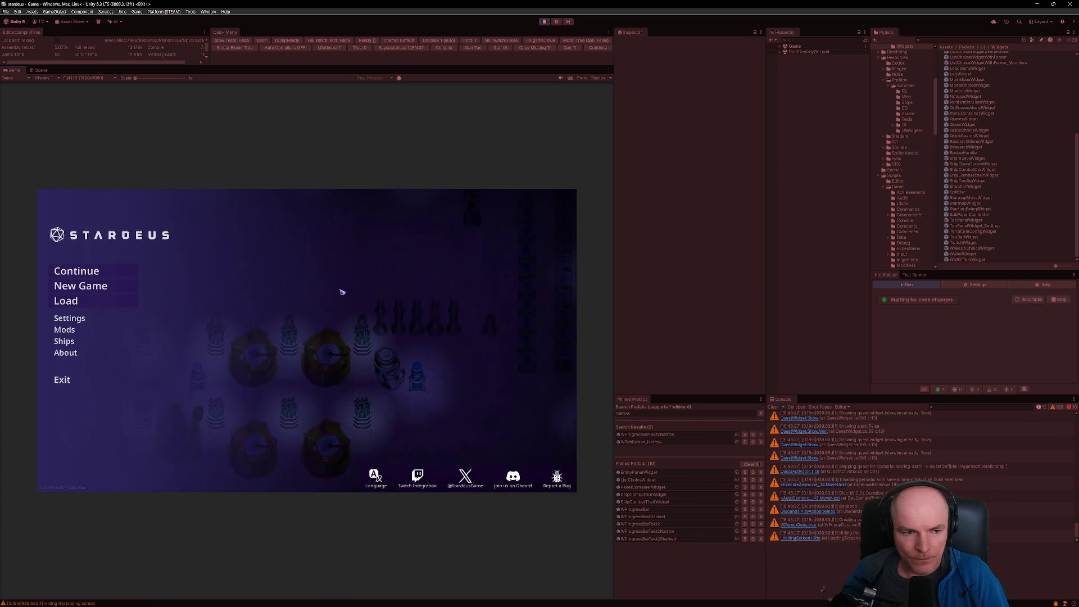
pyautogui.click(112, 271)
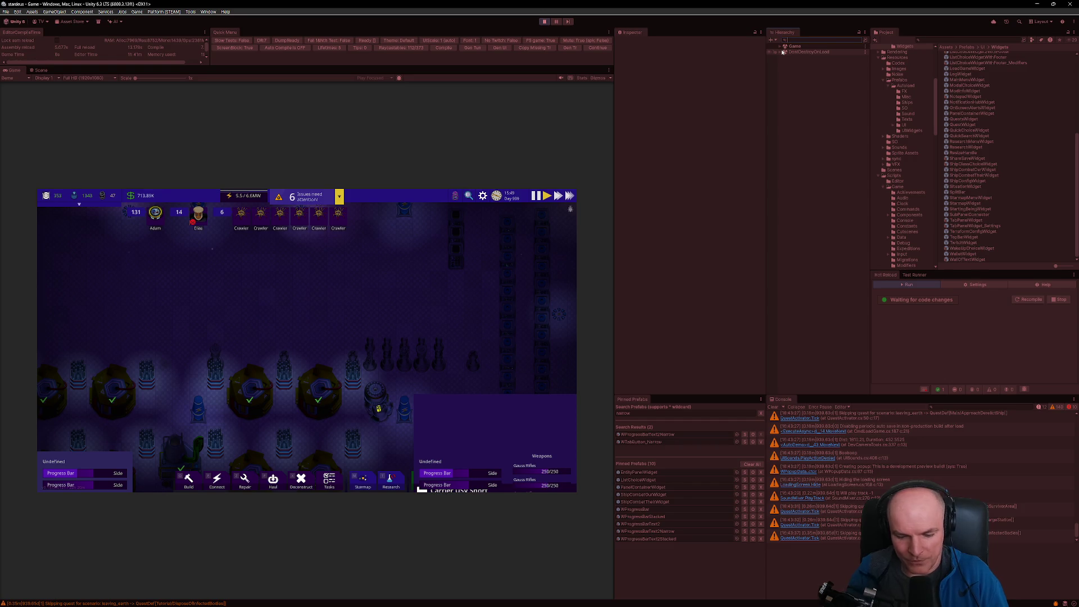
pyautogui.write('ships')
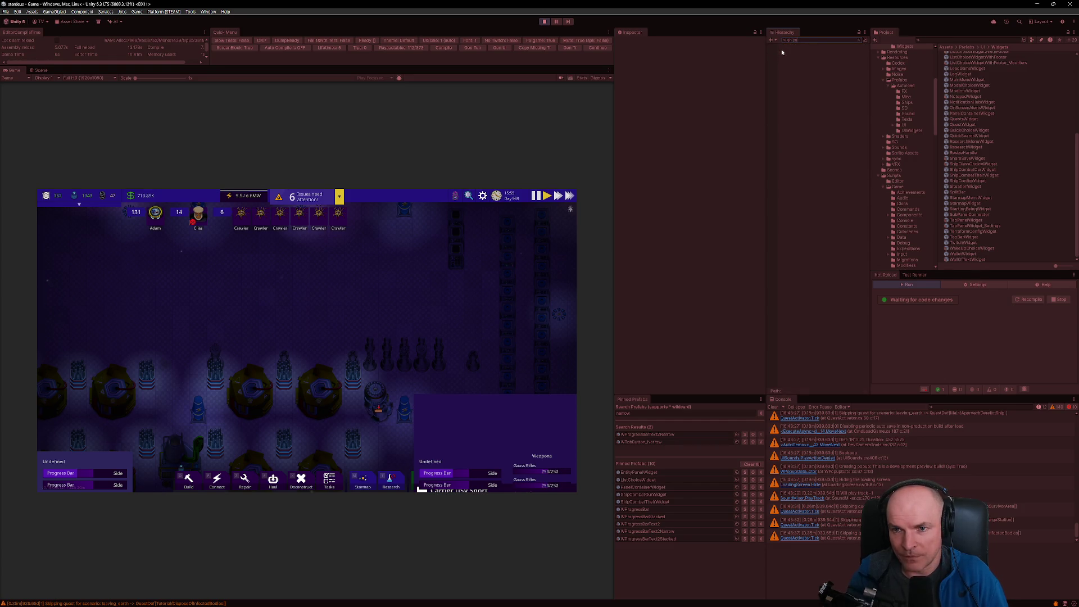
pyautogui.write('com')
pyautogui.click(798, 58)
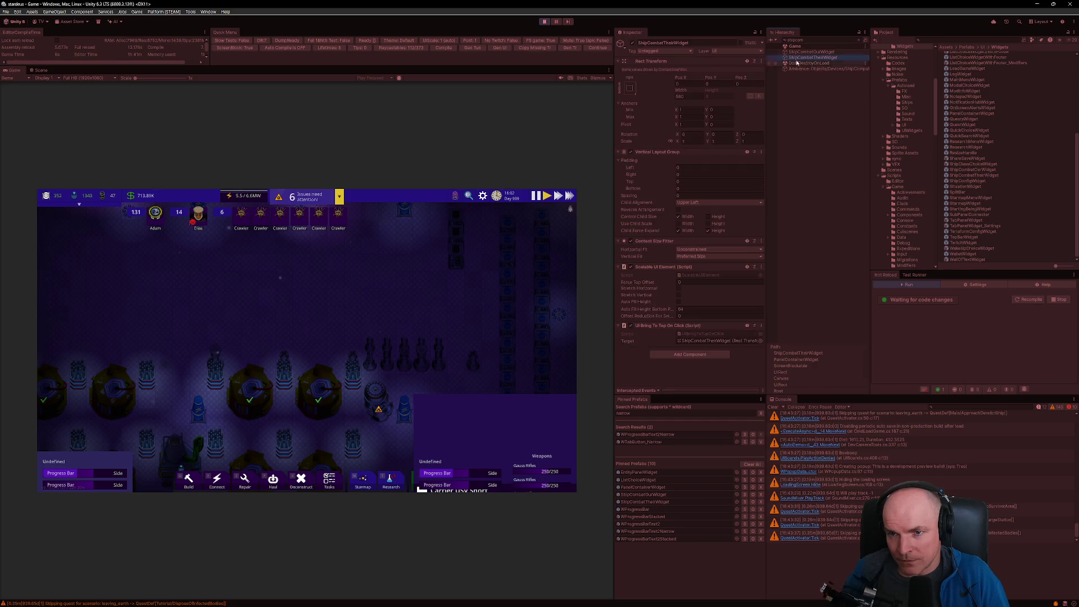
pyautogui.click(630, 152)
pyautogui.click(803, 52)
pyautogui.click(631, 153)
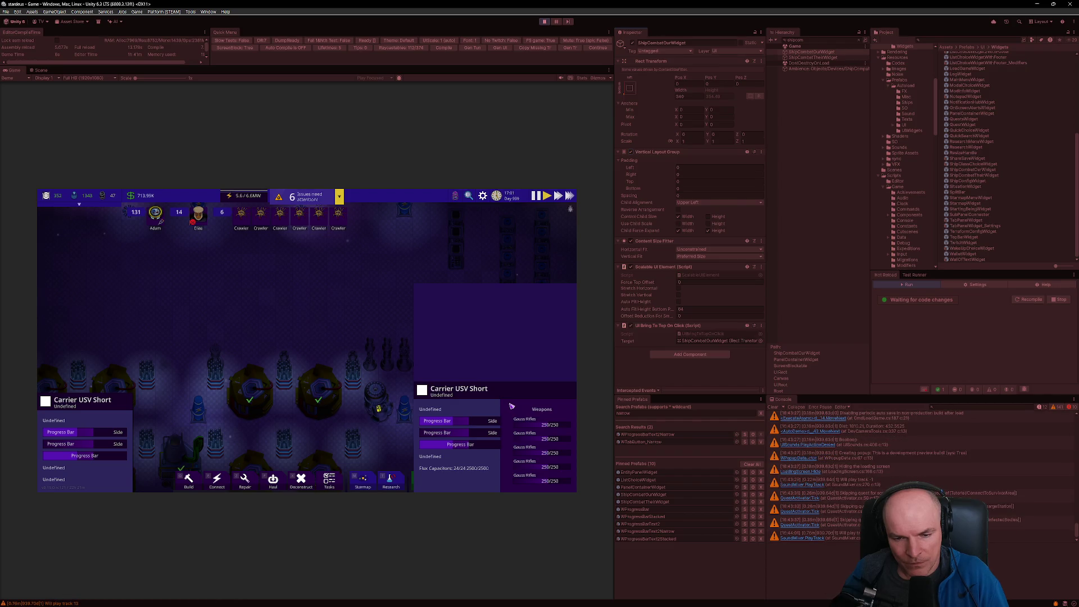
pyautogui.hotkey('ctrl', 'p')
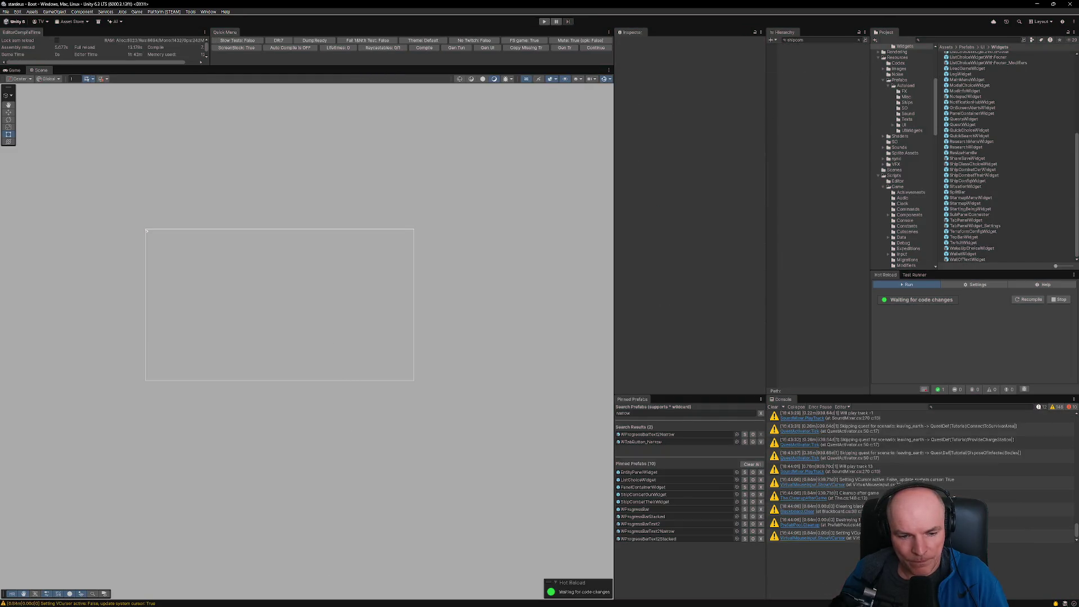
pyautogui.click(548, 599)
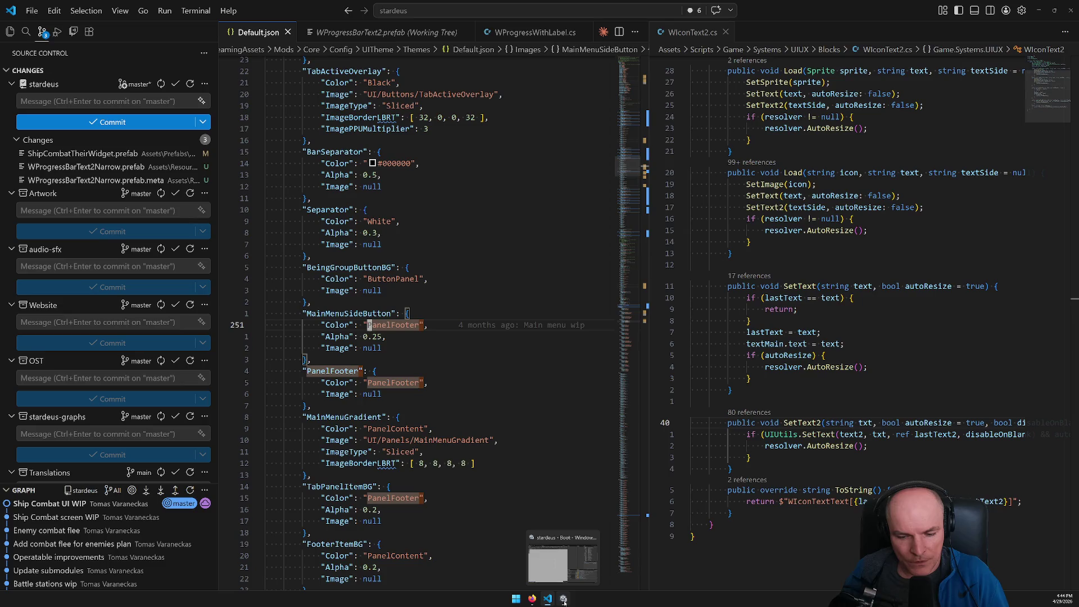
pyautogui.click(564, 599)
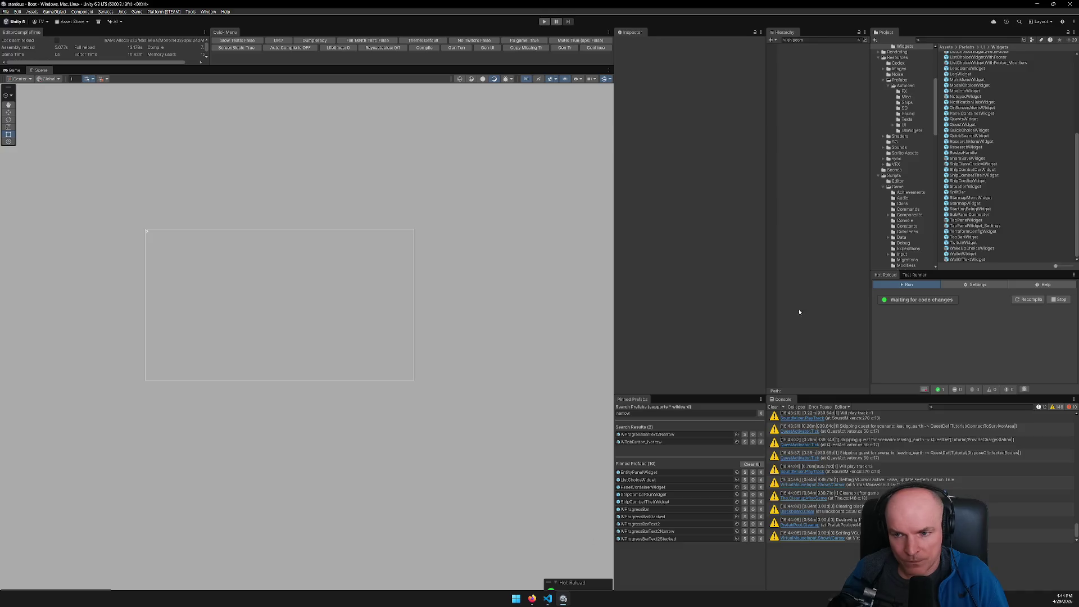
# Step: Open the ShipCombatTheirWidget prefab and inspect the BGLeft and BGRight backgrounds
pyautogui.click(656, 502)
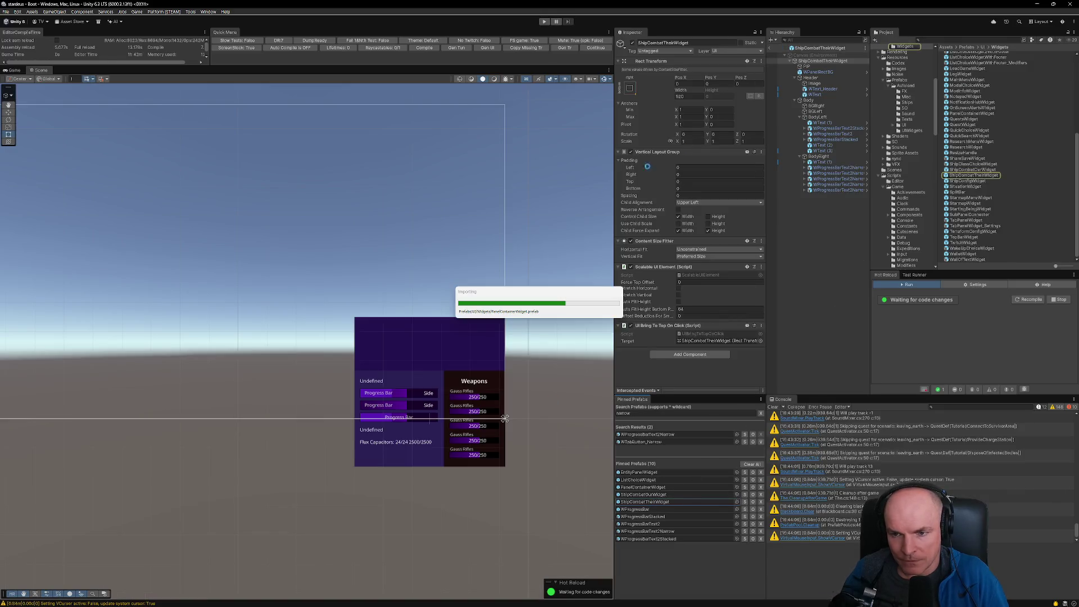
pyautogui.scroll(3, 423, 326)
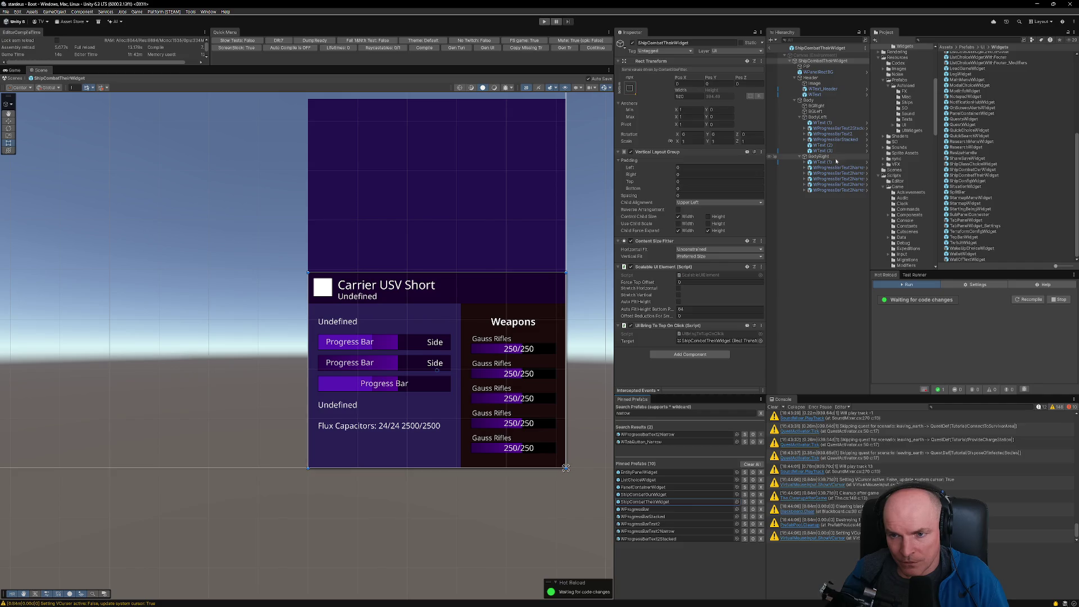
pyautogui.click(818, 112)
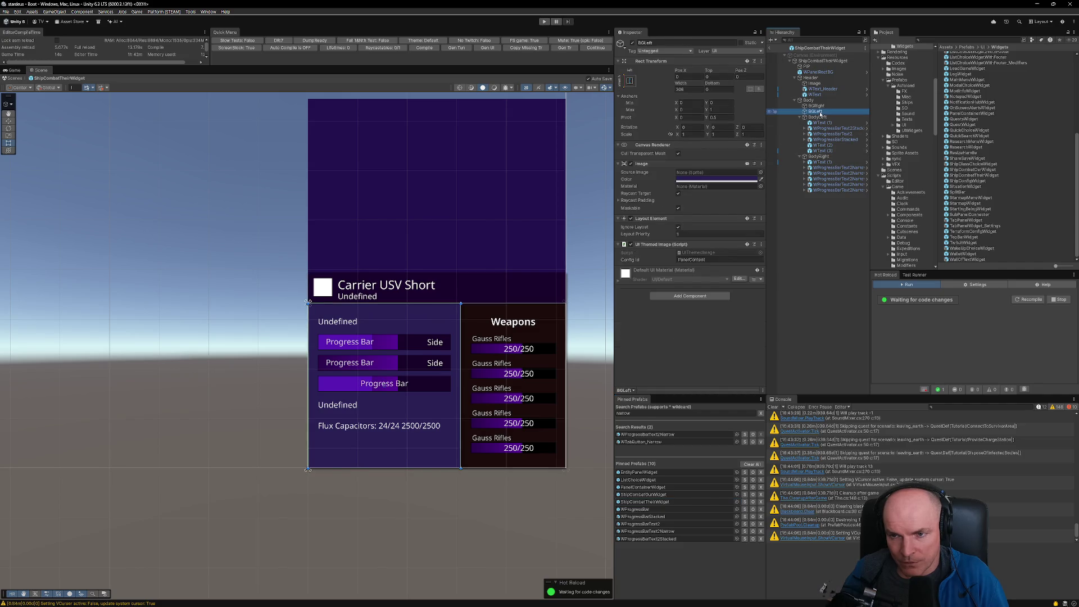
pyautogui.click(818, 106)
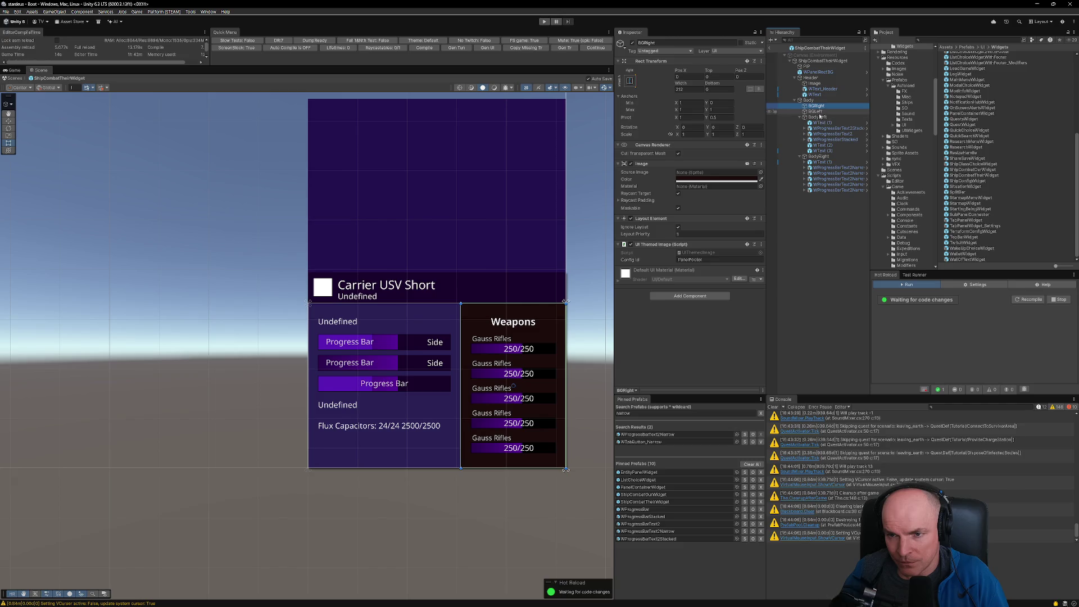
# Step: Give BodyRight's Layout Element a preferred width of 200, then select BodyLeft
pyautogui.click(820, 156)
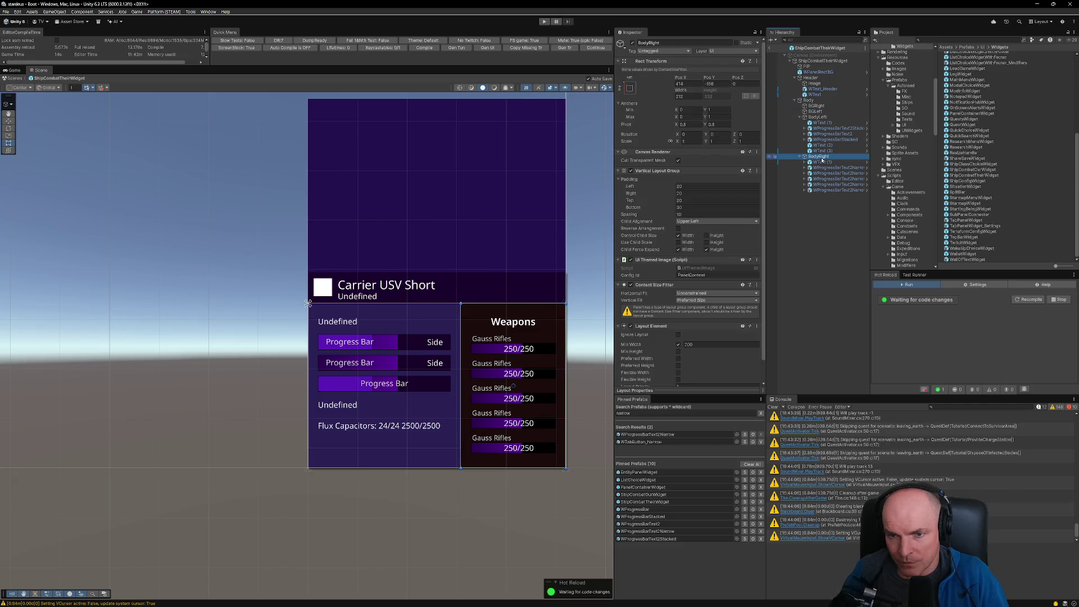
pyautogui.click(682, 97)
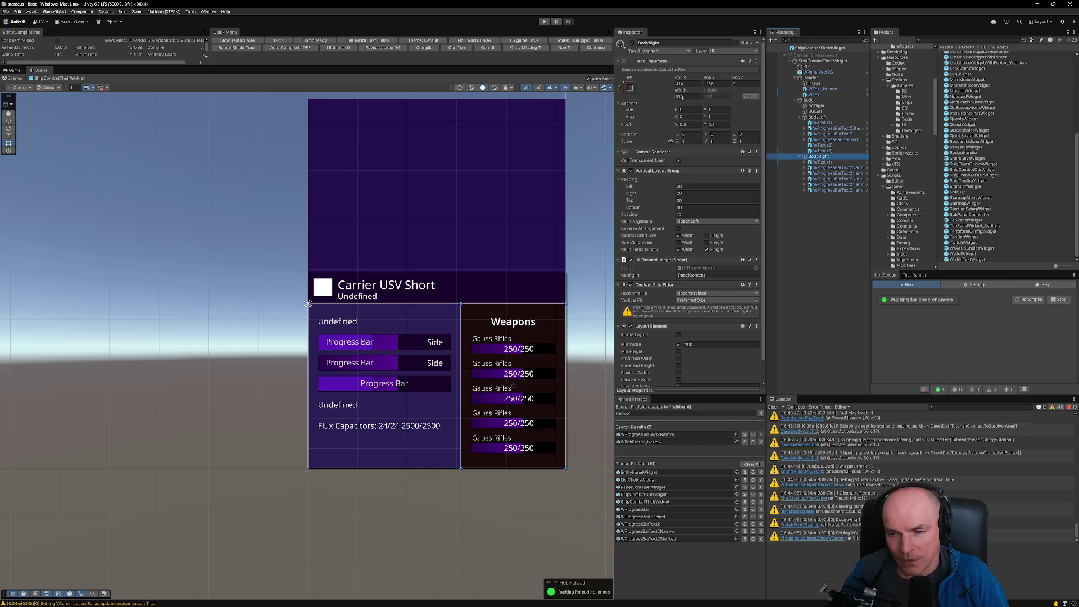
pyautogui.scroll(-2, 702, 248)
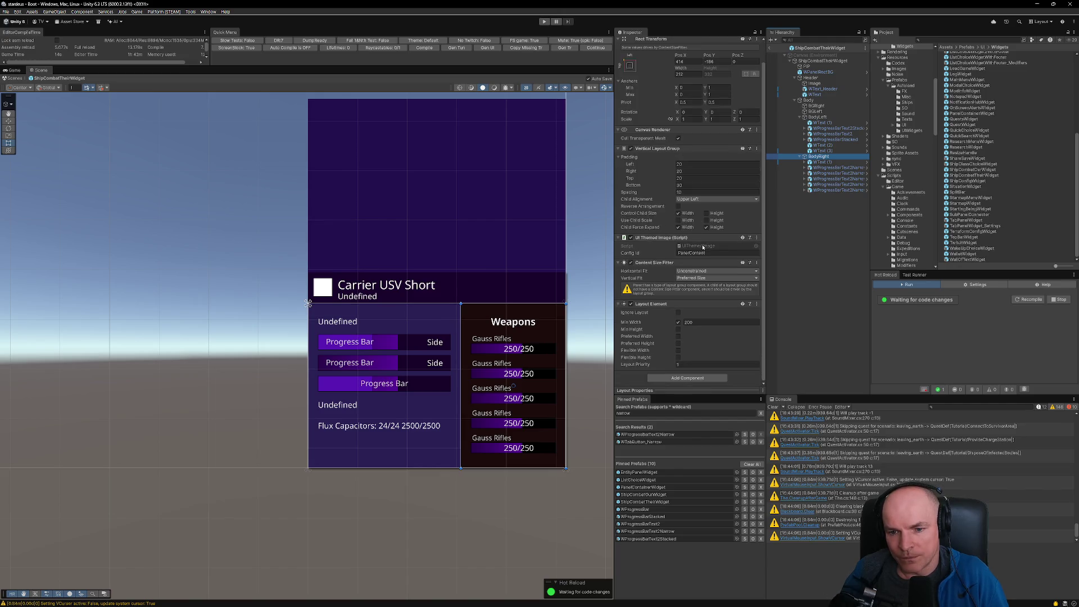
pyautogui.click(678, 337)
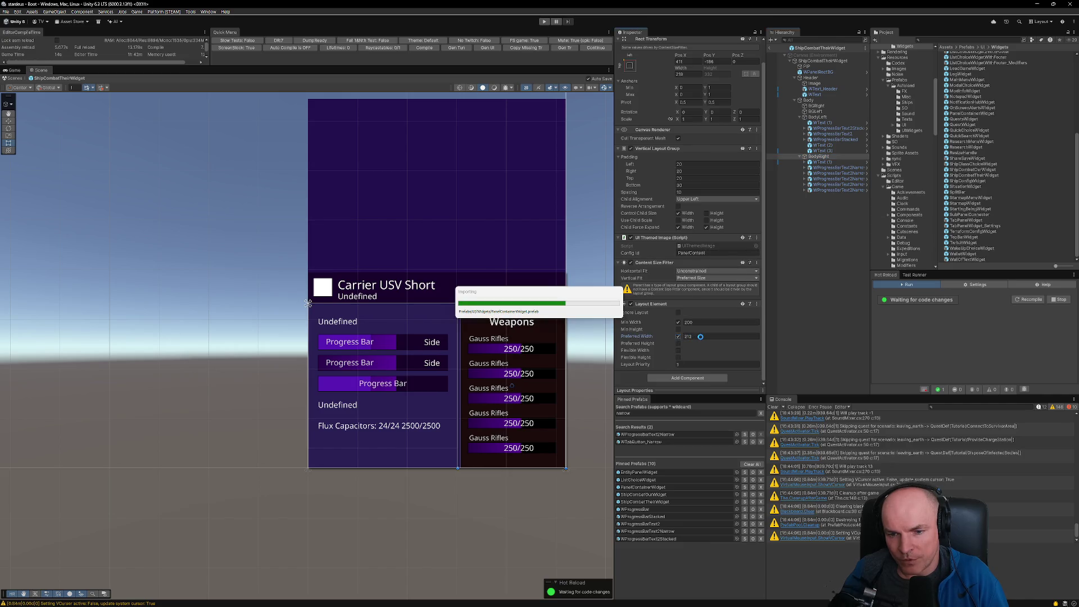
pyautogui.click(701, 337)
pyautogui.write('200')
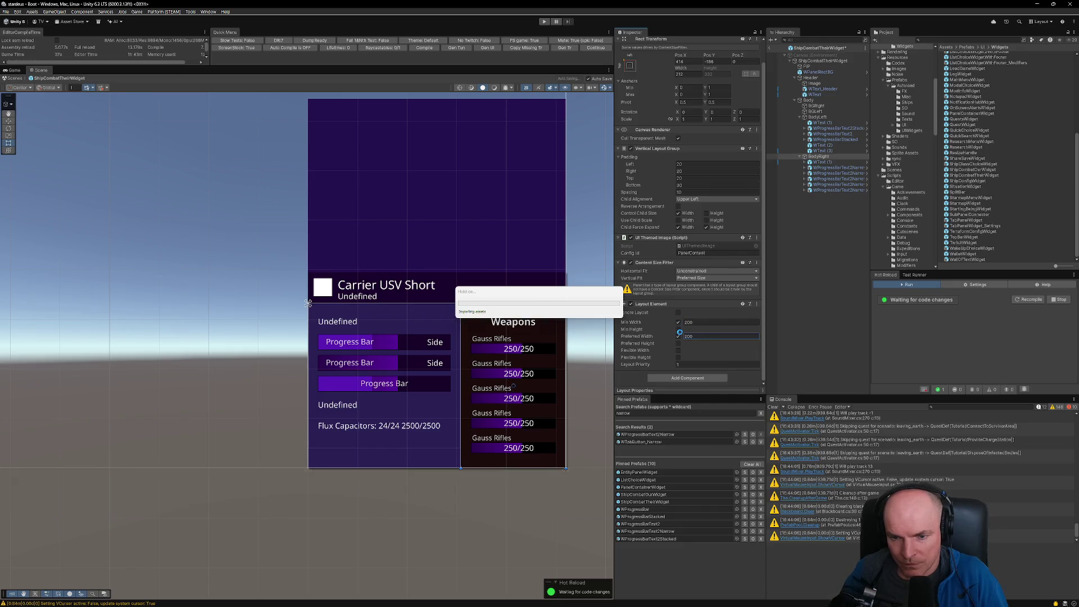
pyautogui.click(818, 118)
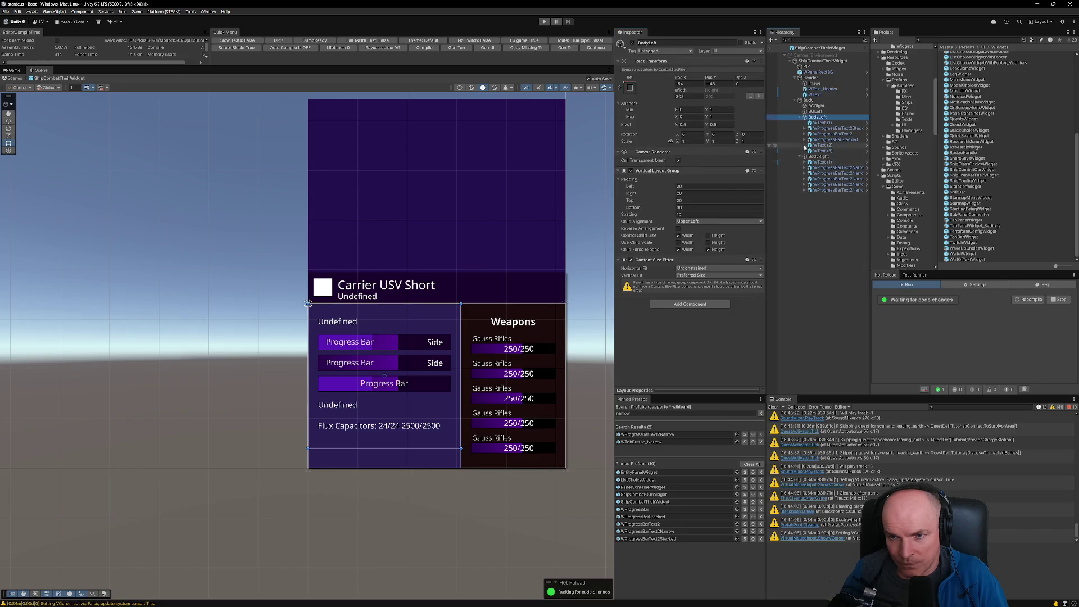
pyautogui.click(688, 304)
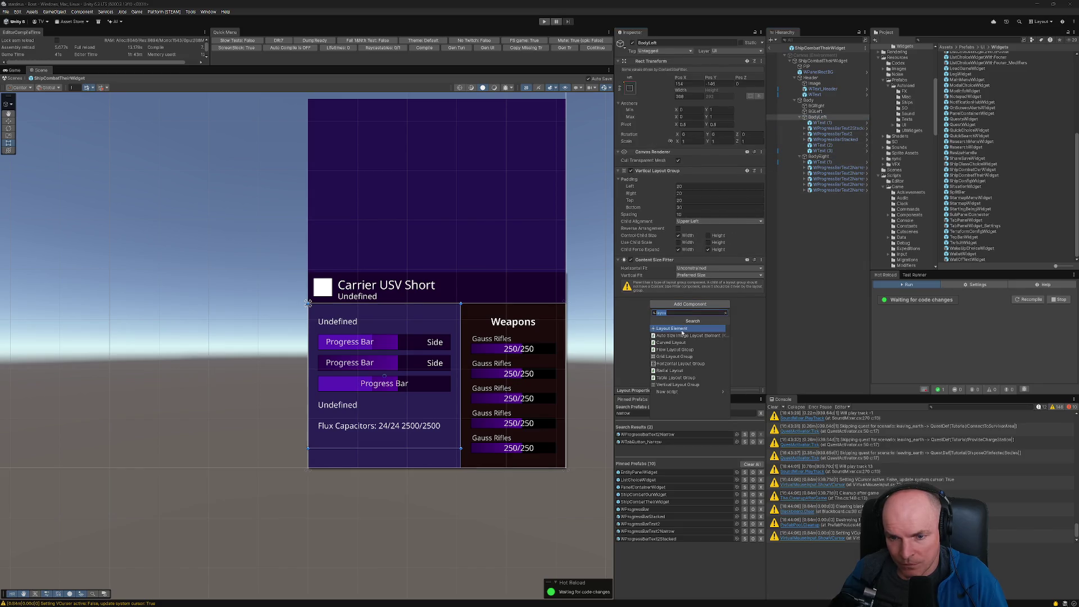
# Step: Add a Layout Element to BodyLeft, try a 22222 flexible width, then disable it and child width control
pyautogui.click(682, 328)
pyautogui.click(678, 348)
pyautogui.click(696, 347)
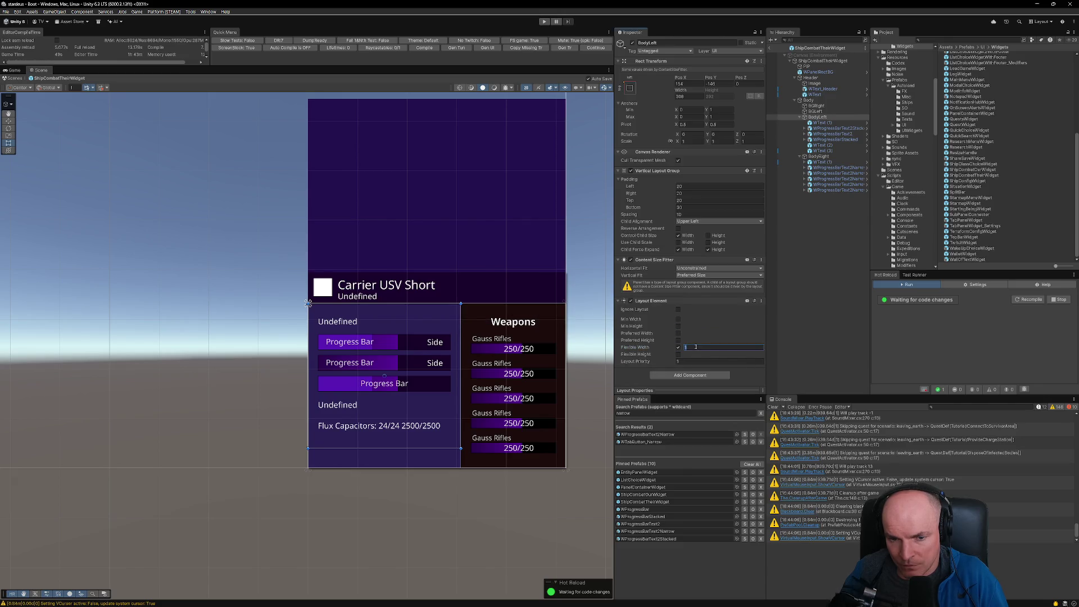
pyautogui.write('2')
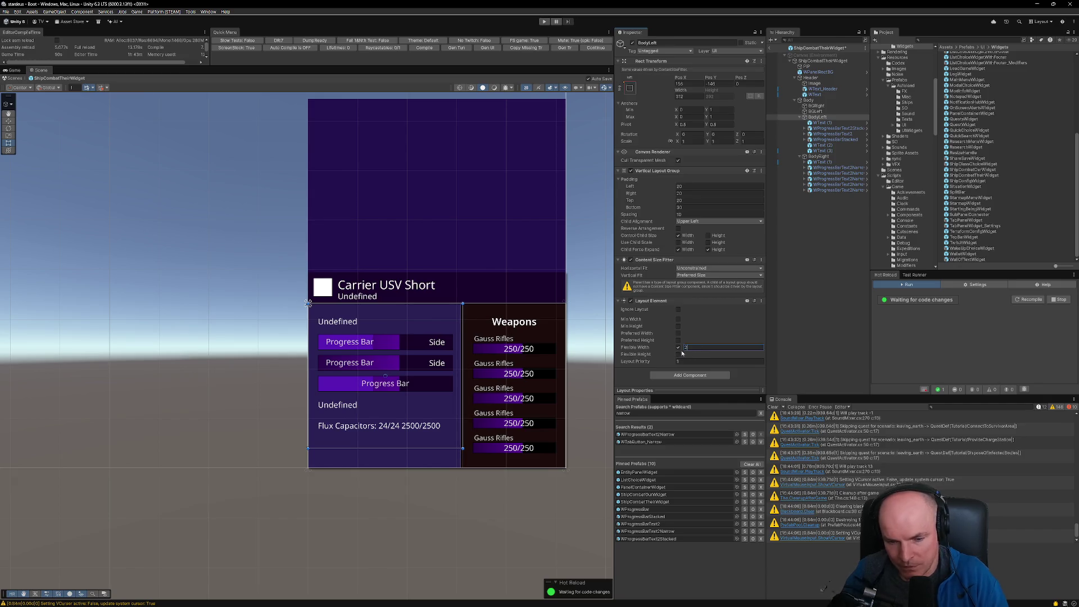
pyautogui.write('2222')
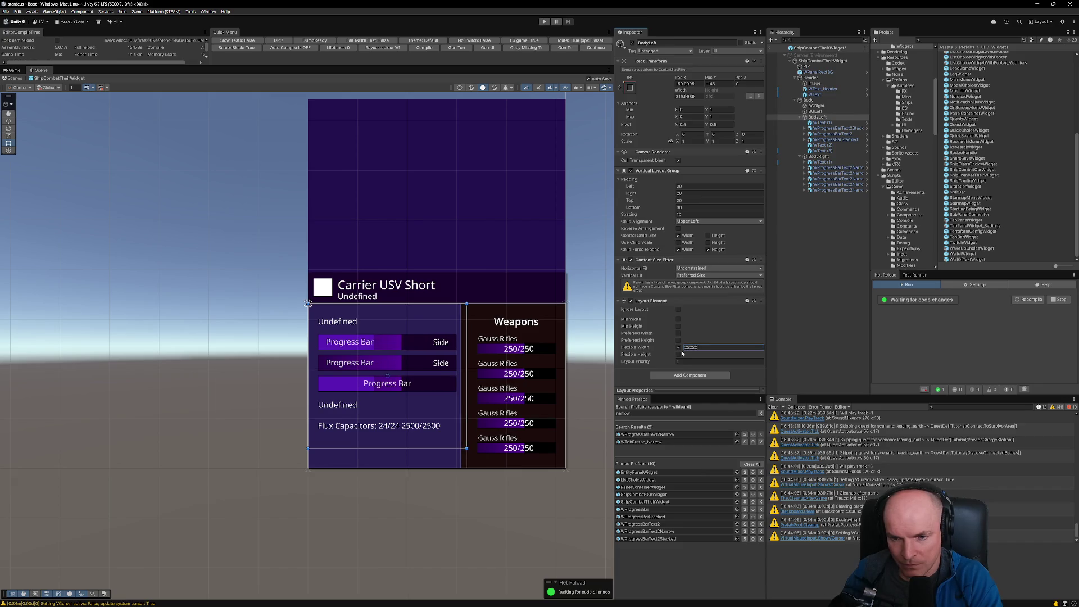
pyautogui.click(677, 347)
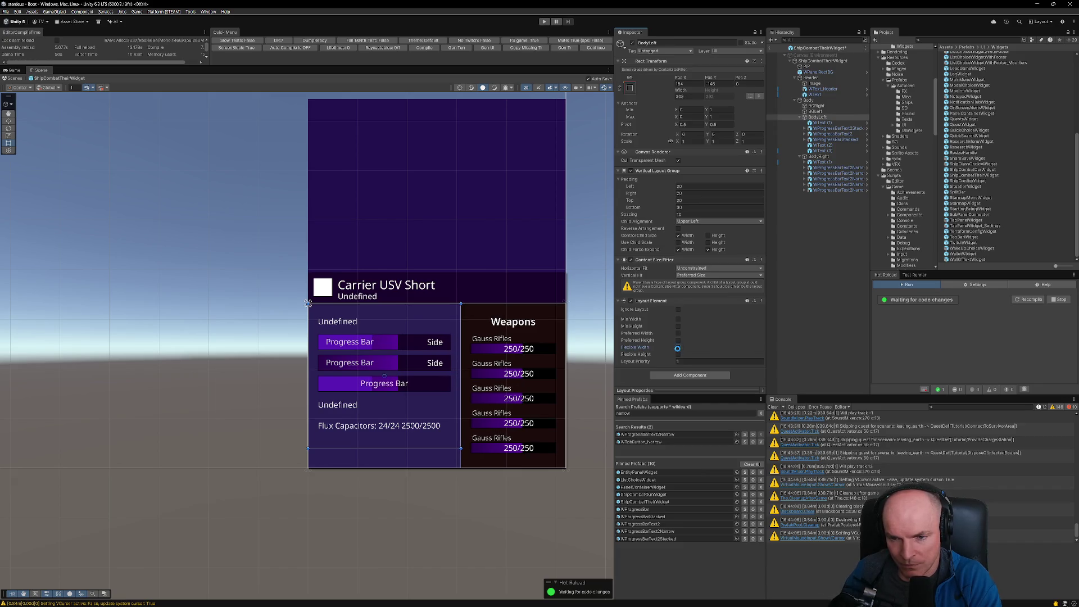
pyautogui.click(679, 236)
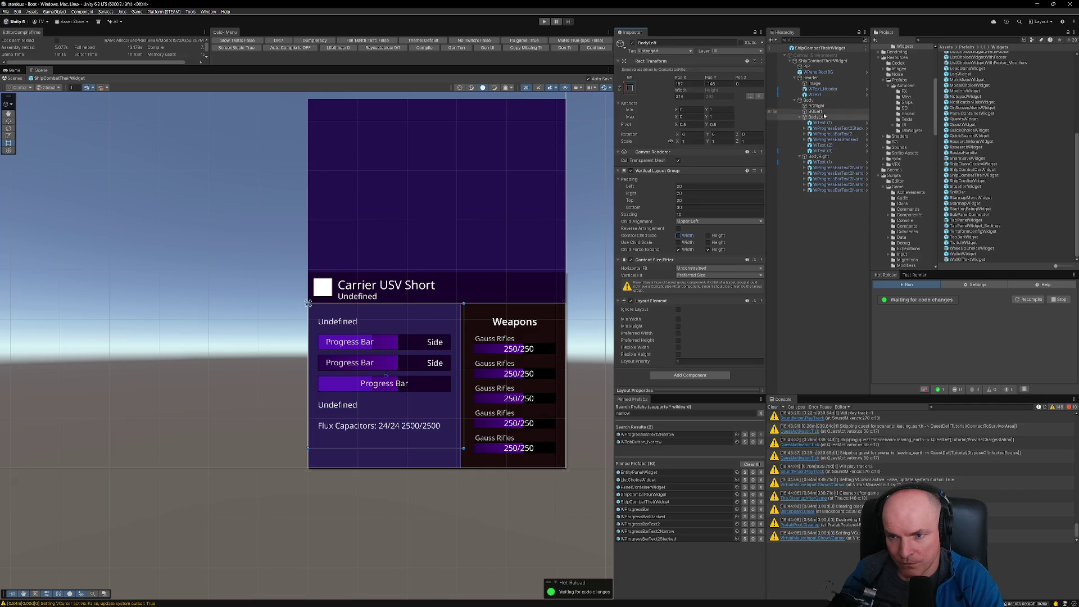
# Step: Check BodyRight's width and remove its minimum width limit
pyautogui.click(823, 157)
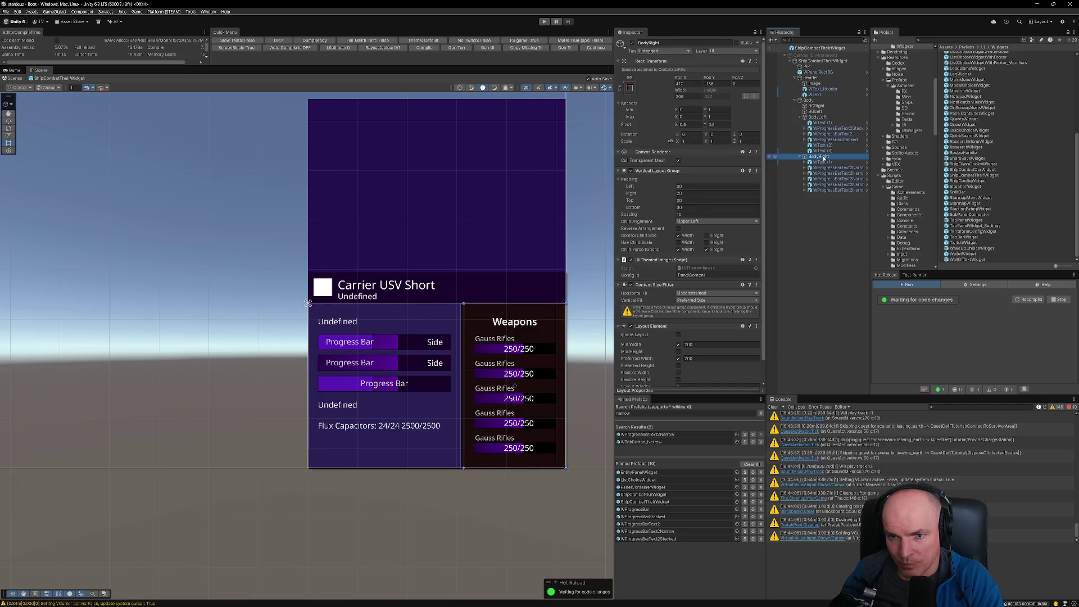
pyautogui.click(690, 96)
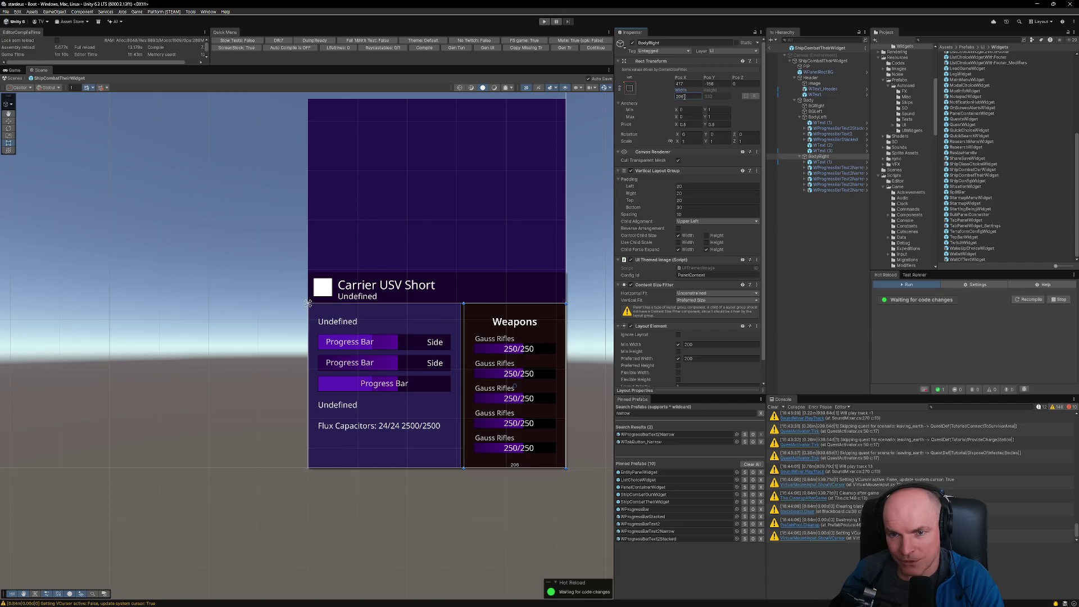
pyautogui.click(678, 345)
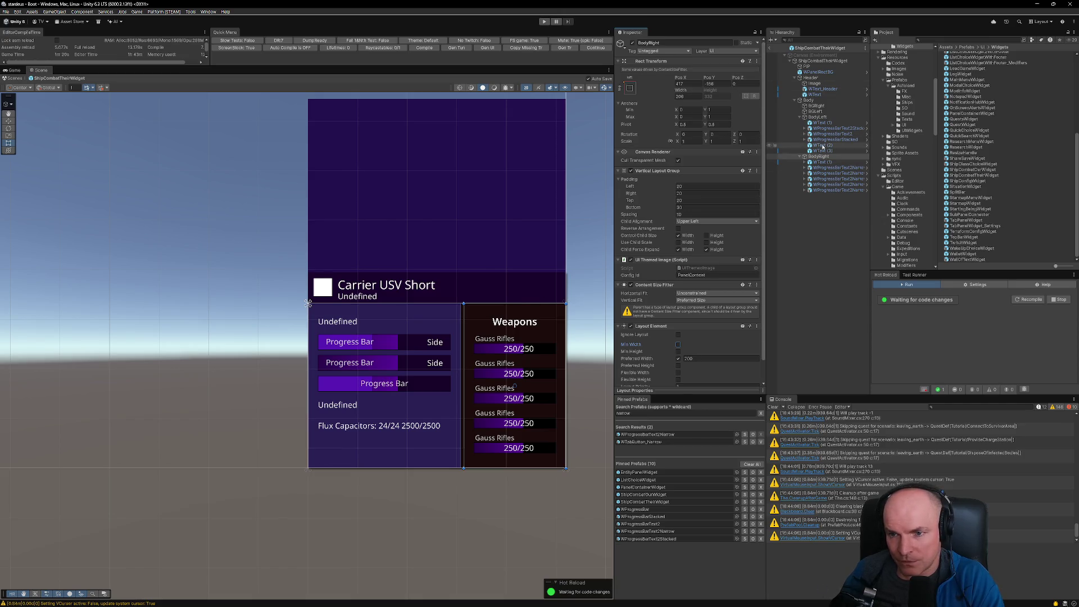
# Step: Give BodyLeft a 320 minimum width instead of a 320 preferred width
pyautogui.click(822, 61)
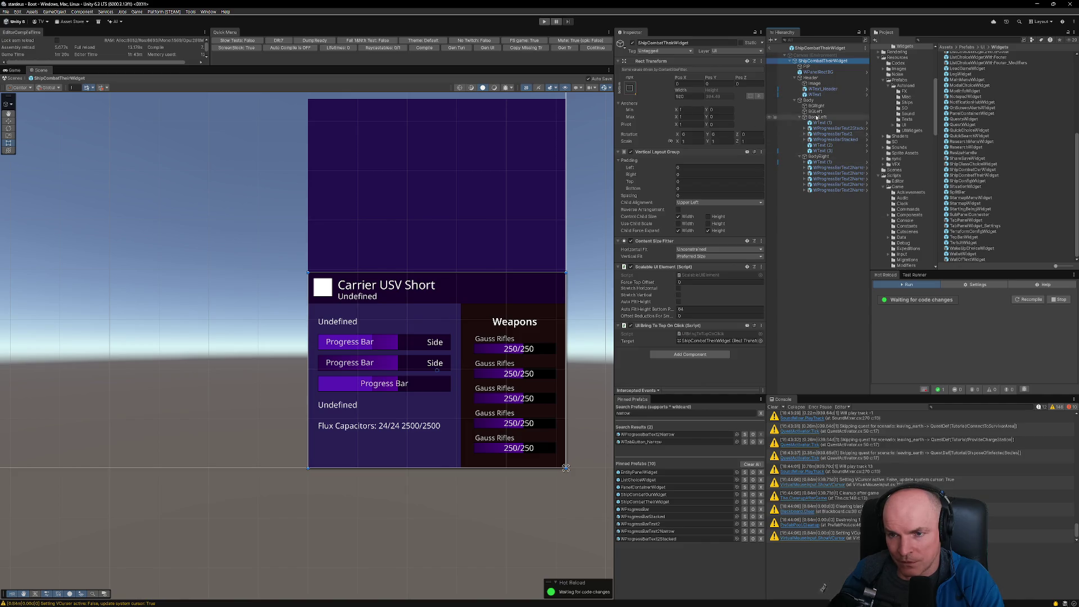
pyautogui.click(818, 117)
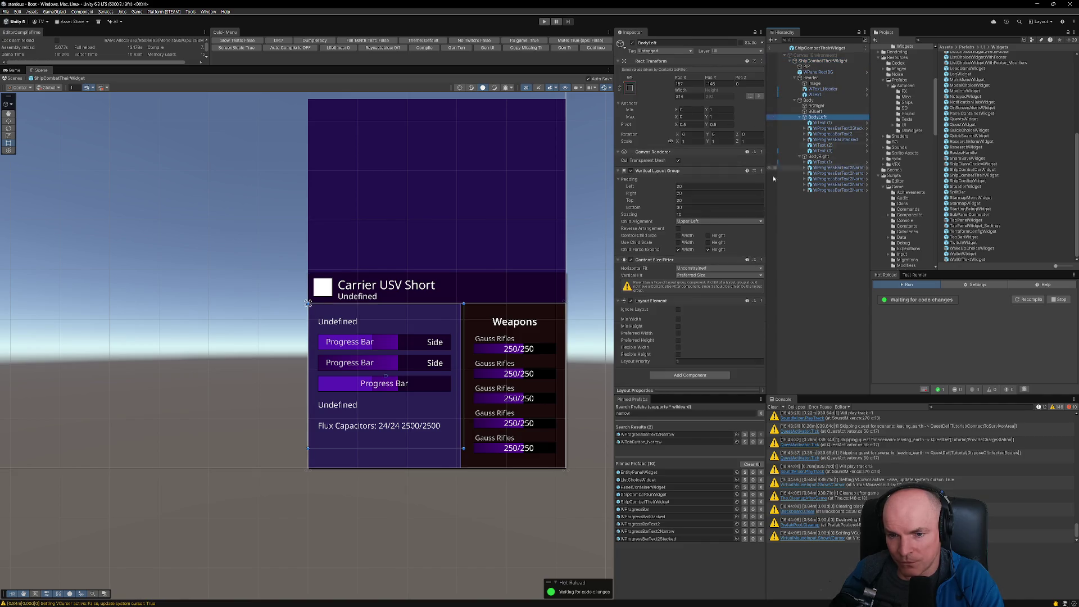
pyautogui.click(678, 333)
pyautogui.click(695, 334)
pyautogui.write('320')
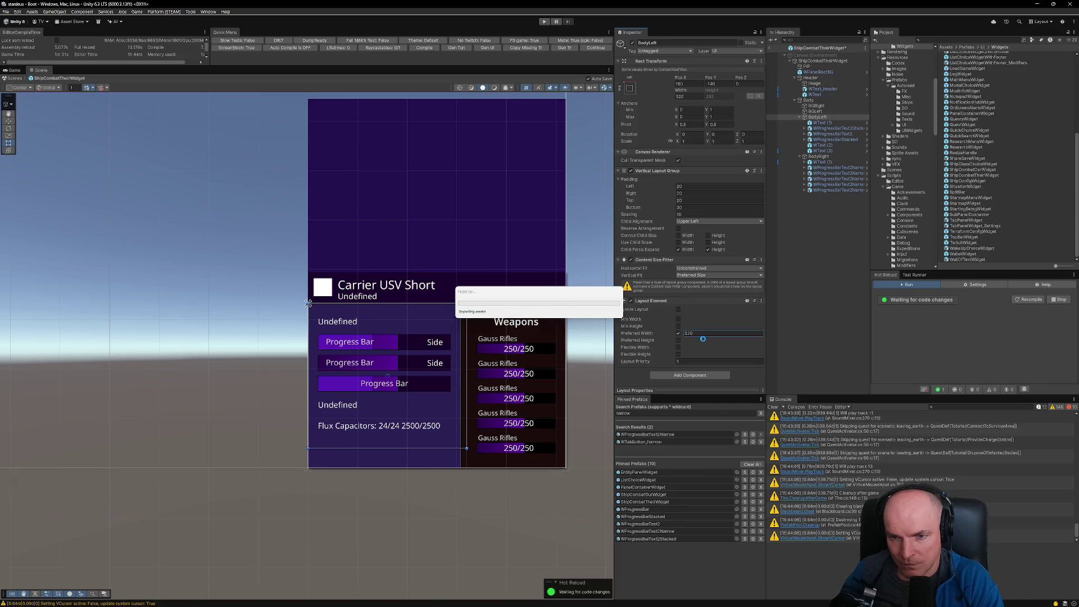
pyautogui.click(680, 319)
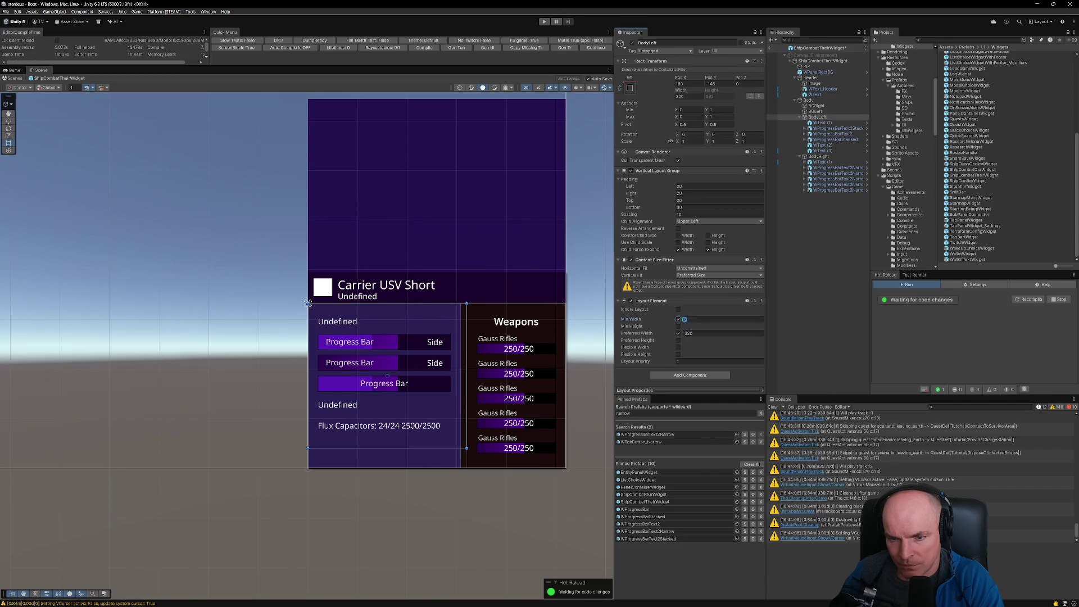
pyautogui.click(695, 319)
pyautogui.write('320')
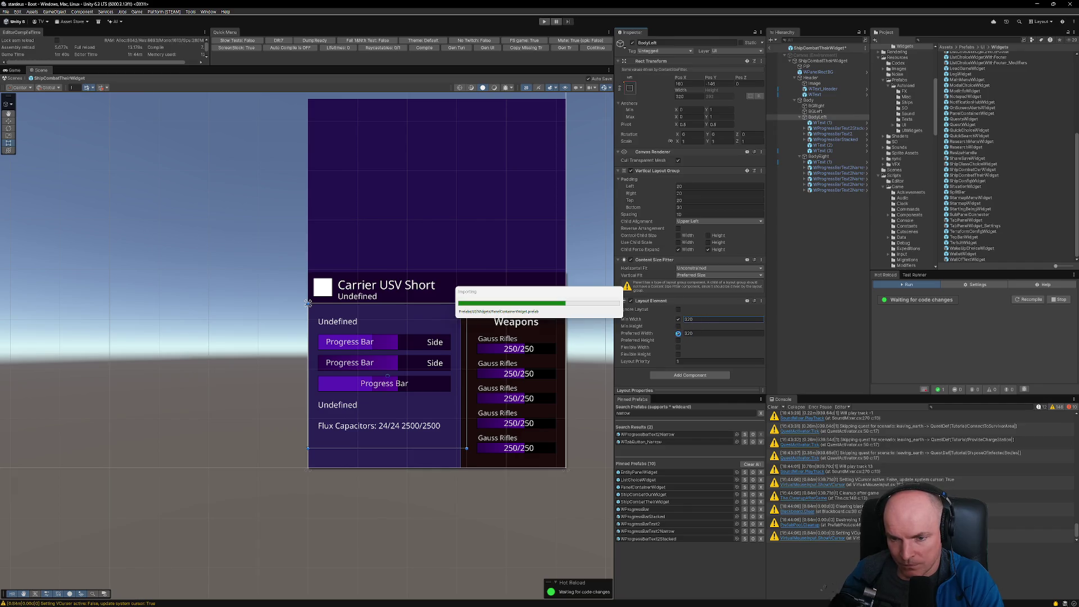
pyautogui.click(679, 334)
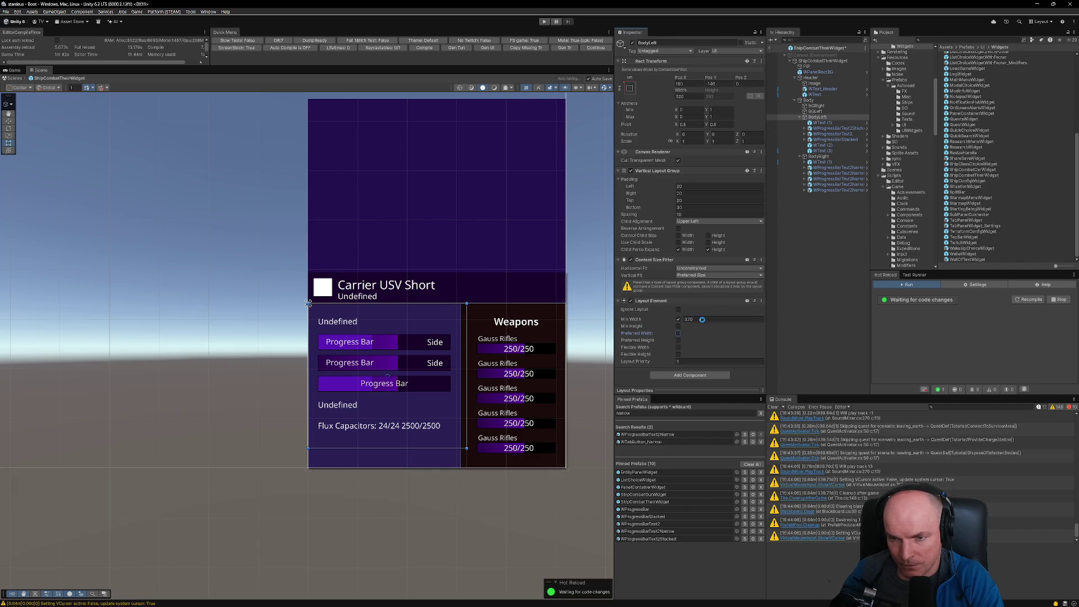
# Step: Clear BodyRight's preferred width and set its minimum width to 200
pyautogui.click(818, 157)
pyautogui.click(678, 358)
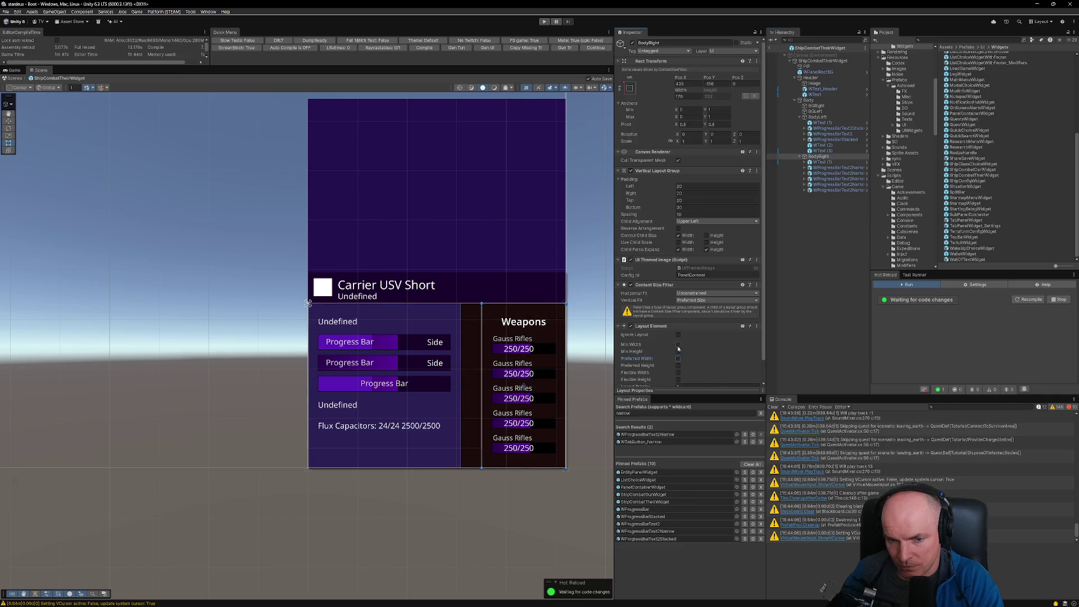
pyautogui.click(678, 344)
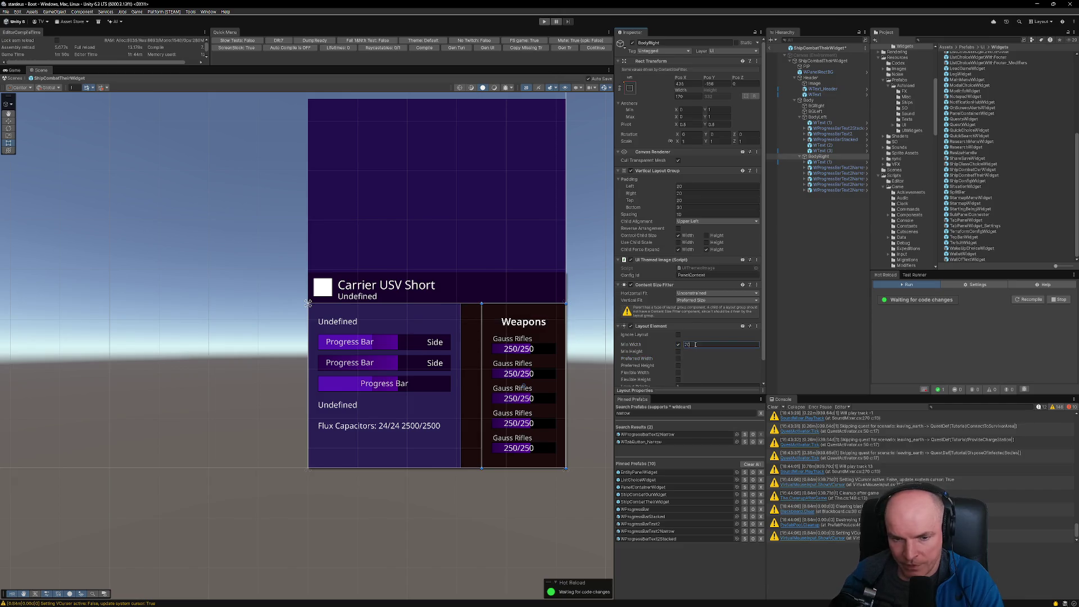
pyautogui.write('200')
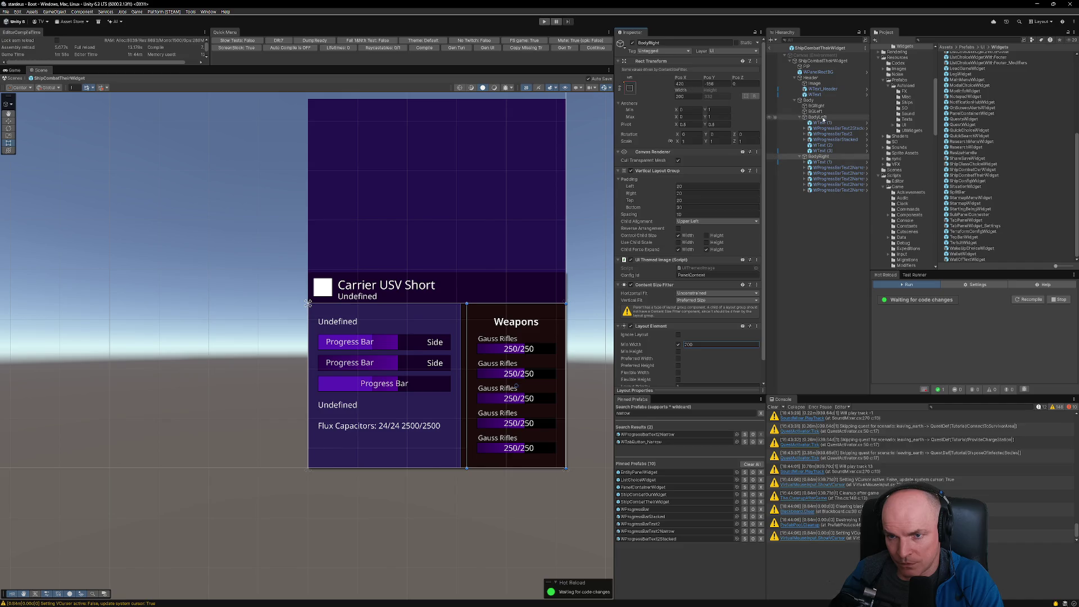
pyautogui.click(816, 117)
# Step: Set BGRight's width to 200 and save the prefab
pyautogui.click(817, 106)
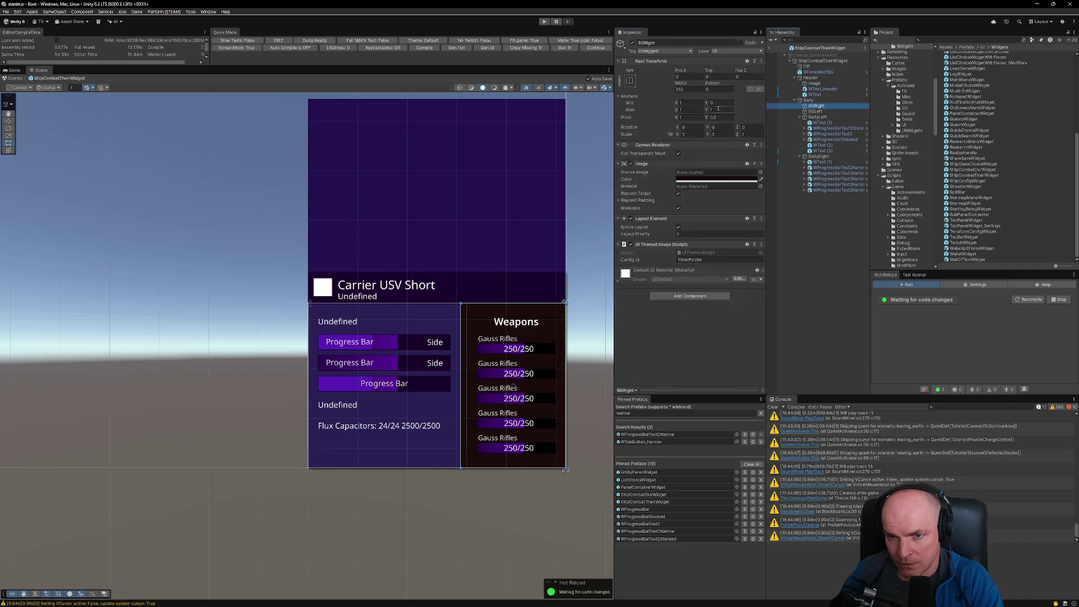
pyautogui.doubleClick(686, 90)
pyautogui.write('200')
pyautogui.hotkey('ctrl', 's')
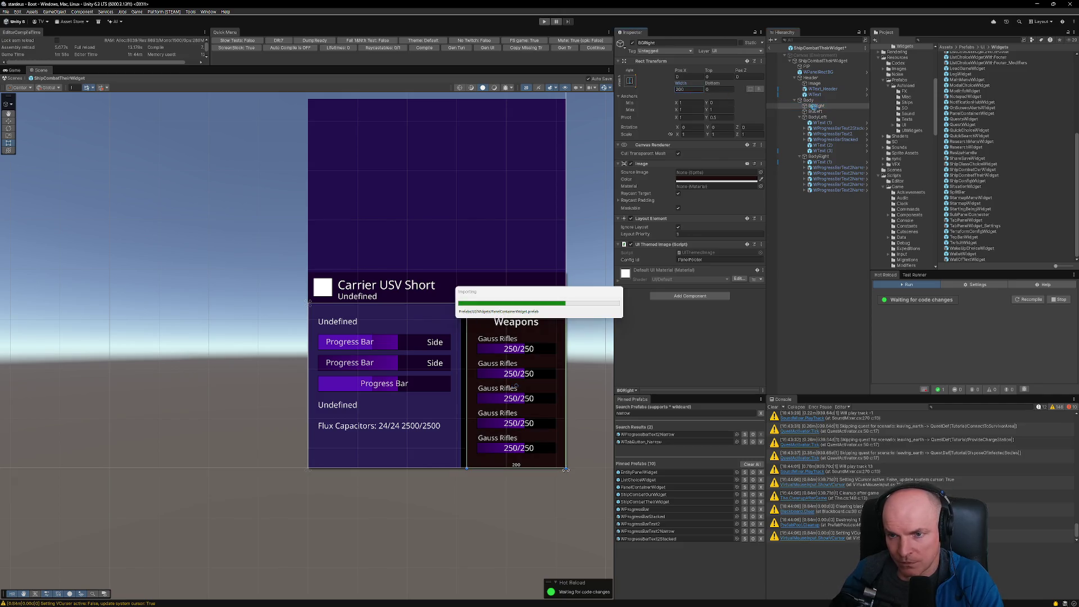
# Step: Set BGLeft's width to 320 and save the prefab again
pyautogui.click(814, 112)
pyautogui.doubleClick(689, 88)
pyautogui.write('312')
pyautogui.press('BackSpace')
pyautogui.press('BackSpace')
pyautogui.write('20')
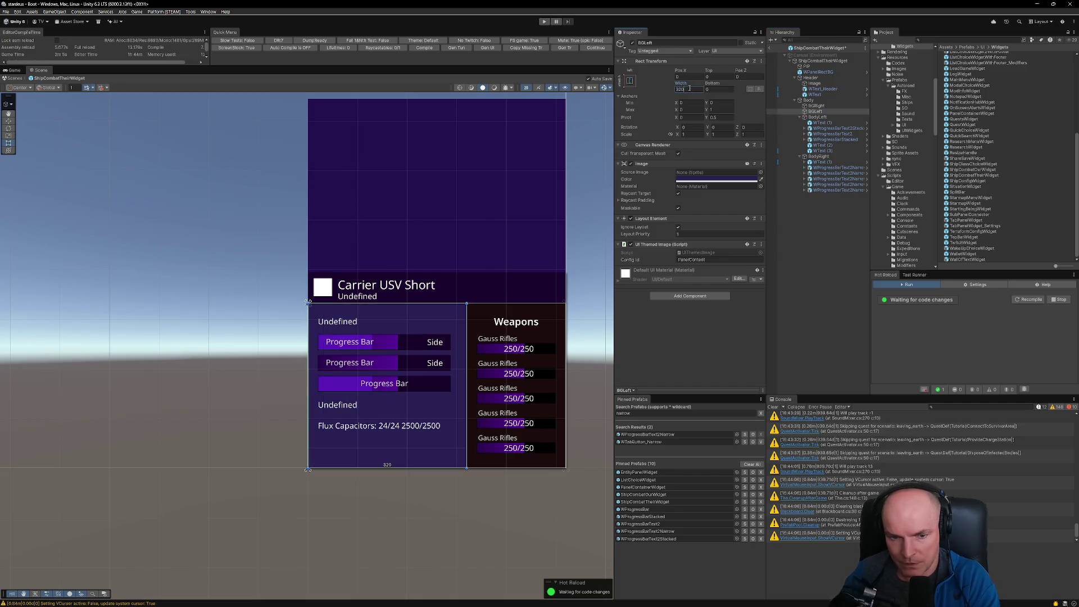
pyautogui.hotkey('ctrl', 's')
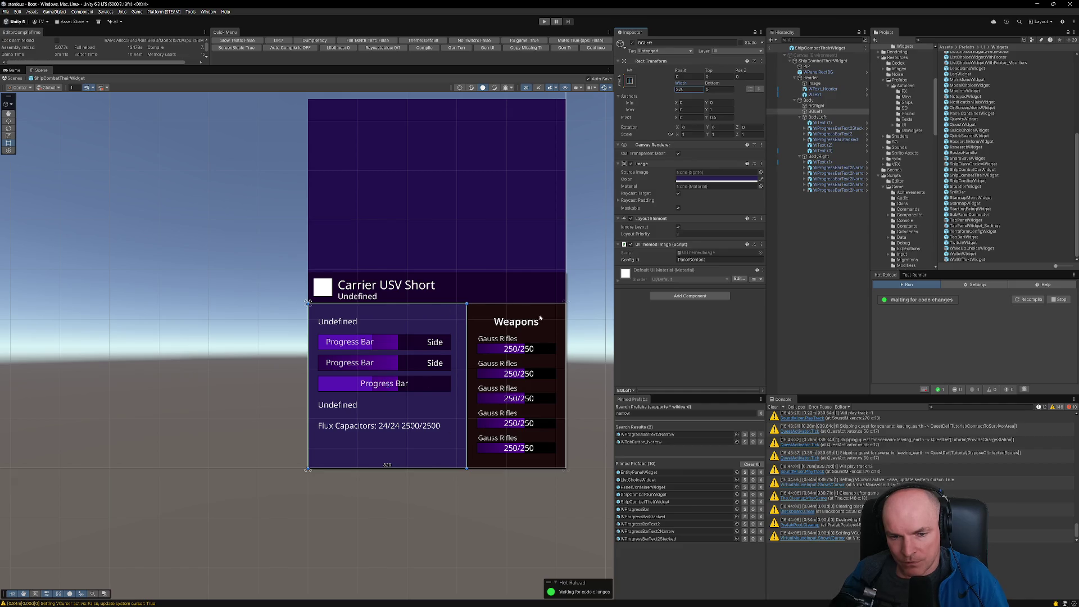
# Step: Review the widget prefab and exit Prefab Mode
pyautogui.scroll(2, 475, 318)
pyautogui.scroll(-2, 462, 312)
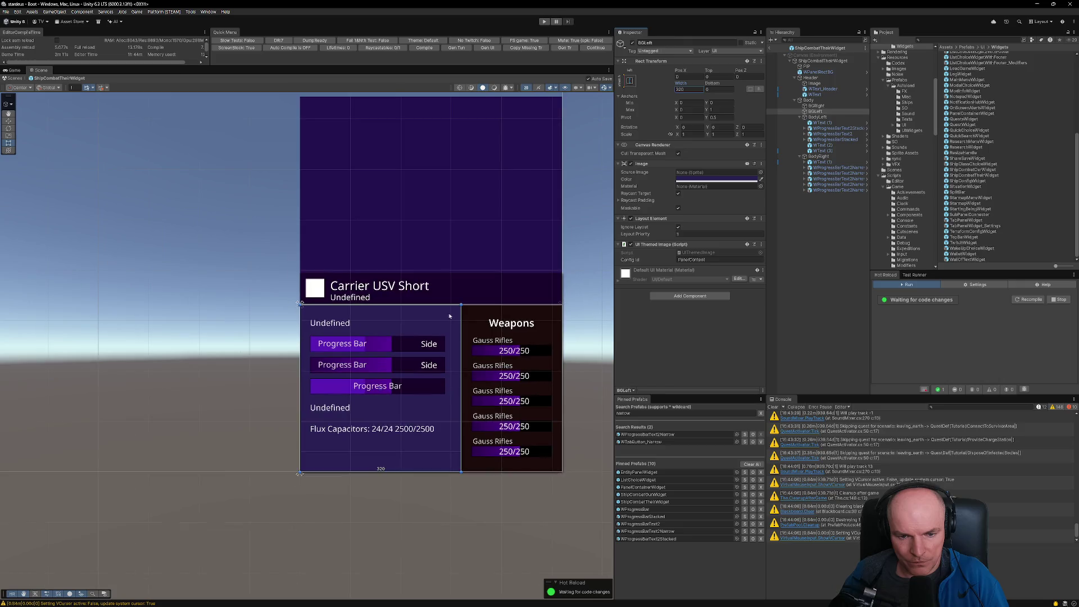
pyautogui.scroll(-2, 483, 346)
pyautogui.scroll(-1, 483, 346)
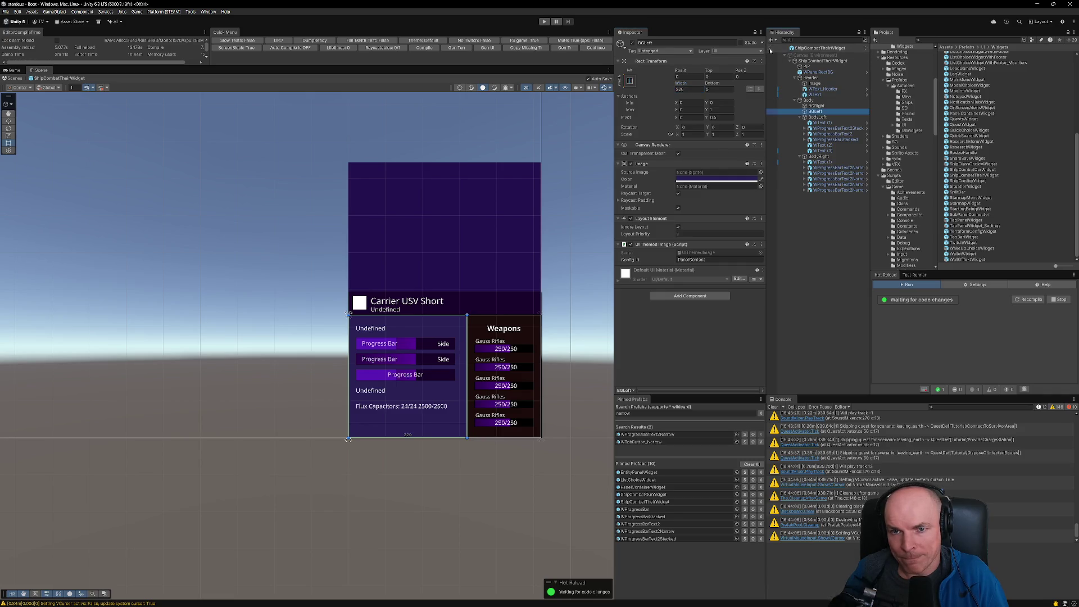
pyautogui.click(785, 48)
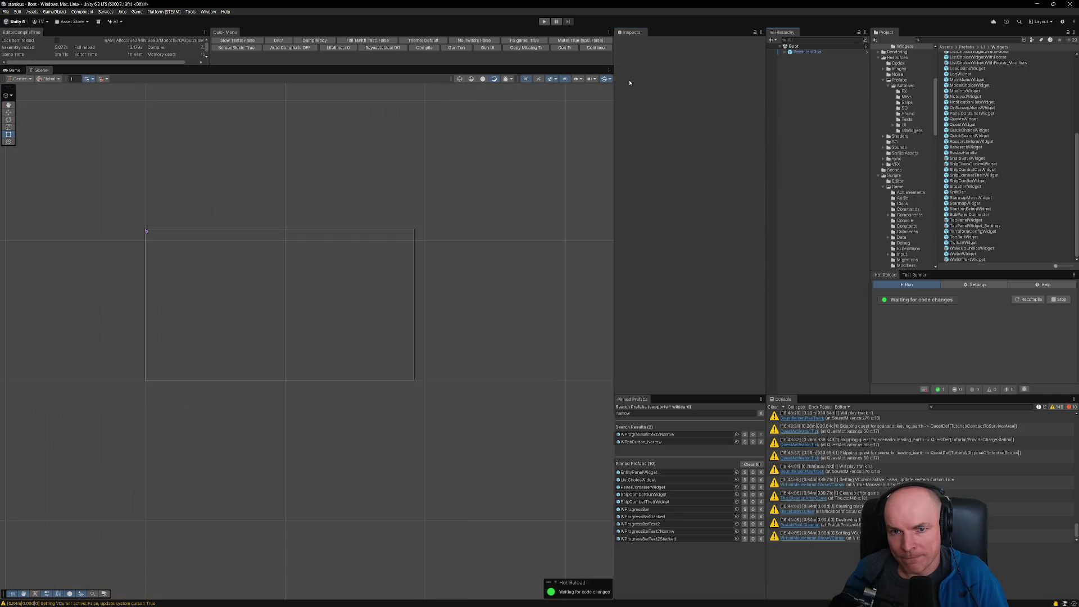
# Step: Open the PanelContainerWidget prefab and toggle ShipCombatTheirWidget's Vertical Layout Group off and on
pyautogui.click(650, 487)
pyautogui.doubleClick(649, 488)
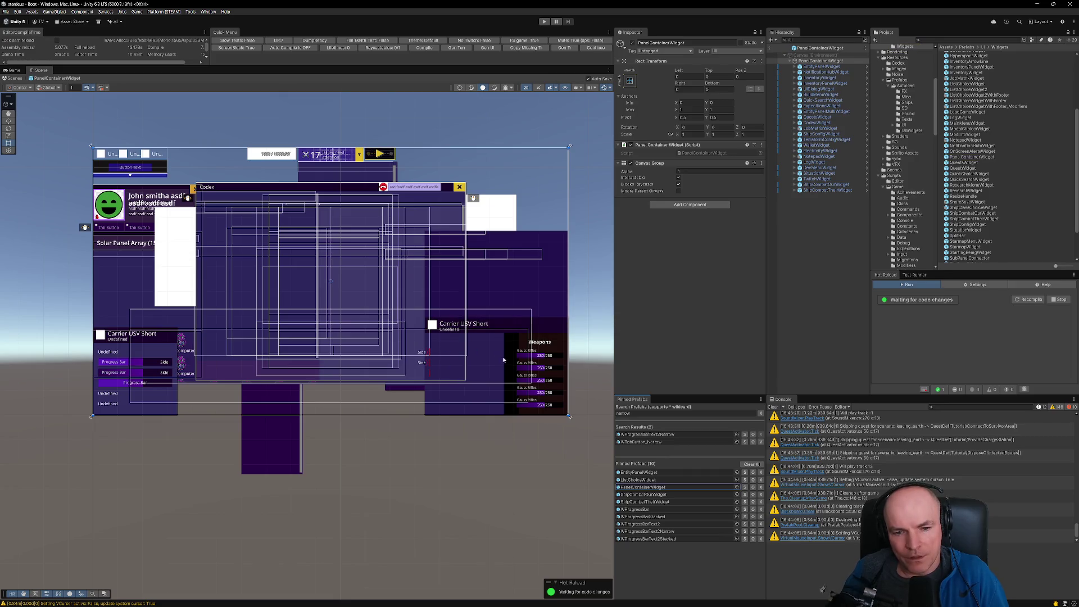
pyautogui.click(826, 190)
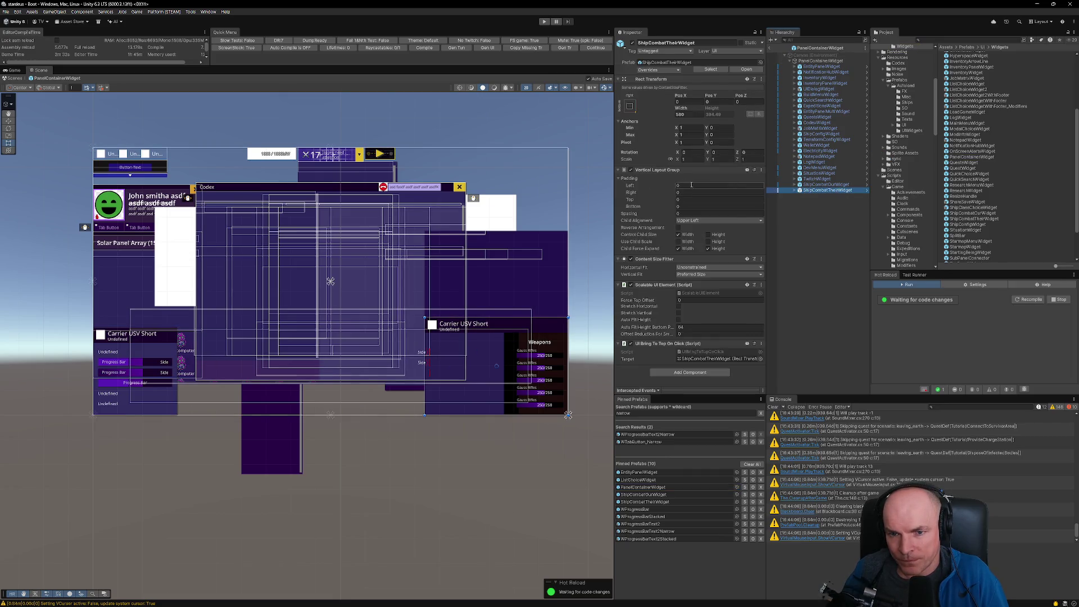
pyautogui.click(630, 170)
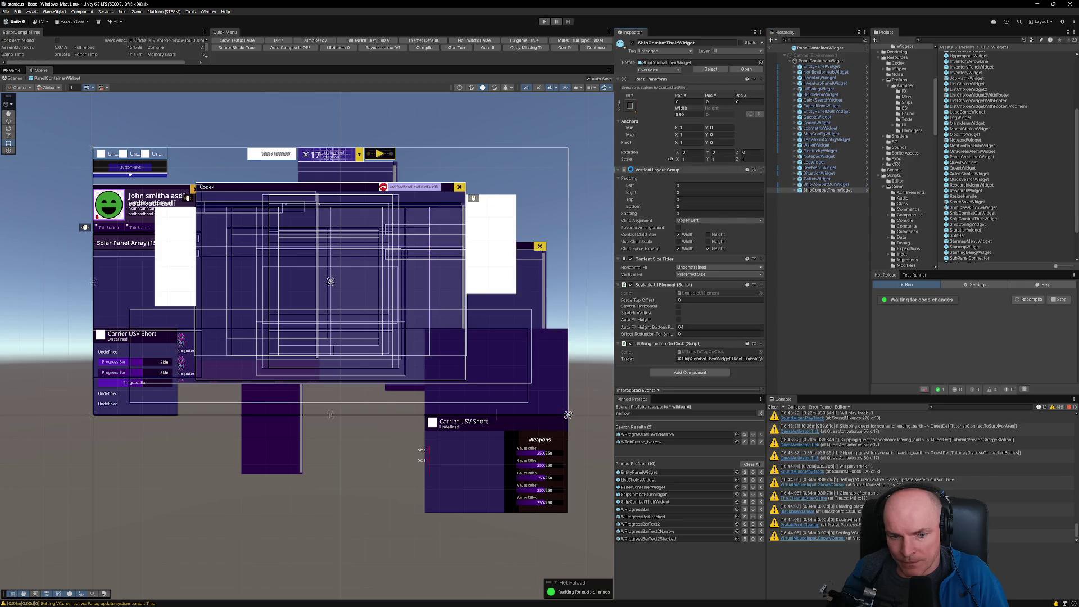
pyautogui.click(631, 169)
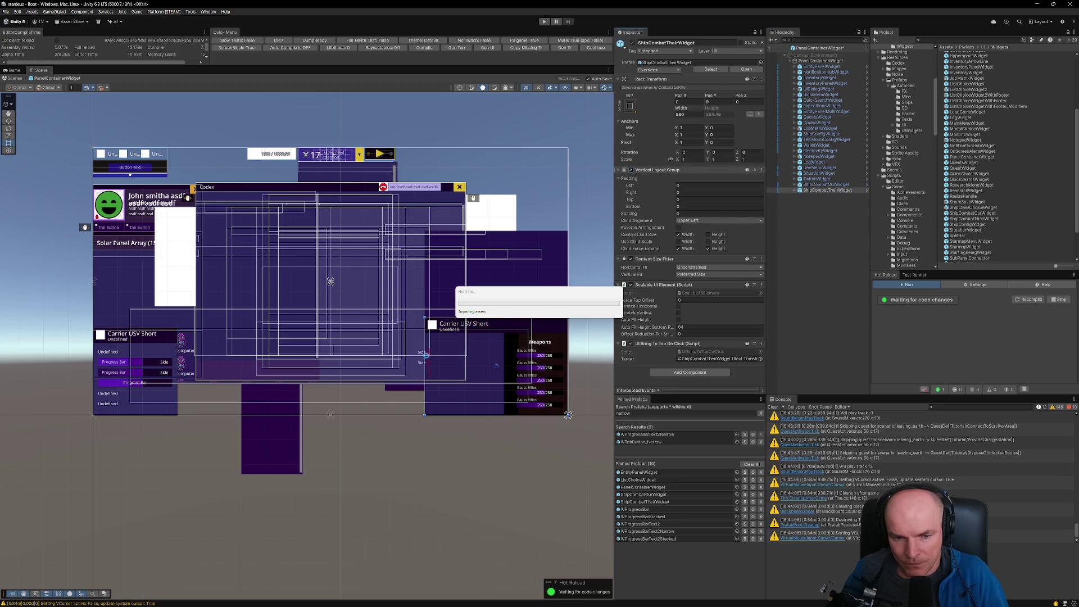
# Step: Select both ship combat widgets together and adjust their anchors
pyautogui.scroll(5, 422, 353)
pyautogui.scroll(3, 422, 353)
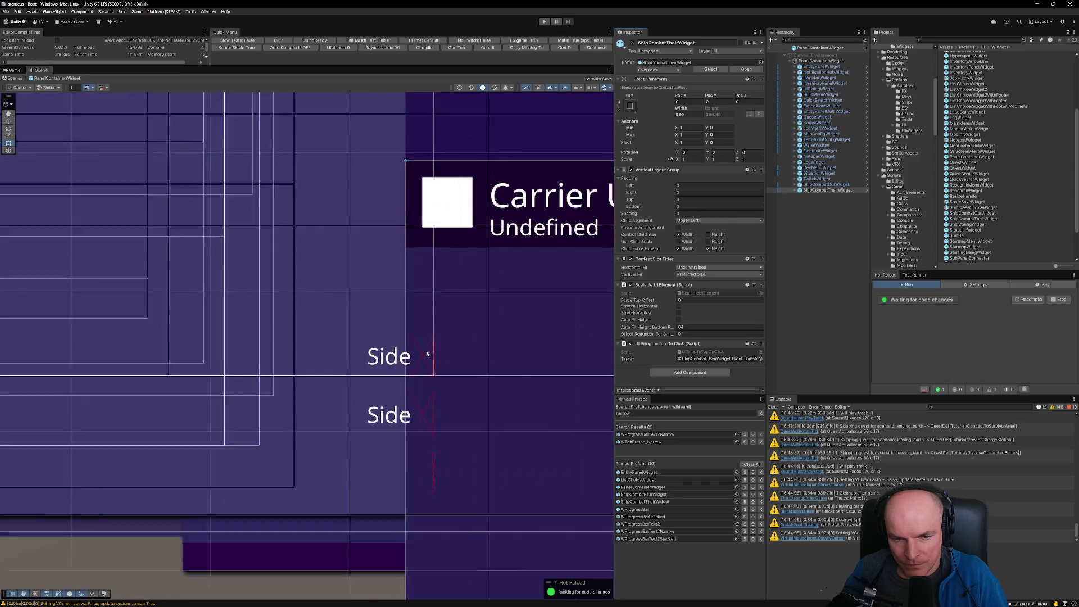
pyautogui.scroll(-8, 428, 351)
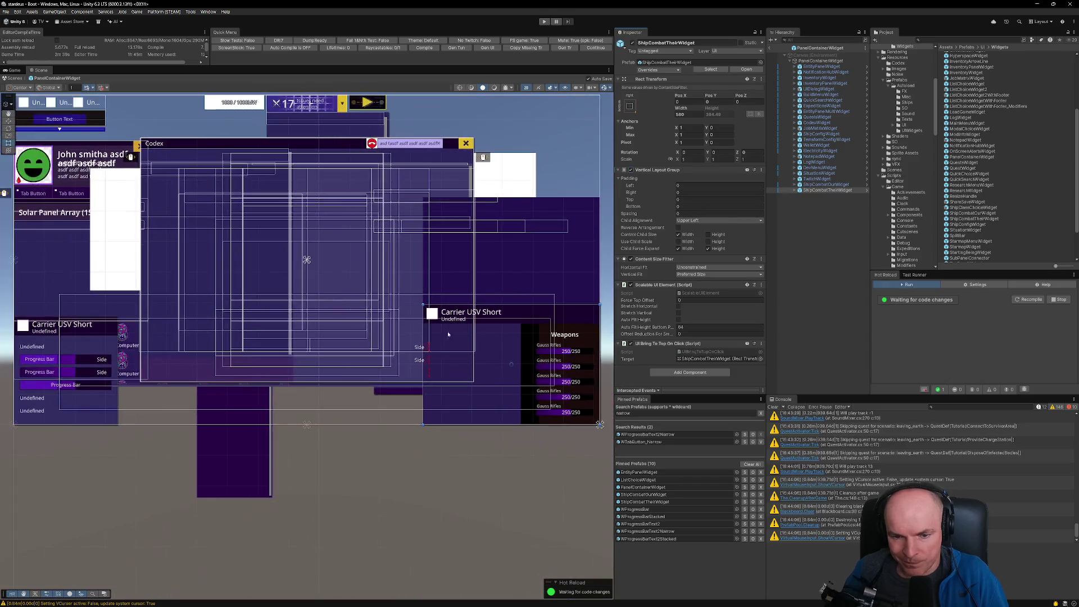
pyautogui.click(794, 191)
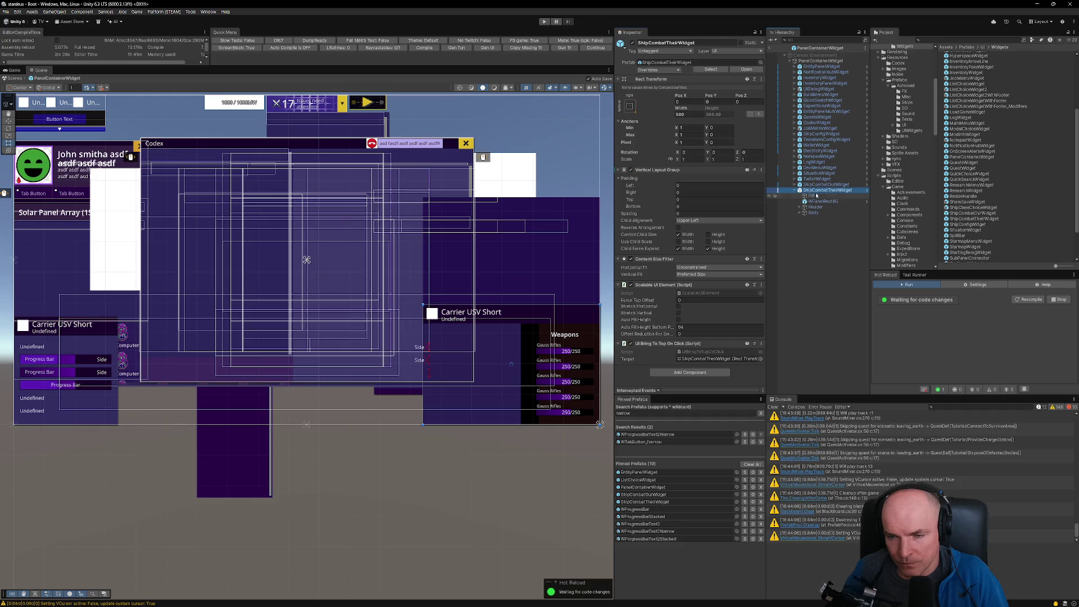
pyautogui.click(799, 190)
pyautogui.keyDown('shift'); pyautogui.click(825, 185); pyautogui.keyUp('shift')
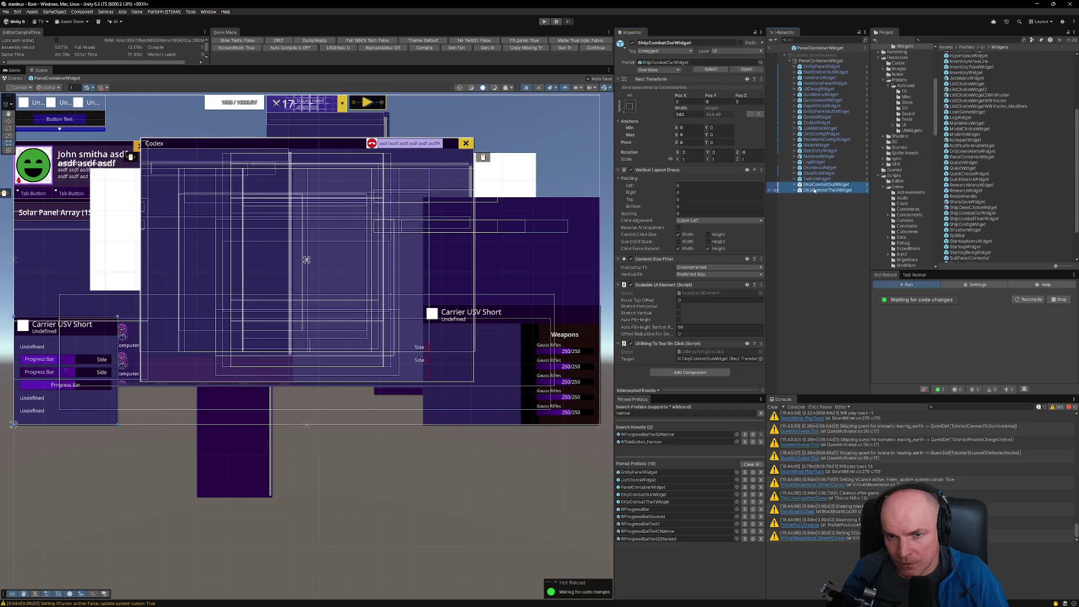
pyautogui.click(682, 126)
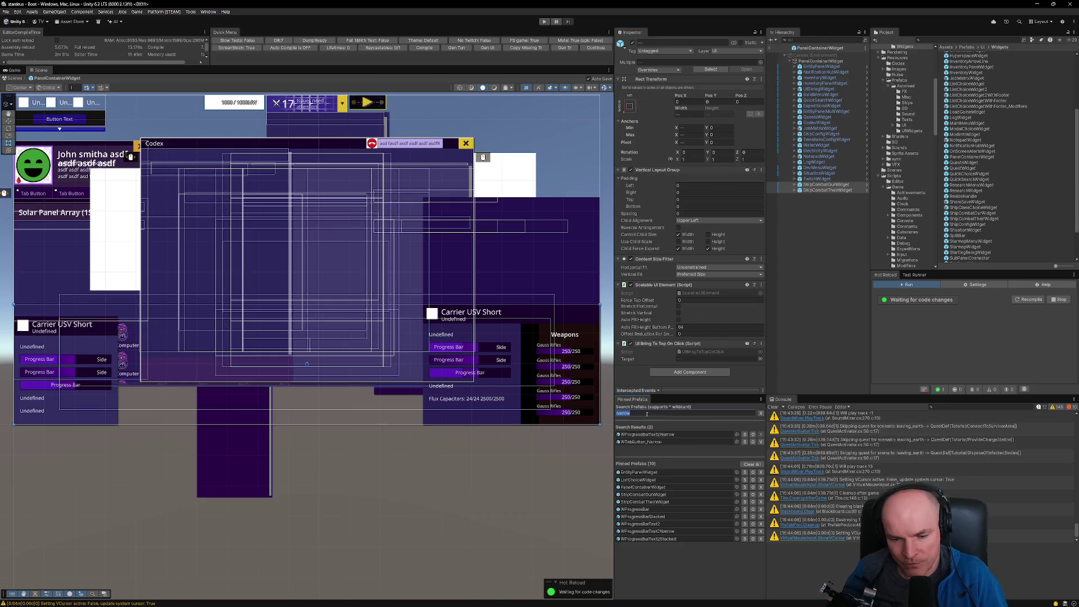
# Step: Open the UIRoot prefab and revert all overrides on its PanelContainerWidget
pyautogui.write('uiroot')
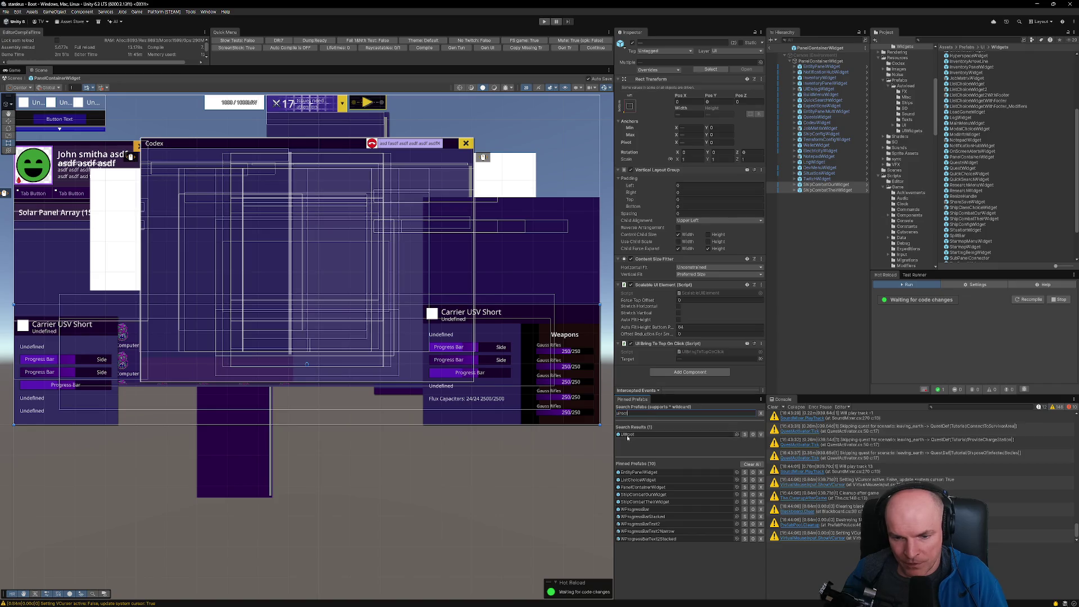
pyautogui.click(627, 435)
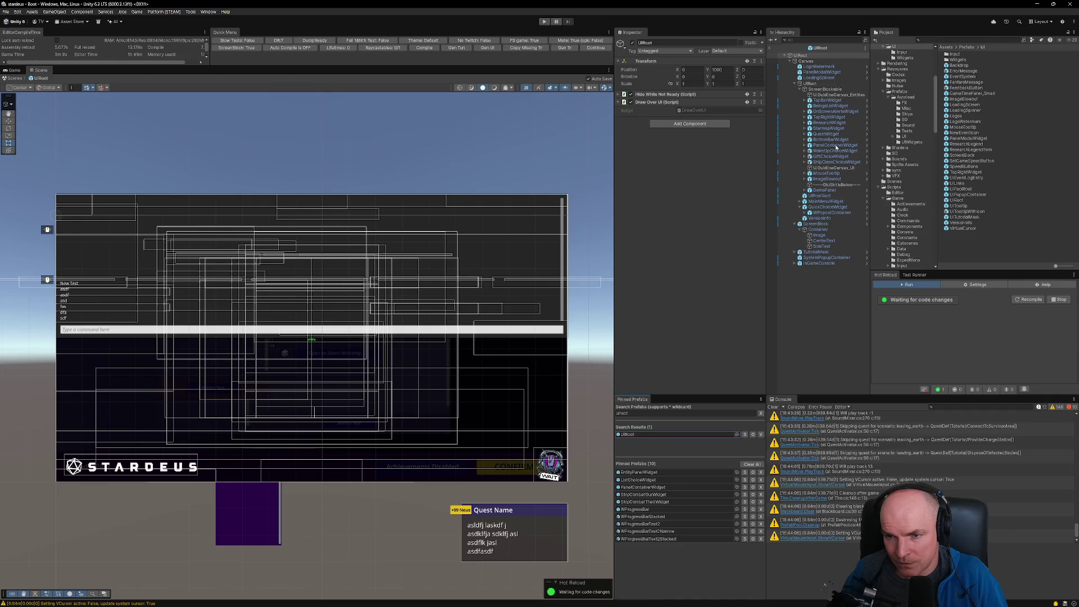
pyautogui.click(835, 145)
pyautogui.click(659, 70)
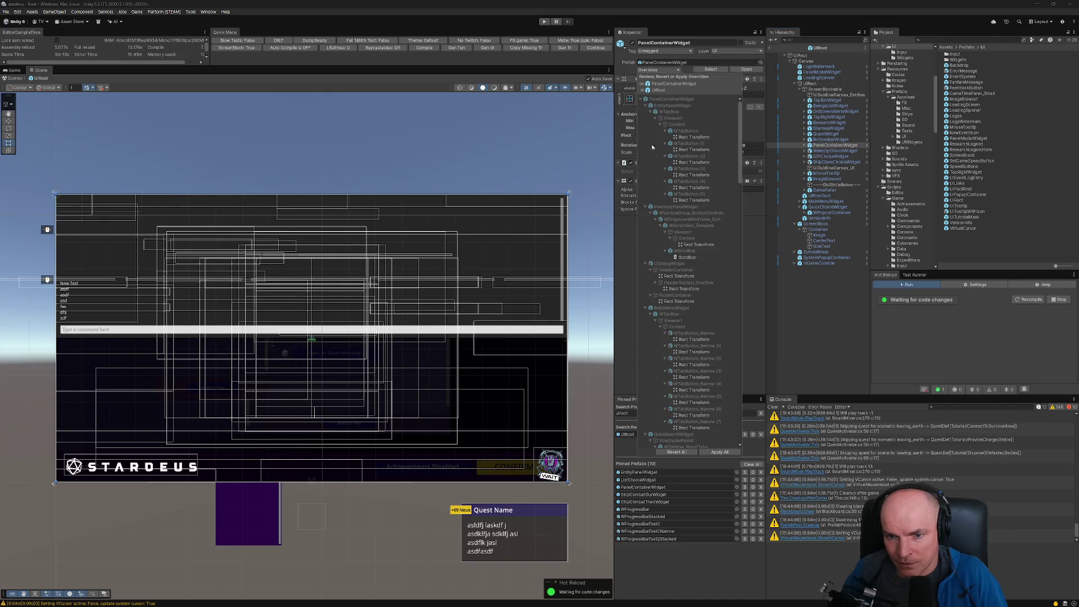
pyautogui.scroll(-5, 712, 300)
pyautogui.moveTo(740, 181); pyautogui.dragTo(742, 433)
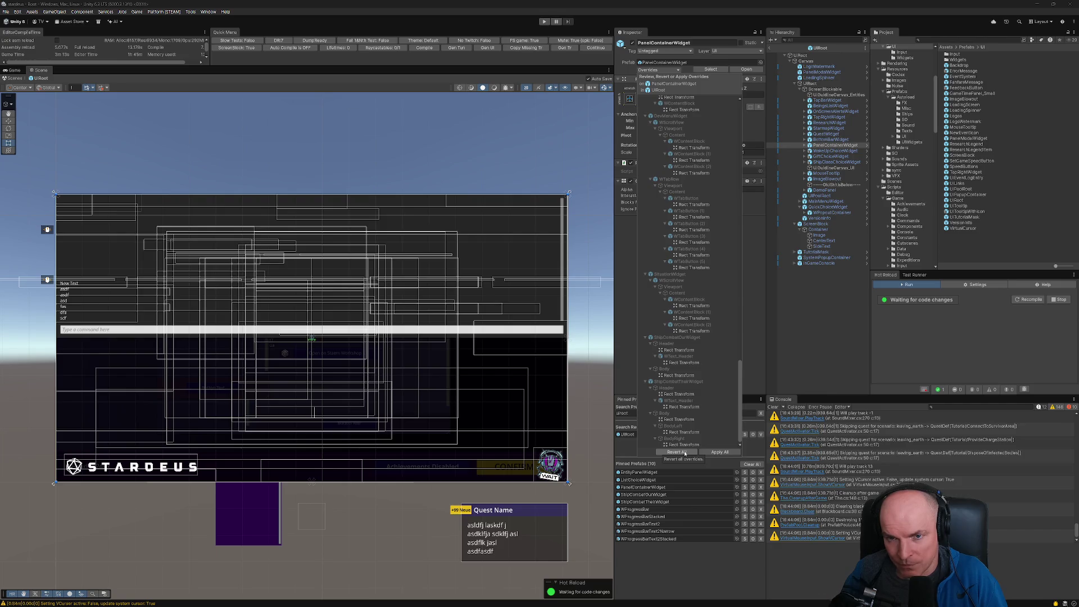
pyautogui.click(684, 453)
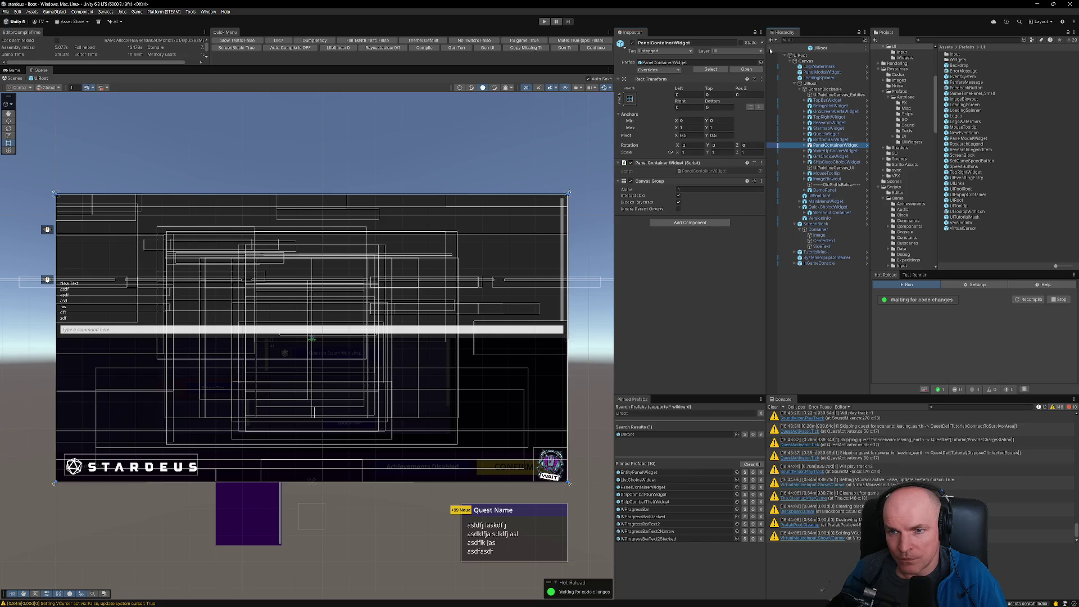
# Step: Exit the UIRoot prefab and go to the File menu
pyautogui.click(771, 51)
pyautogui.click(5, 11)
pyautogui.click(17, 45)
pyautogui.click(6, 12)
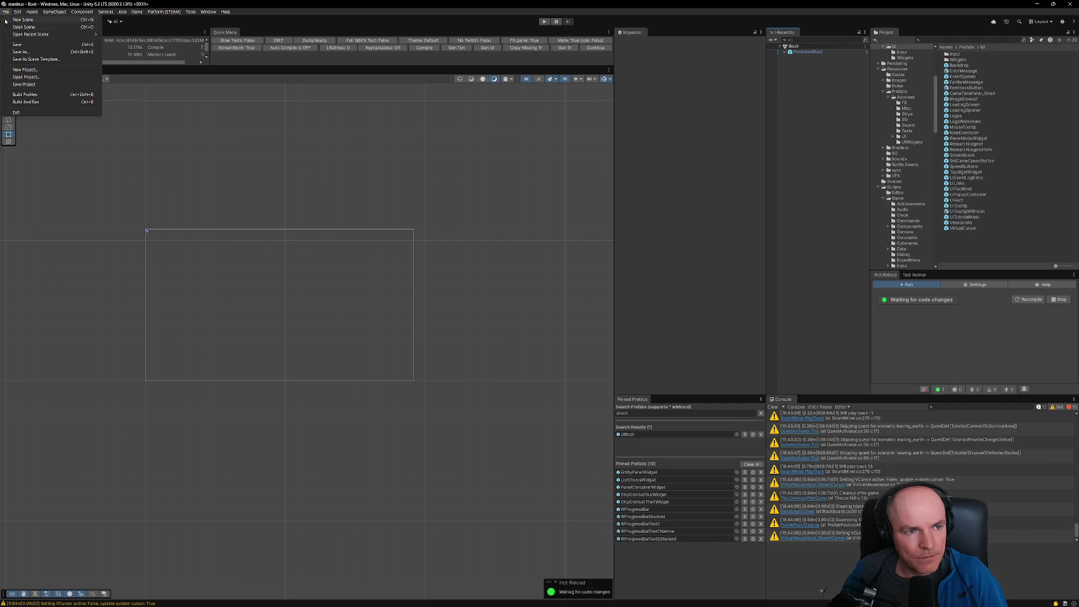
# Step: Save the project, enter Play mode, dismiss the preview alert and continue the saved game
pyautogui.click(24, 84)
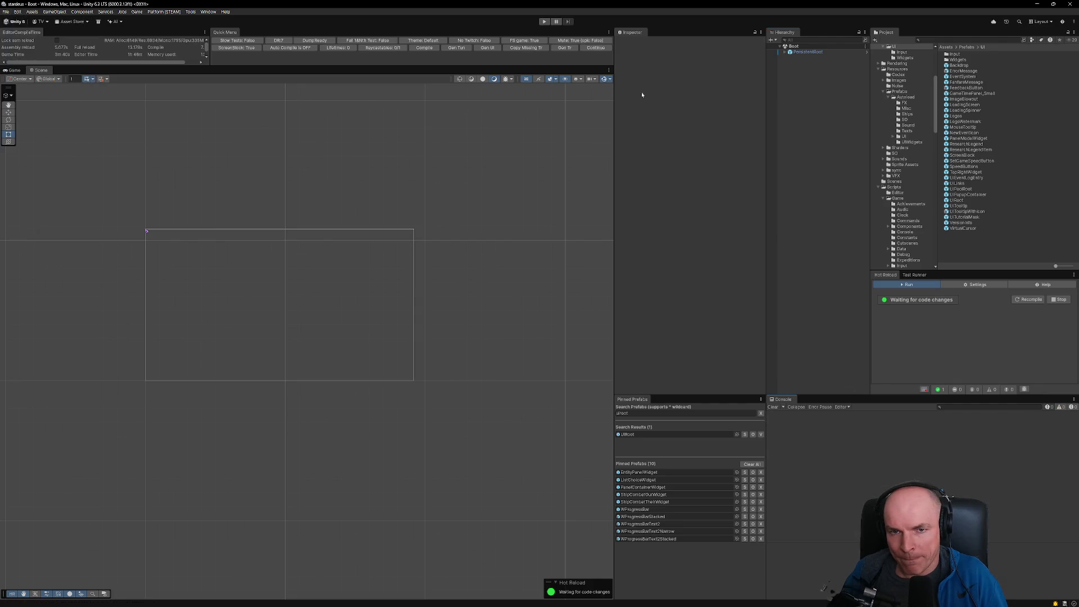
pyautogui.click(592, 49)
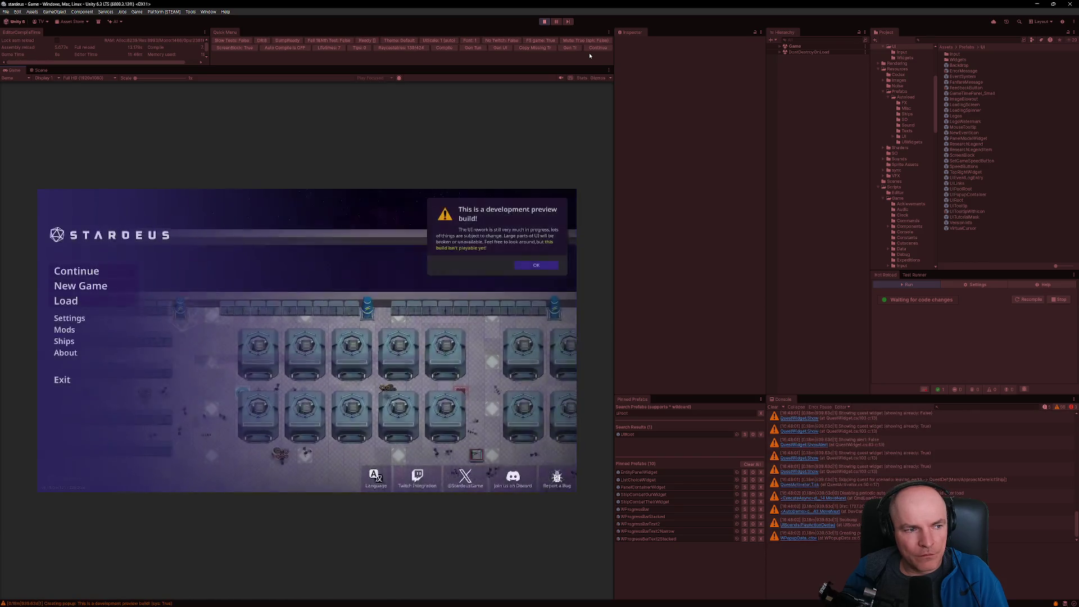
pyautogui.click(536, 265)
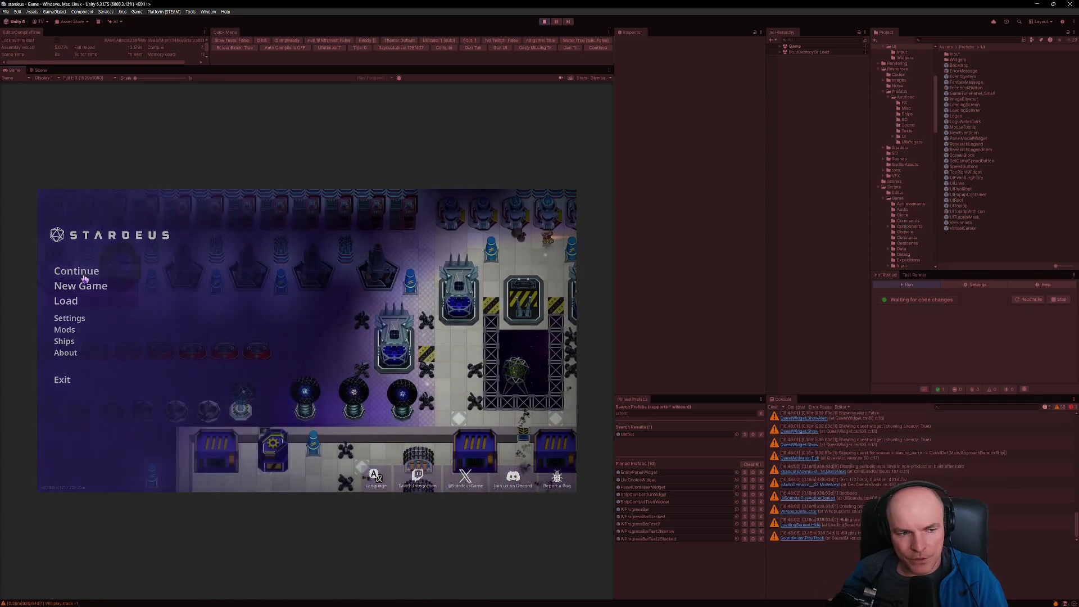
pyautogui.press('Escape')
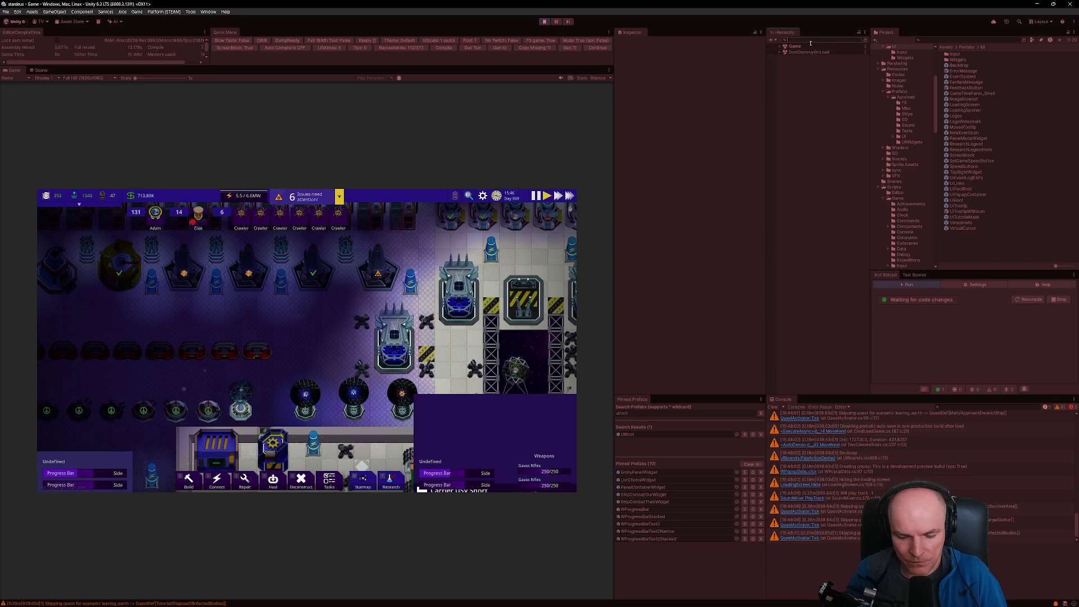
# Step: Search 'com' in the Hierarchy and enable Vertical Layout Group on ShipCombatTheirWidget
pyautogui.write('shipcom')
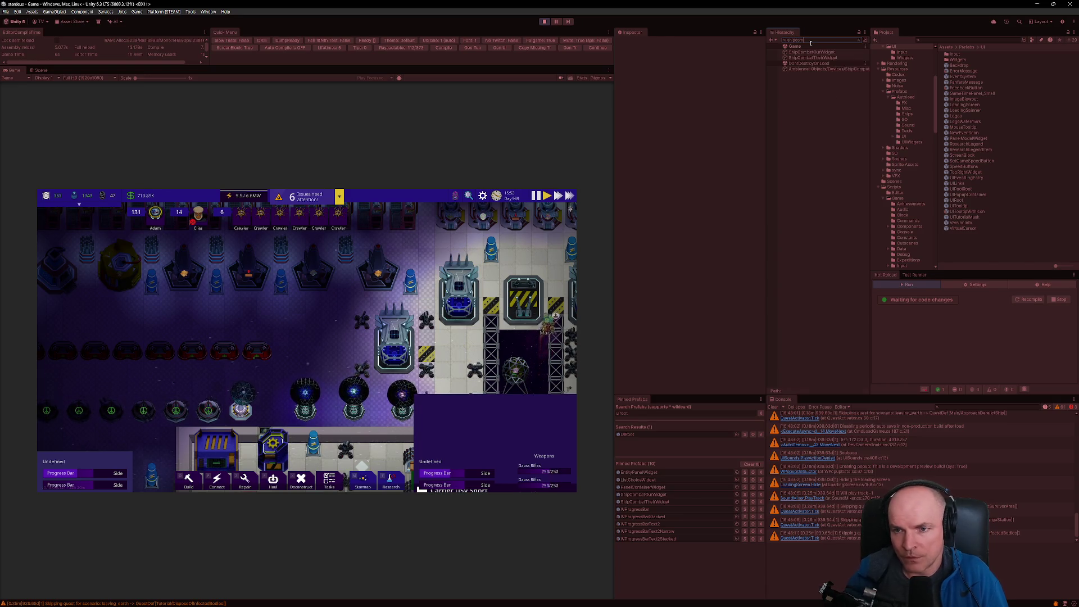
pyautogui.click(837, 52)
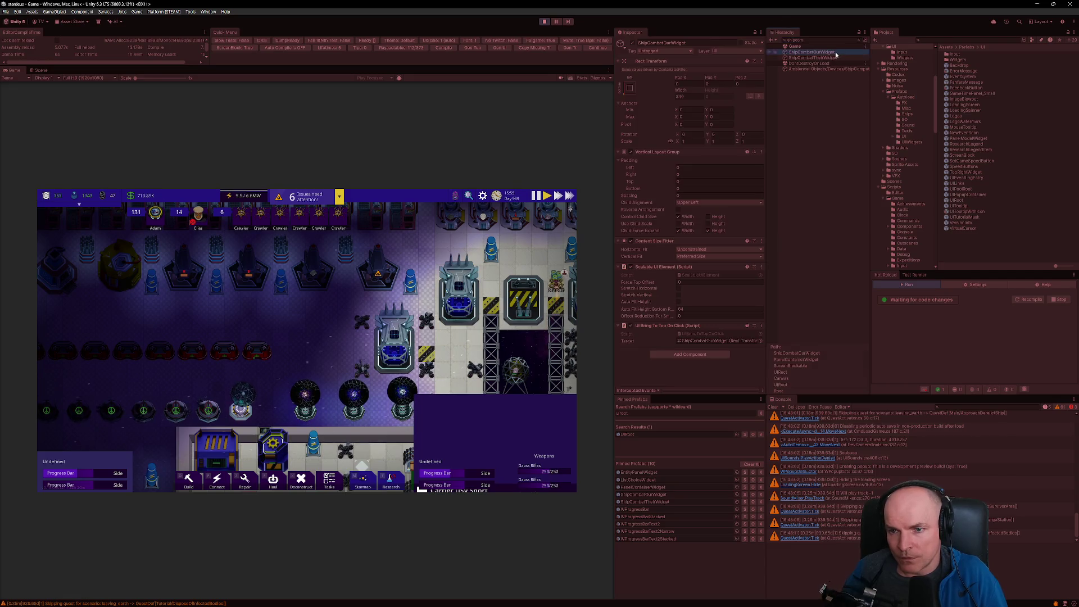
pyautogui.click(632, 152)
pyautogui.click(812, 58)
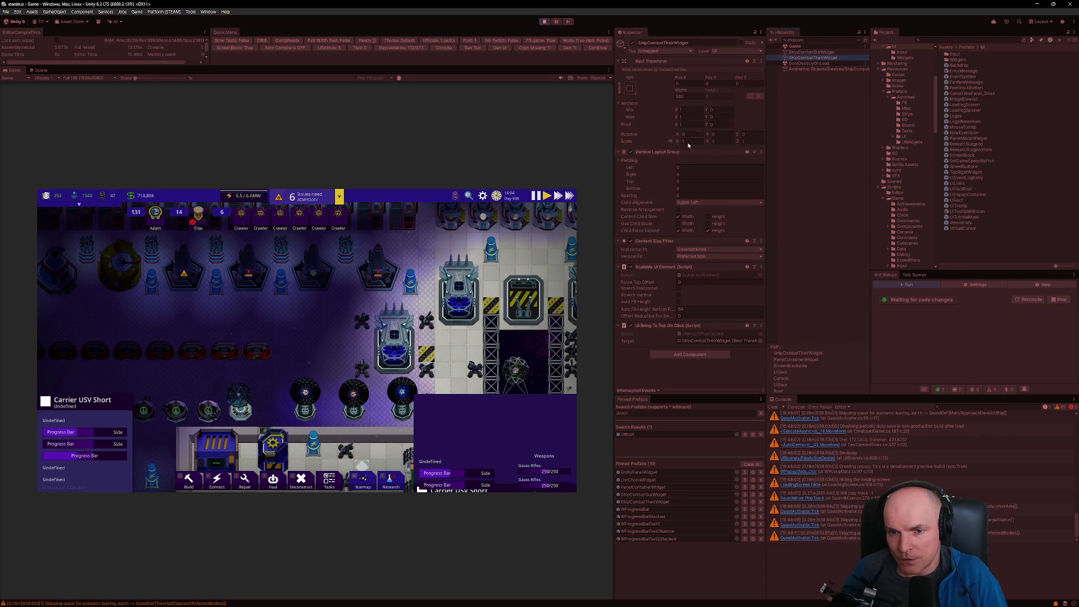
pyautogui.click(631, 153)
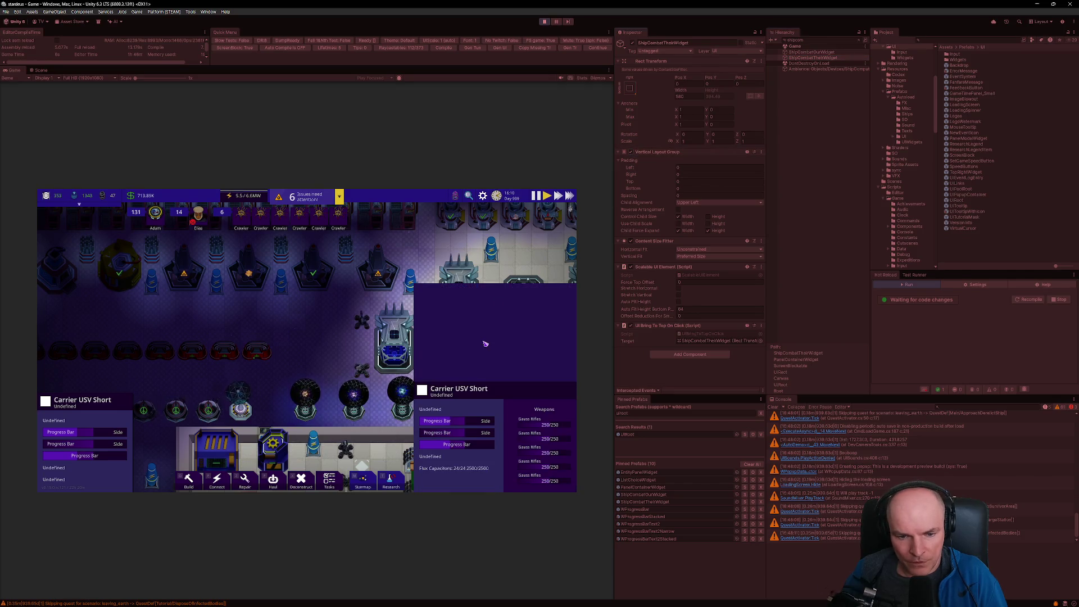
# Step: Preview the Game view at Steam Deck resolution
pyautogui.scroll(-3, 308, 353)
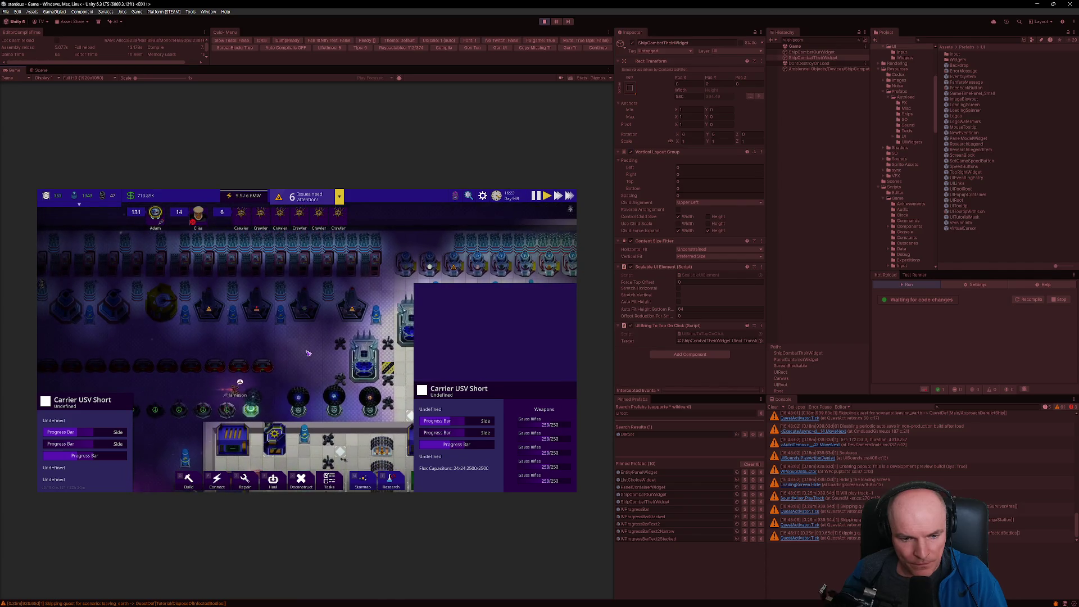
pyautogui.click(90, 78)
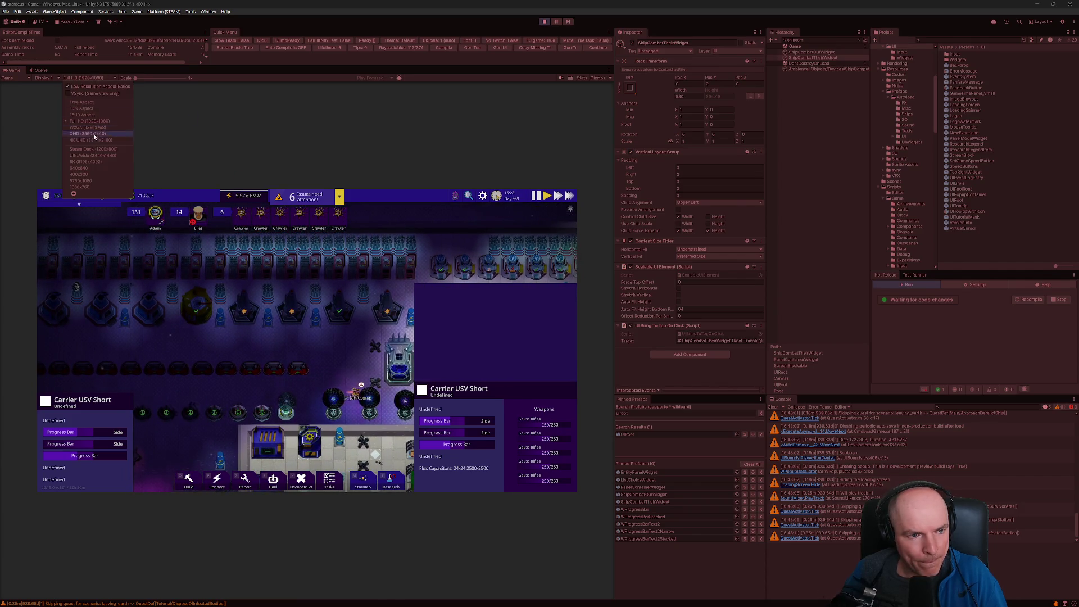
pyautogui.click(93, 150)
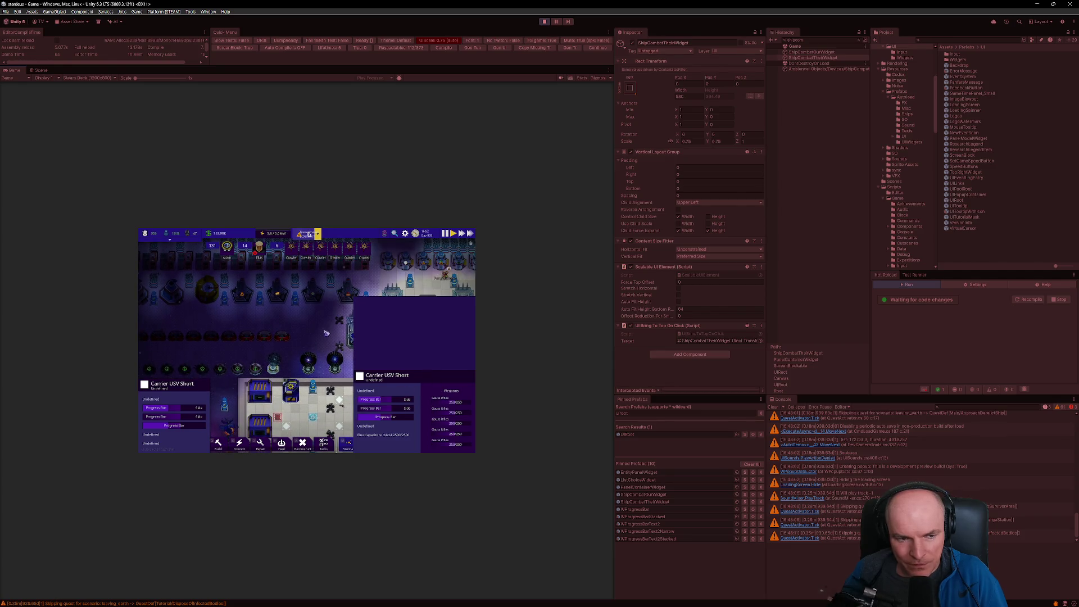
# Step: Try UI scales 0.7, 0.75, 1 and 1.2, settle on 1, then return to Full HD
pyautogui.click(442, 41)
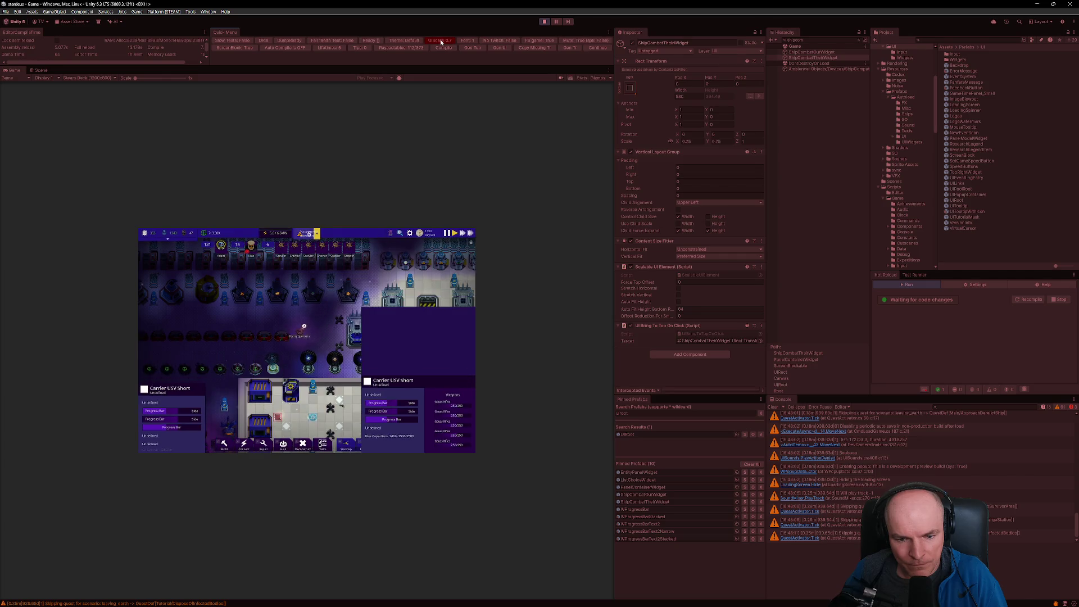
pyautogui.click(441, 41)
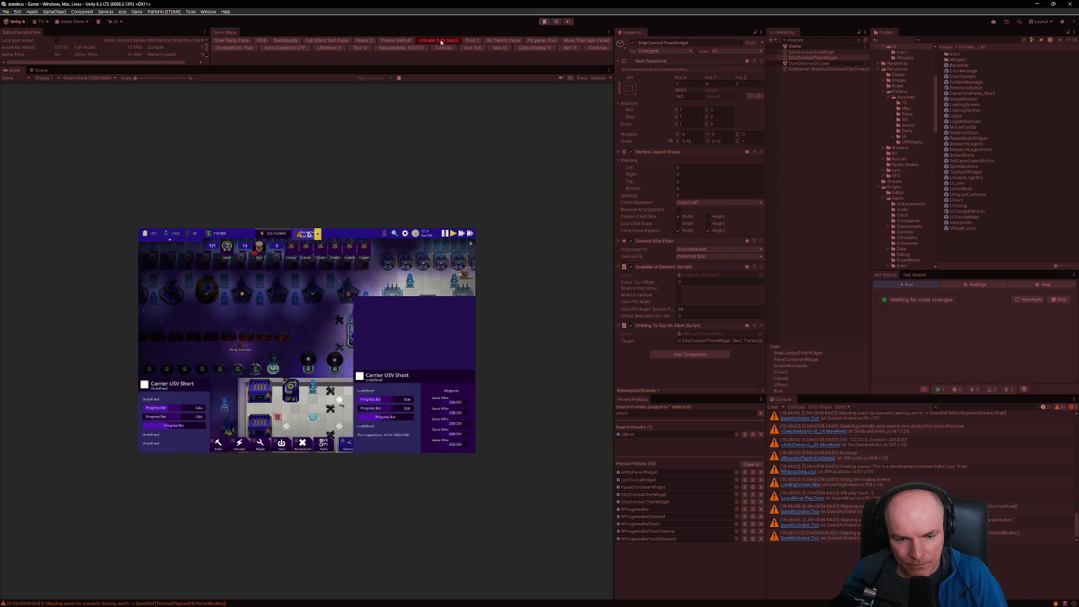
pyautogui.click(442, 41)
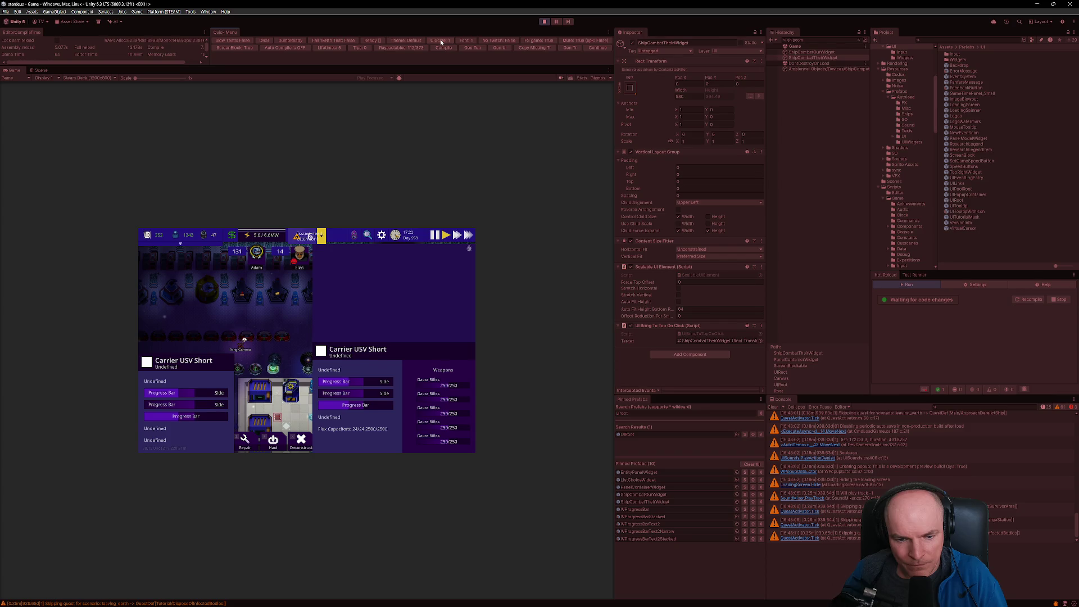
pyautogui.click(441, 41)
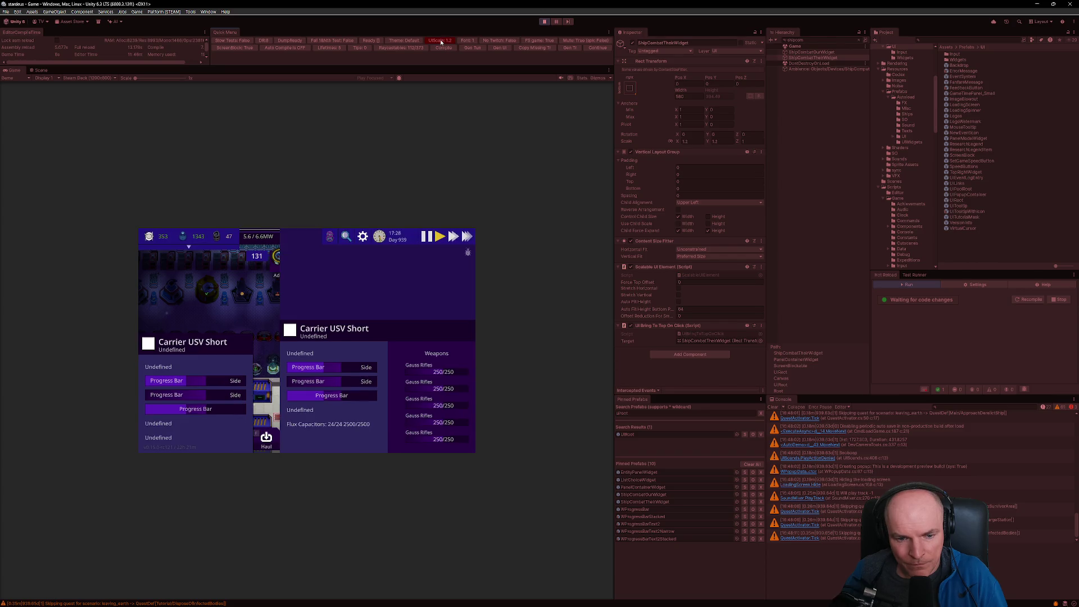
pyautogui.click(441, 41)
pyautogui.click(441, 41)
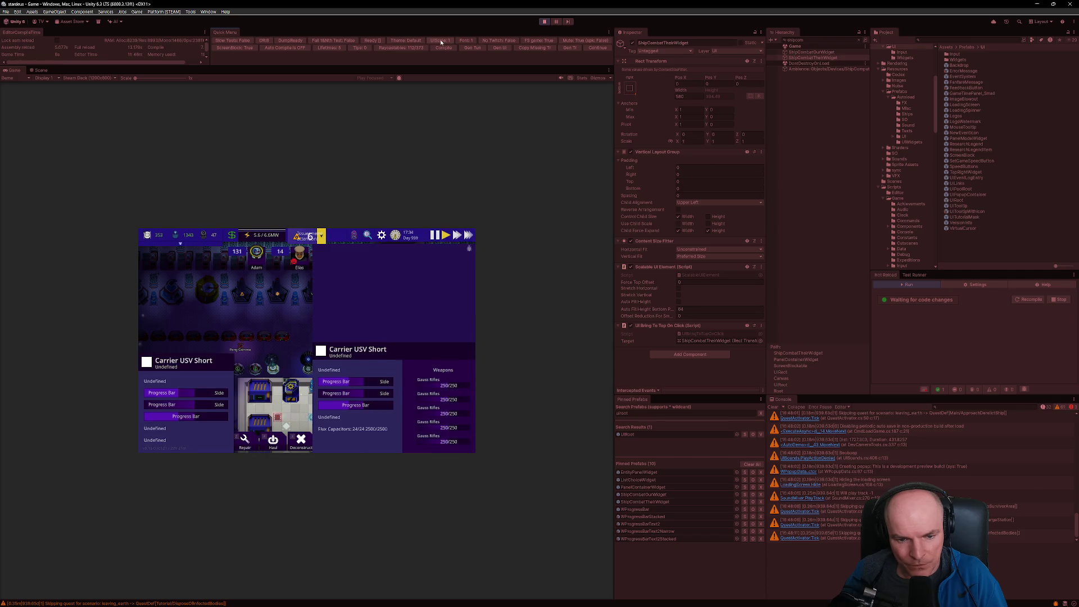
pyautogui.click(81, 78)
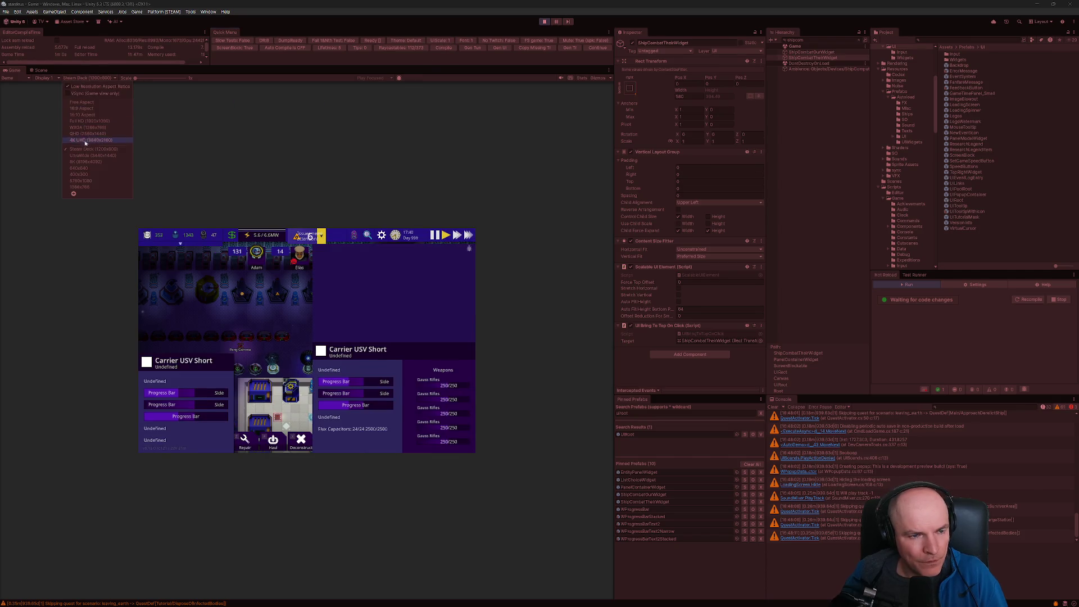
pyautogui.click(83, 121)
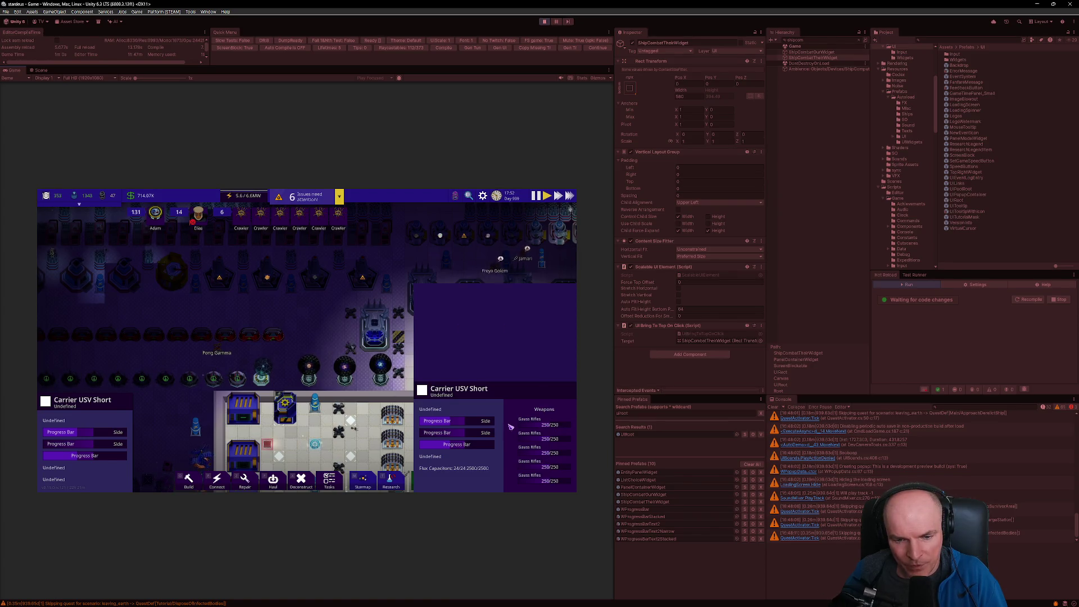
# Step: Compare both combat widgets, open ShipCombatTheirWidget in Prefab Mode, and stop Play mode
pyautogui.click(811, 52)
pyautogui.click(813, 58)
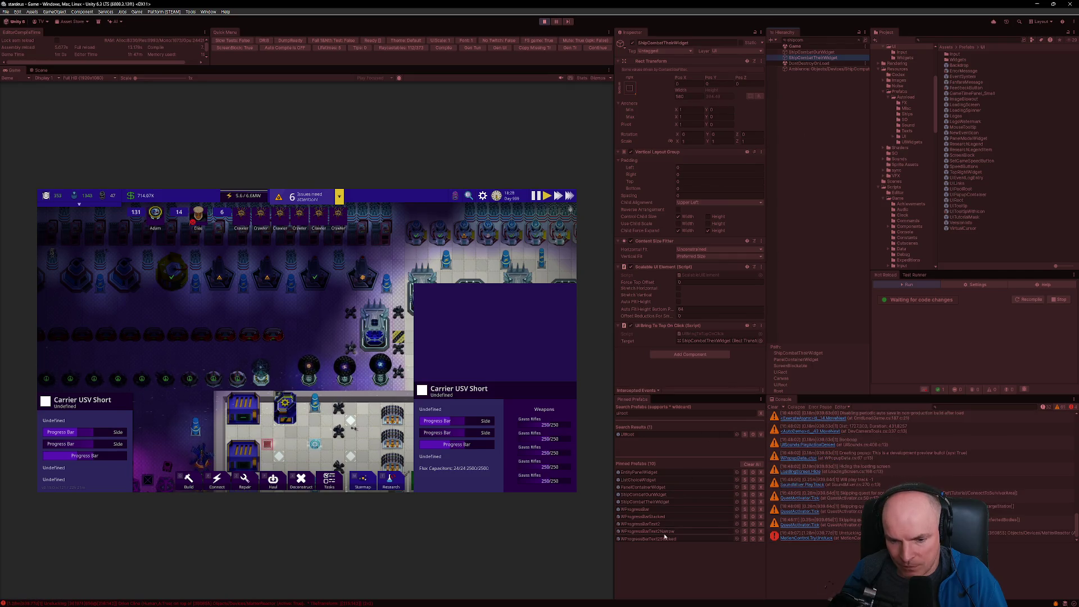
pyautogui.click(651, 501)
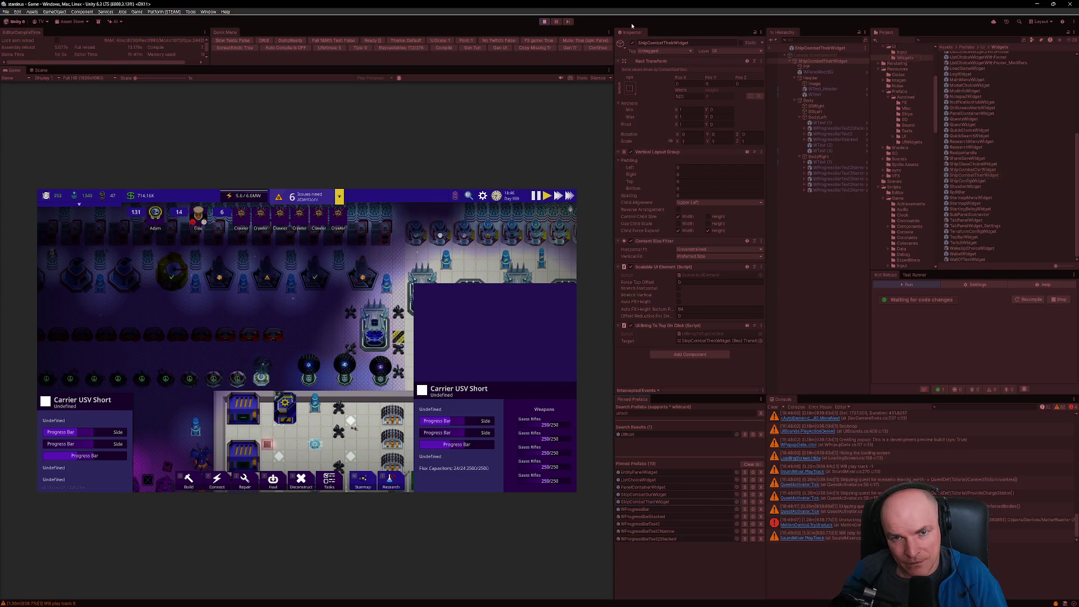
pyautogui.click(545, 22)
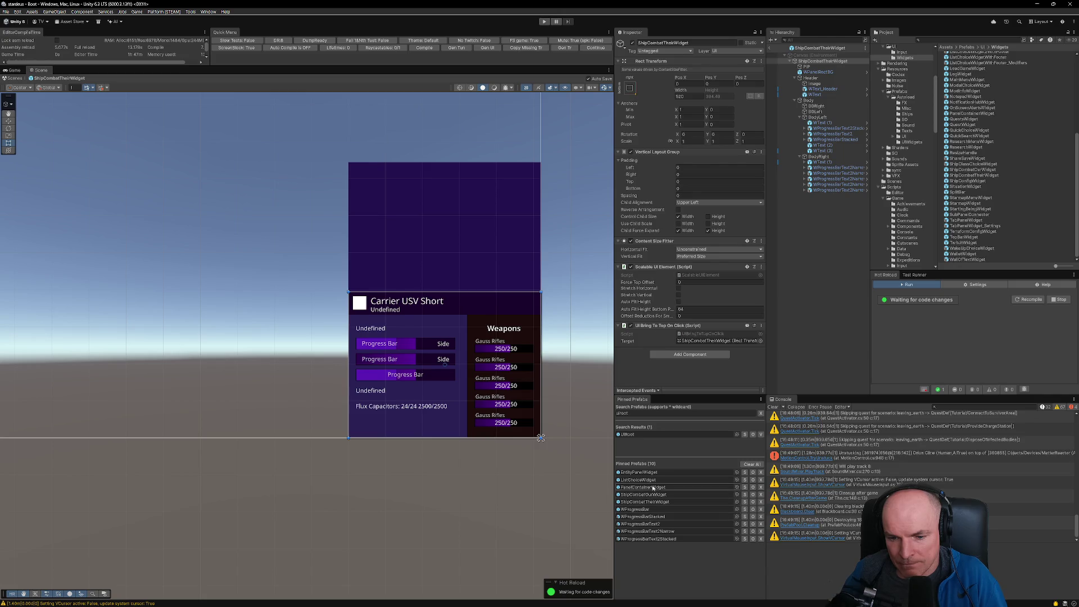
# Step: In PanelContainerWidget set ShipCombatTheirWidget's width to 520, then open the UIRoot prefab
pyautogui.doubleClick(652, 488)
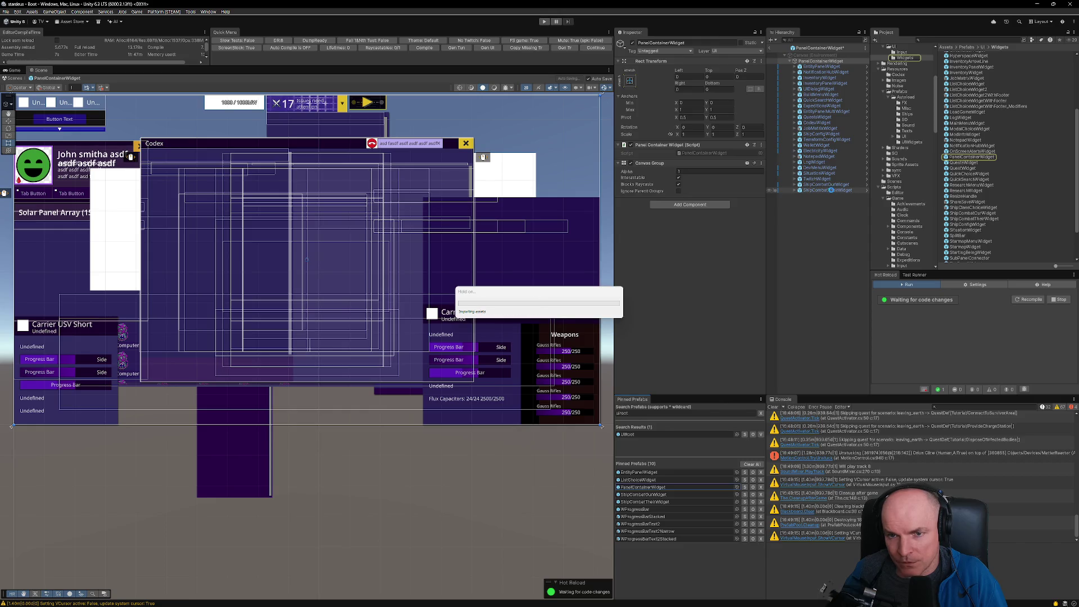
pyautogui.click(831, 190)
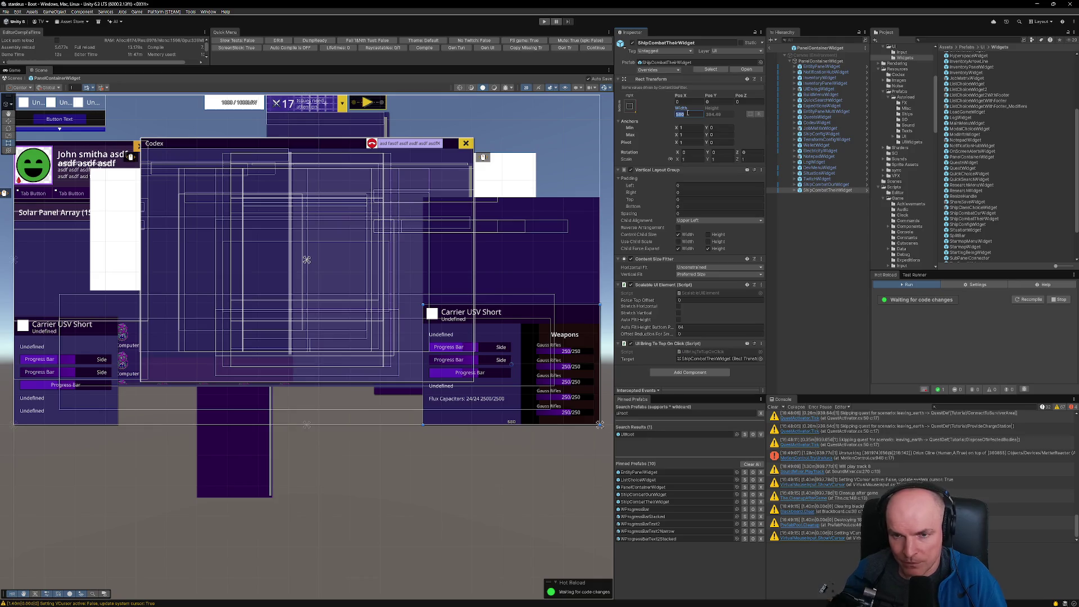
pyautogui.write('520')
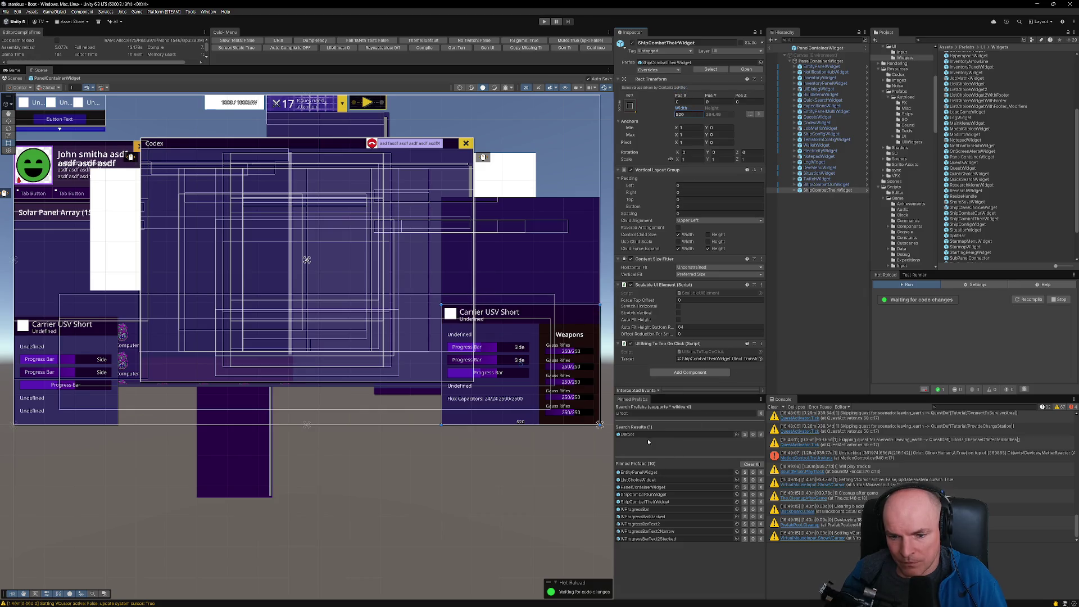
pyautogui.click(672, 434)
pyautogui.doubleClick(672, 434)
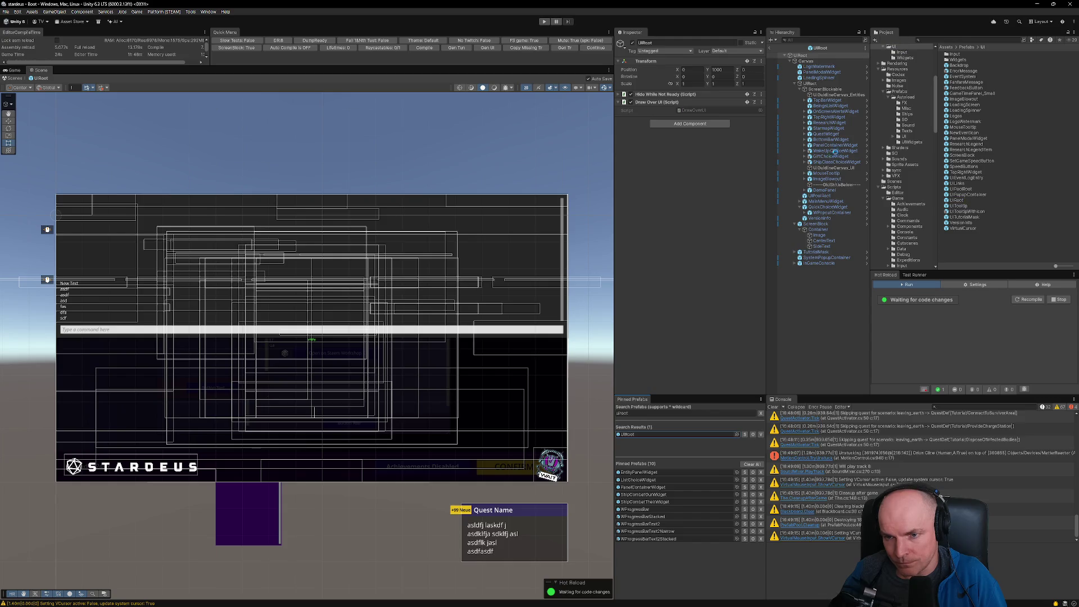
# Step: Check ShipCombatTheirWidget under PanelContainerWidget in UIRoot, then exit Prefab Mode
pyautogui.click(810, 146)
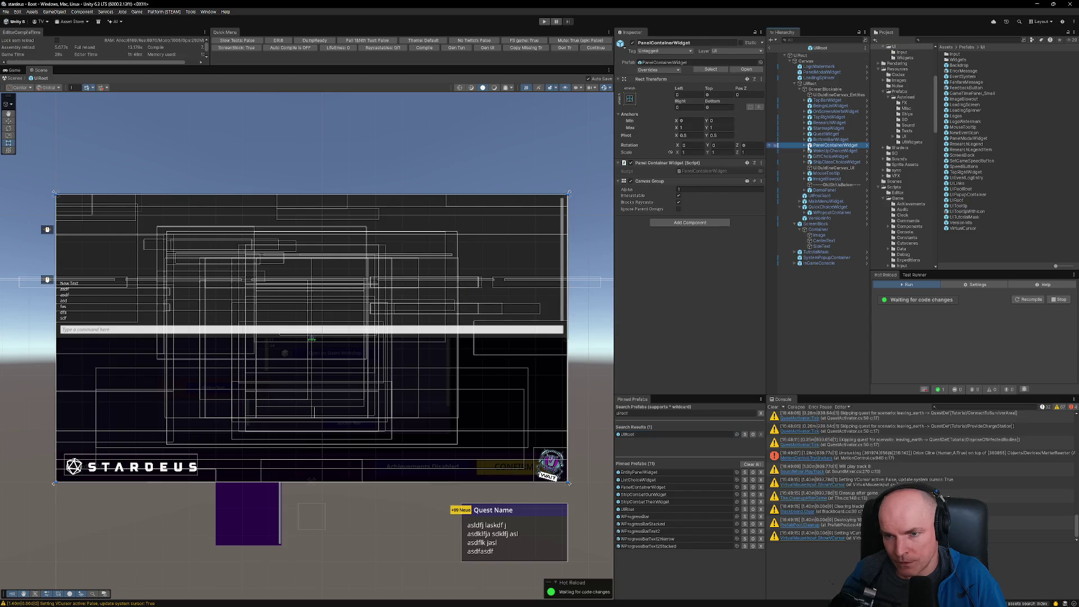
pyautogui.click(804, 146)
pyautogui.click(833, 275)
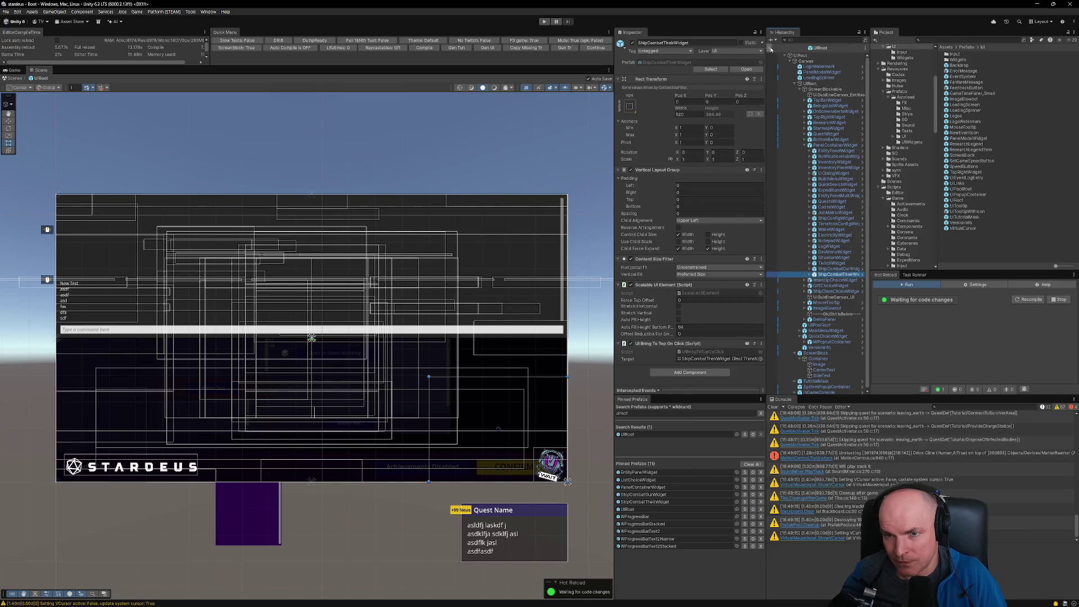
pyautogui.click(770, 48)
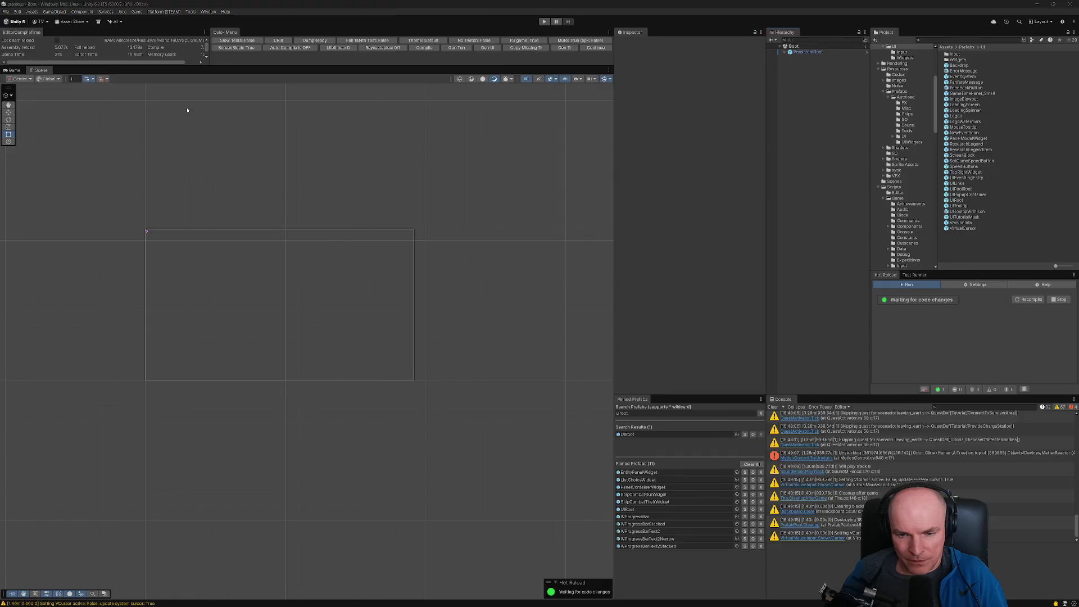
# Step: Start Play mode again, then switch to the Figma mockup in the browser
pyautogui.hotkey('alt', 'Tab')
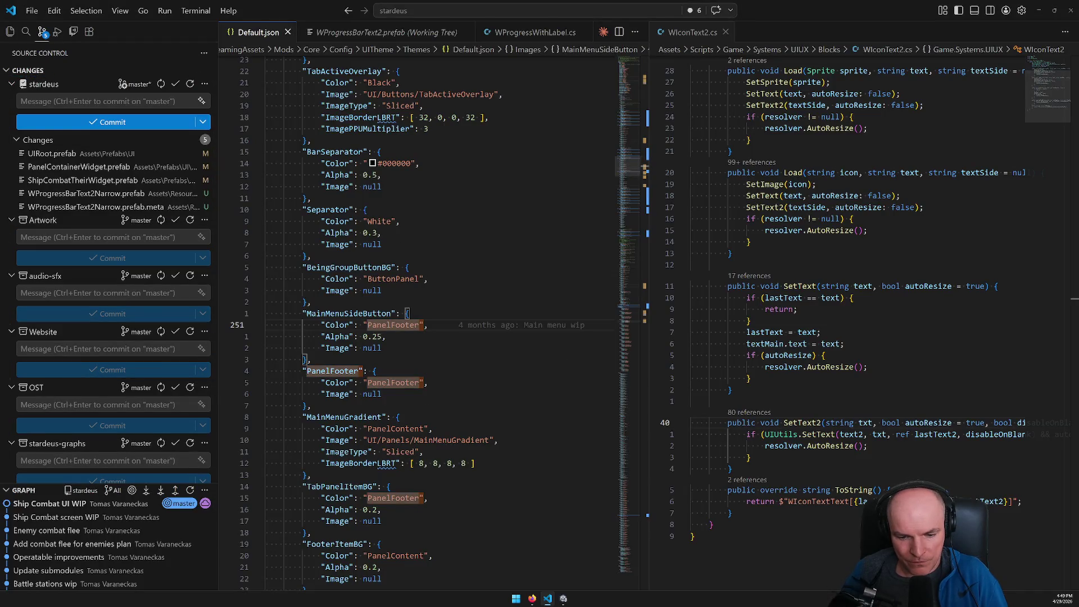
pyautogui.click(563, 599)
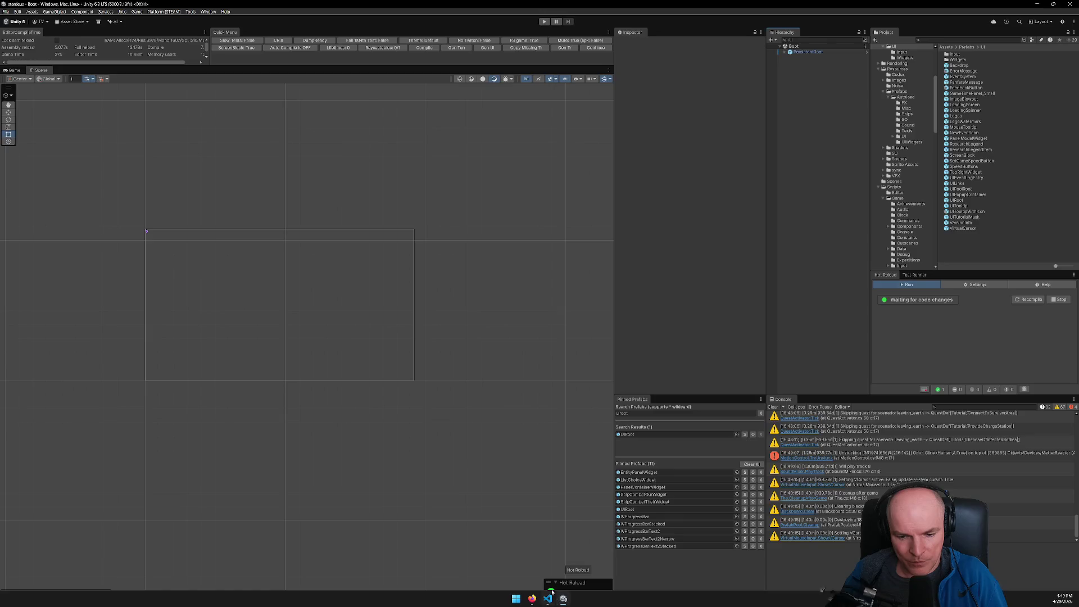
pyautogui.click(595, 47)
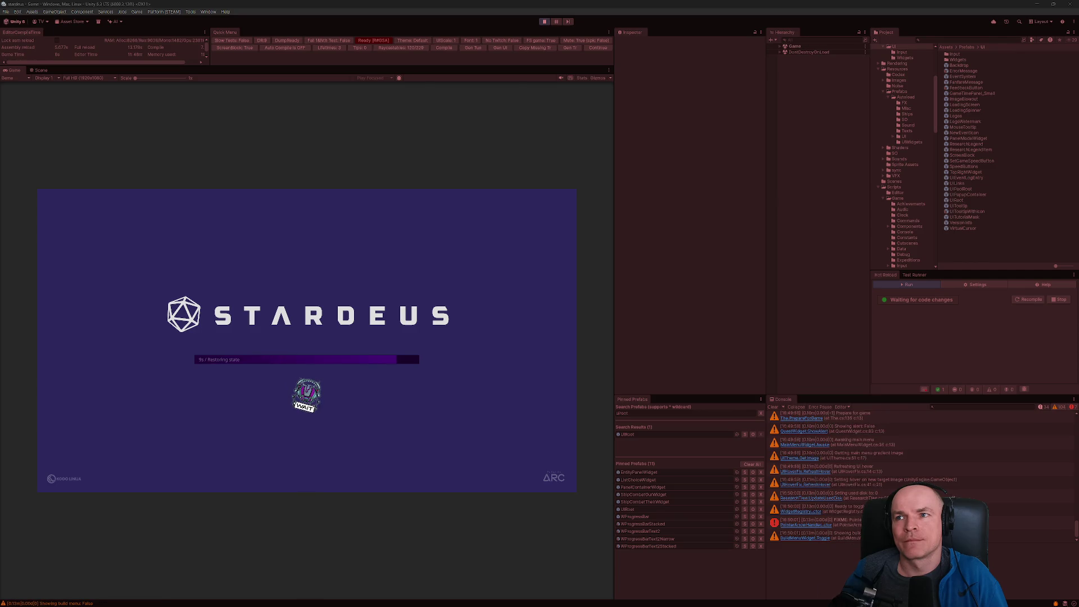
pyautogui.click(584, 598)
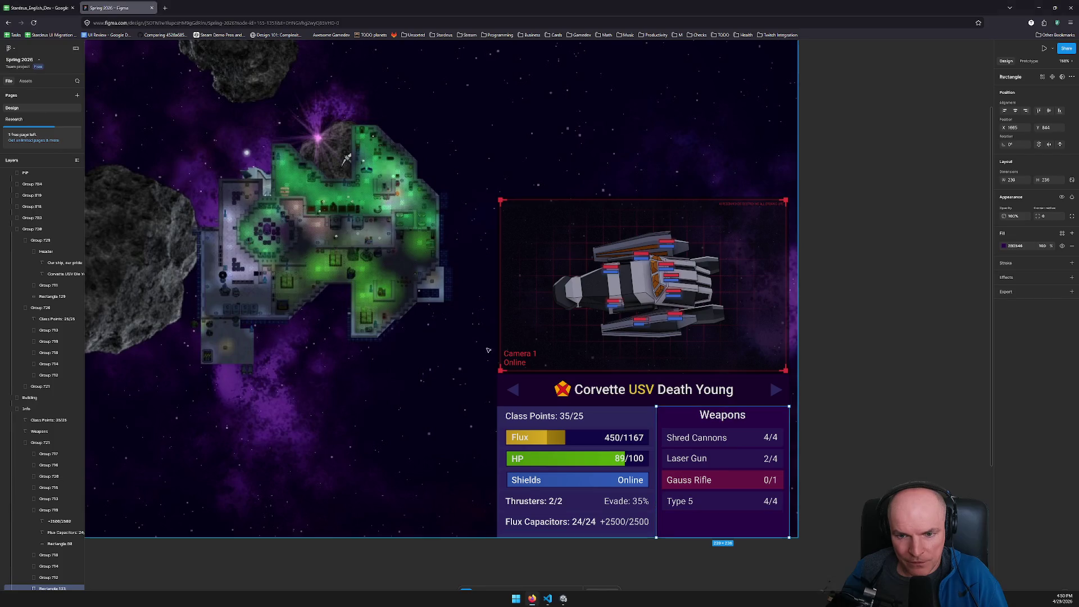
# Step: Zoom and pan the Figma canvas onto the Corvette USV Die Young and Death Young panels
pyautogui.hscroll(-3, 531, 247)
pyautogui.scroll(3, 531, 247)
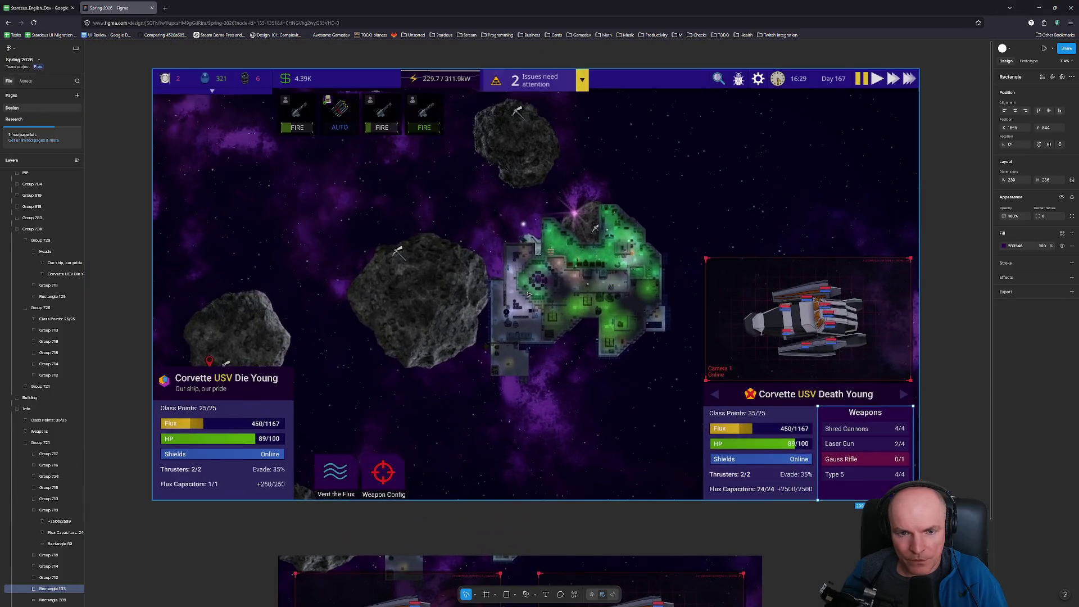
pyautogui.scroll(2, 530, 248)
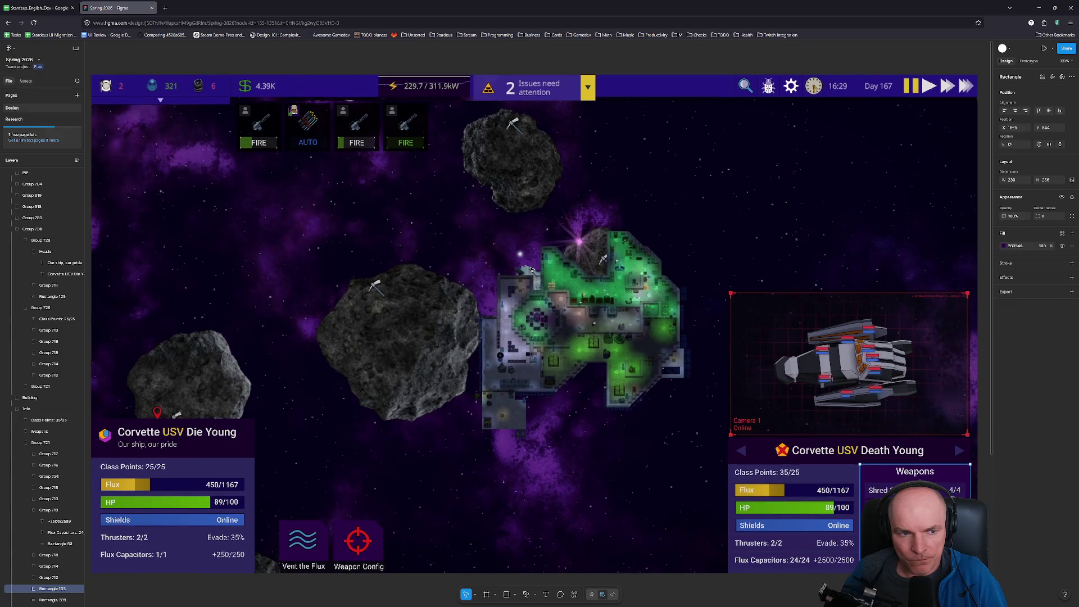
pyautogui.scroll(-1, 531, 268)
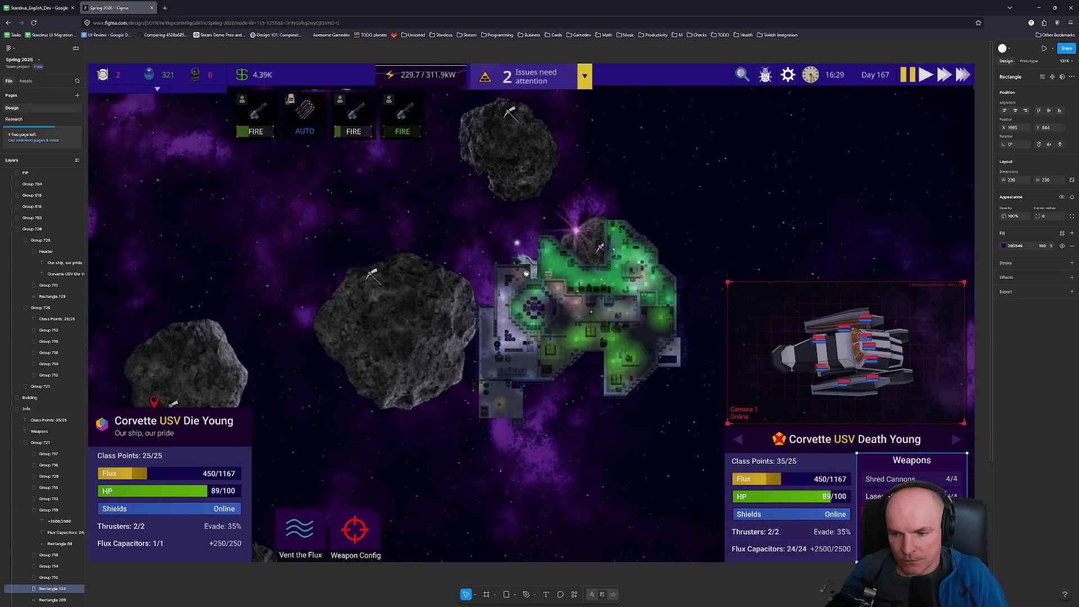
pyautogui.hscroll(-1, 536, 274)
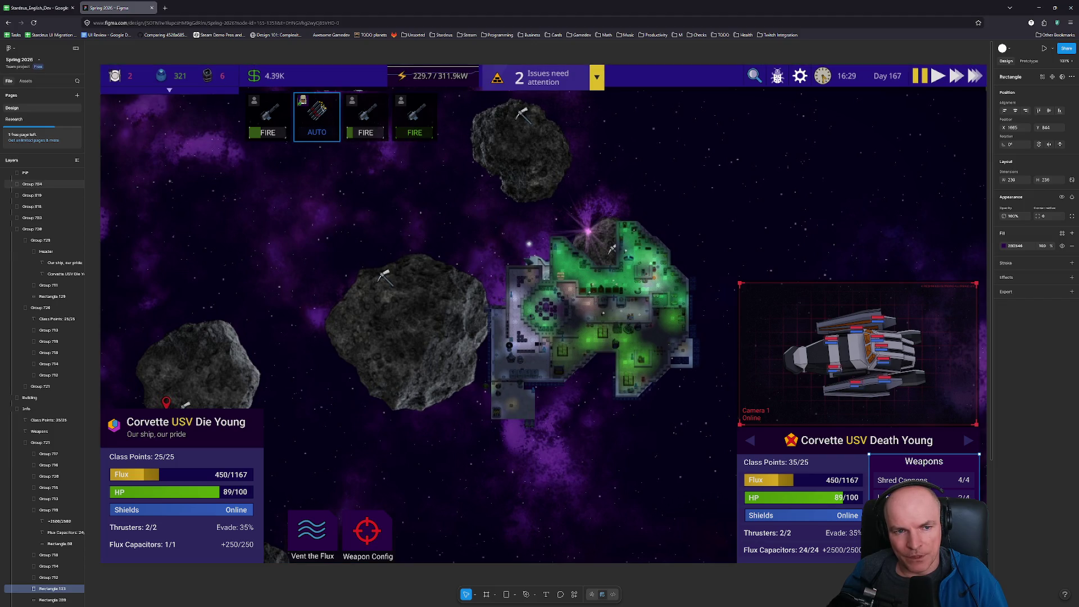
pyautogui.scroll(5, 315, 130)
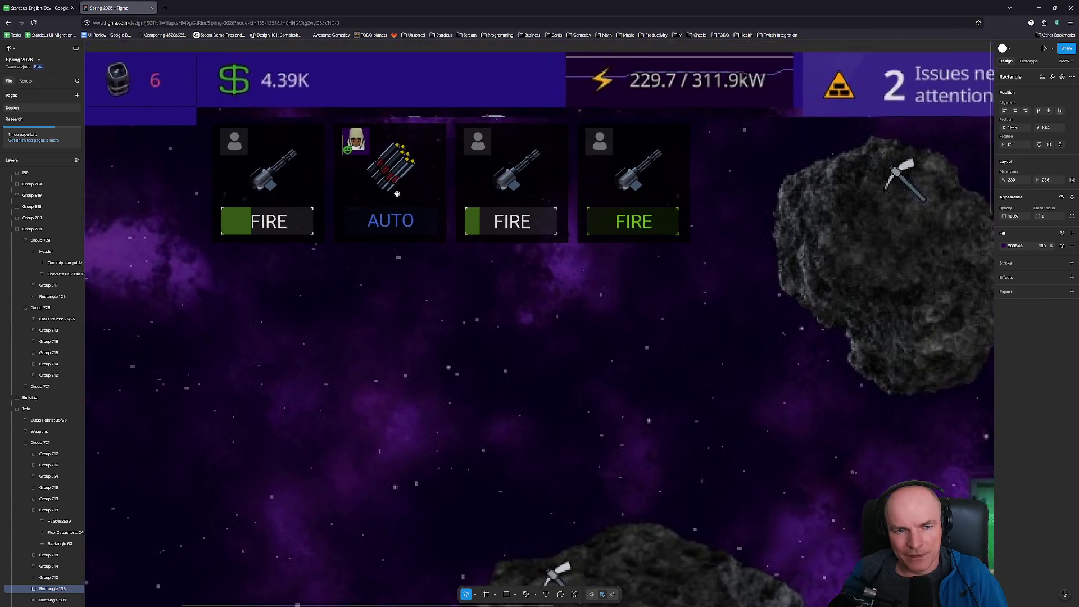
pyautogui.scroll(-1, 402, 214)
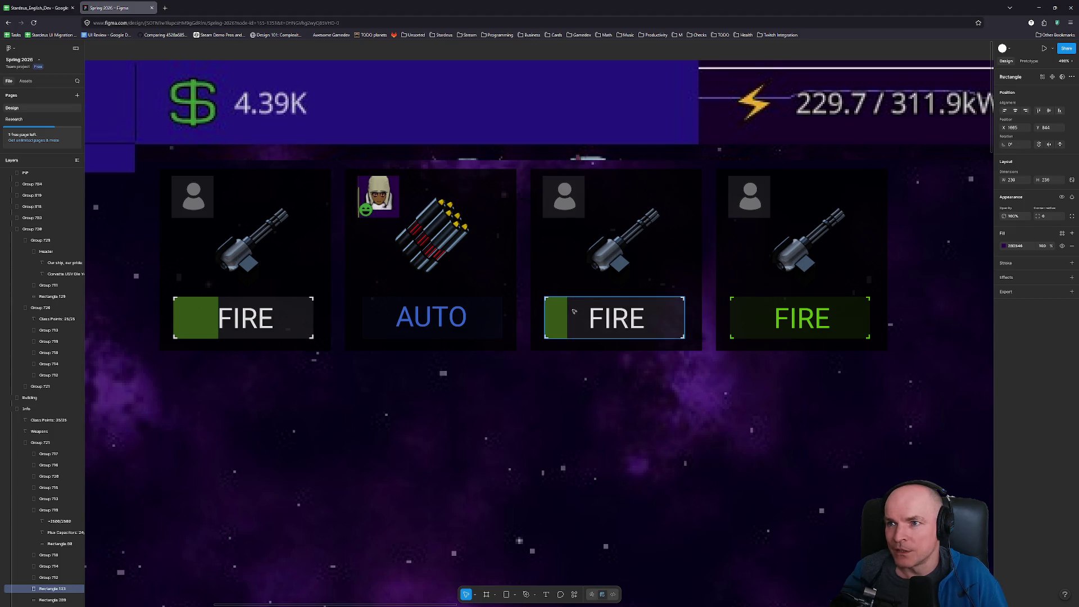
pyautogui.scroll(-5, 562, 312)
pyautogui.scroll(-5, 574, 311)
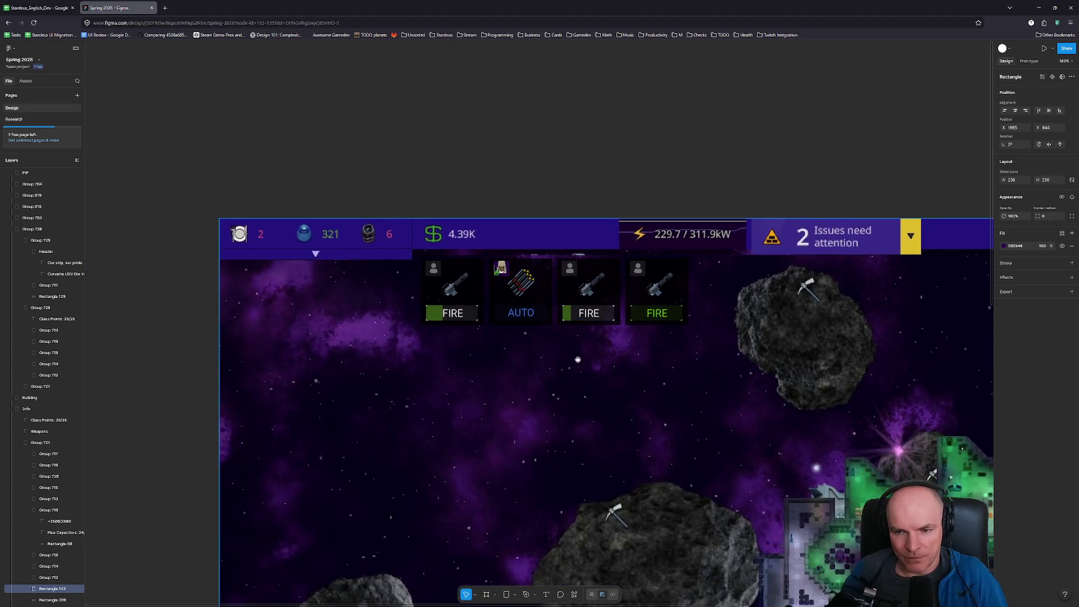
# Step: Pan across the mockup's ship panels, then return to Unity and dismiss the dev-preview notice
pyautogui.hscroll(5, 607, 285)
pyautogui.scroll(-3, 606, 284)
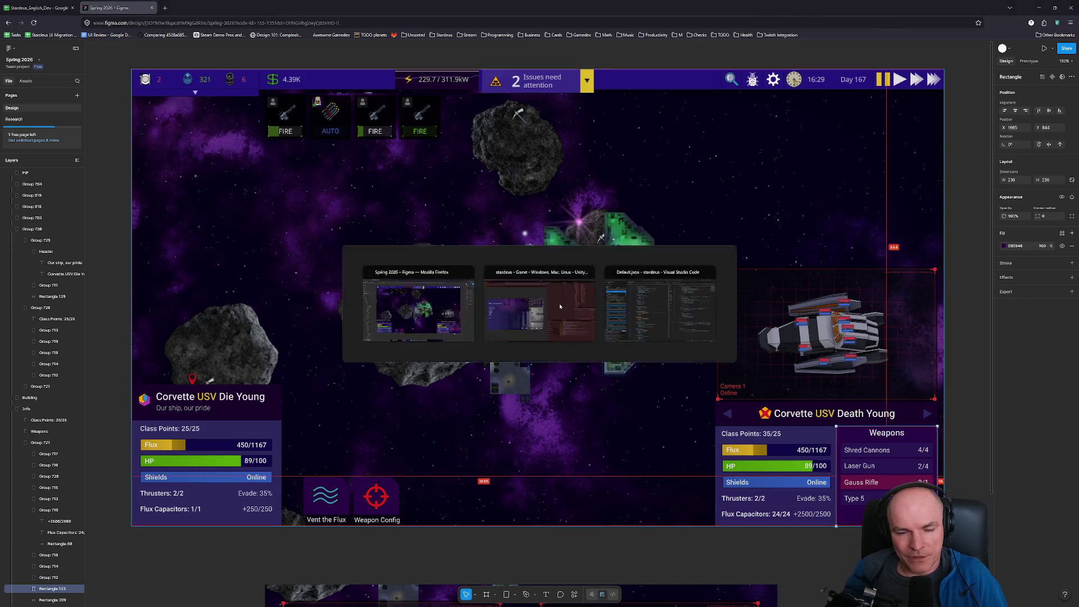
pyautogui.hotkey('alt', 'Tab')
pyautogui.press('Return')
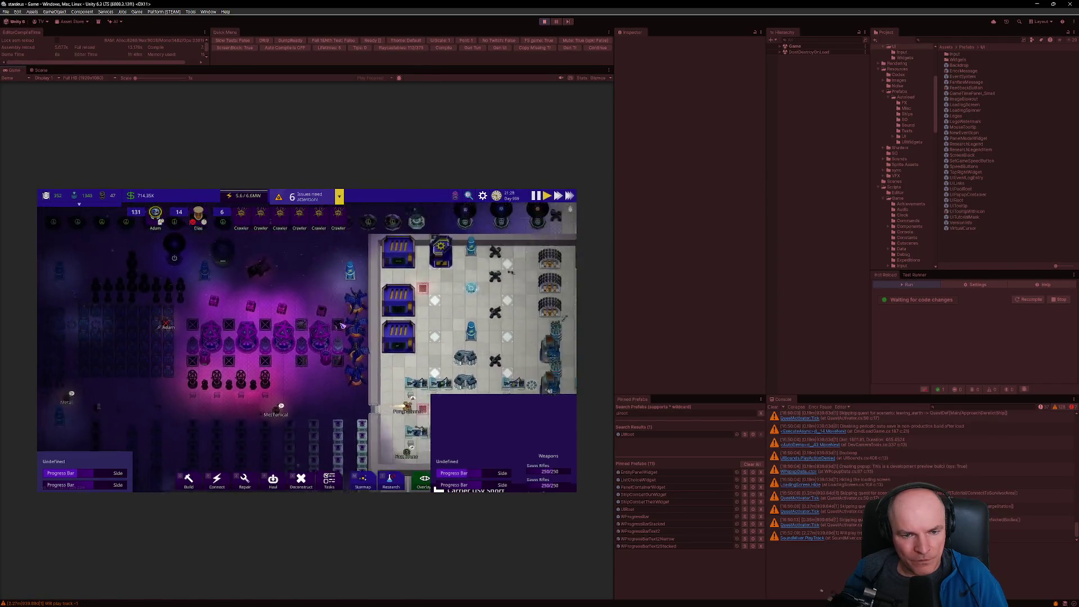
# Step: Select the five visible Shredder Cannons in the running game and pan to the station interior
pyautogui.click(328, 392)
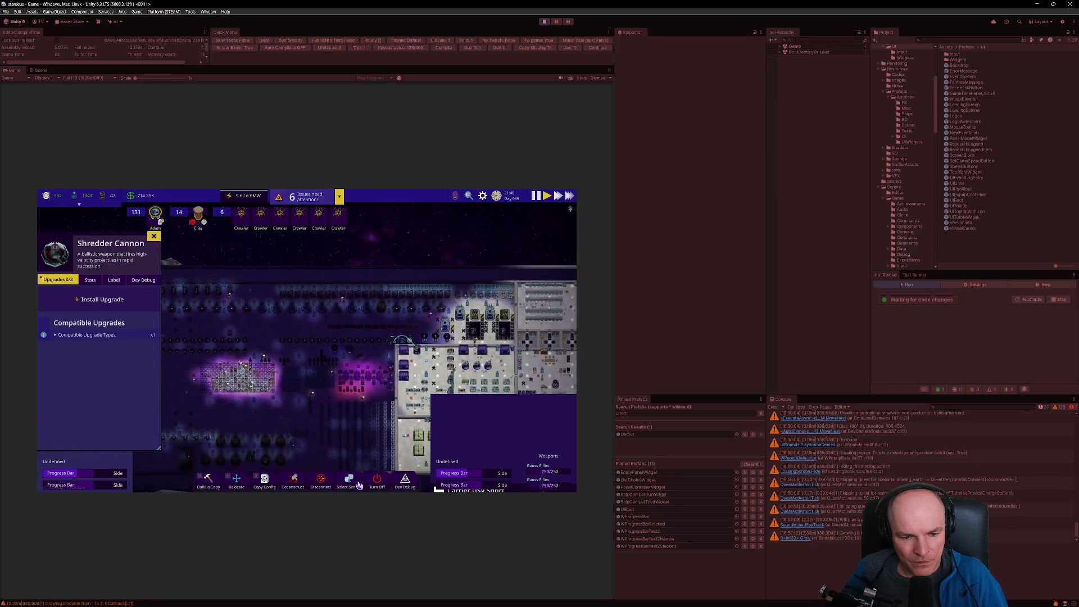
pyautogui.doubleClick(336, 406)
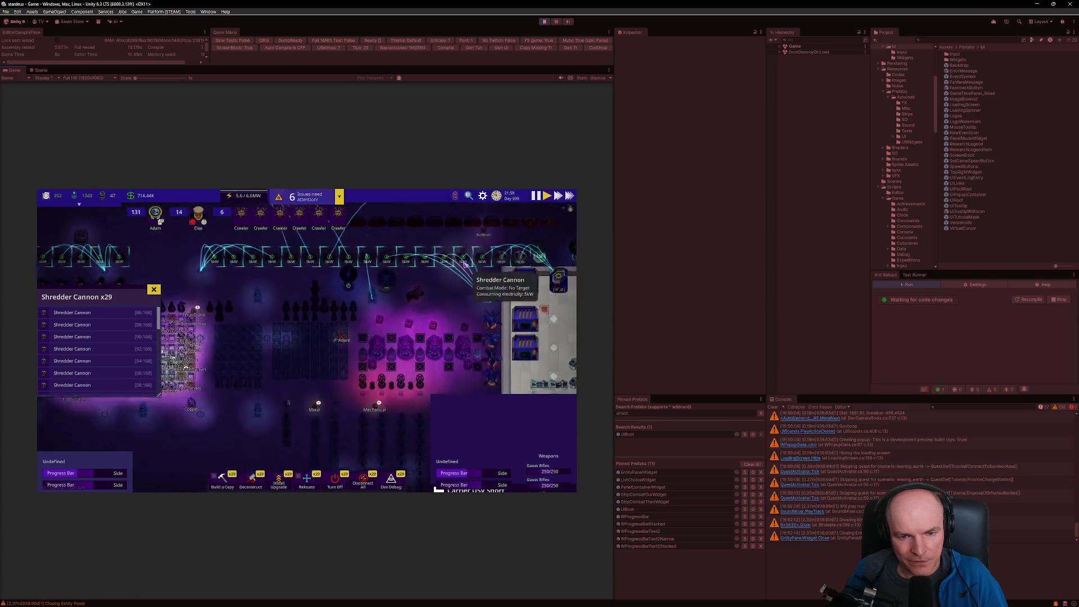
pyautogui.click(354, 323)
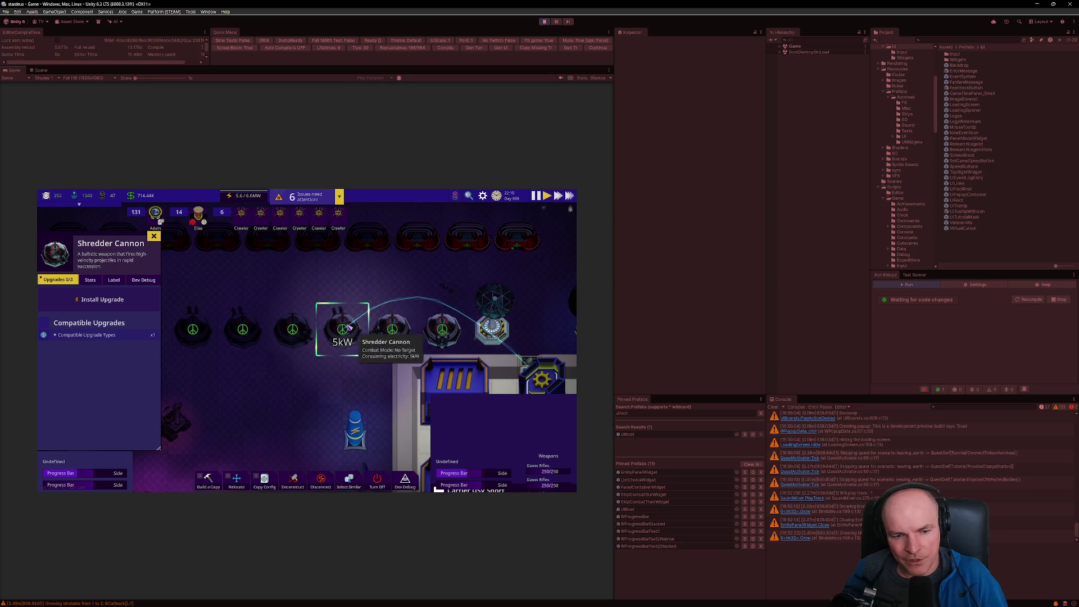
pyautogui.click(242, 328)
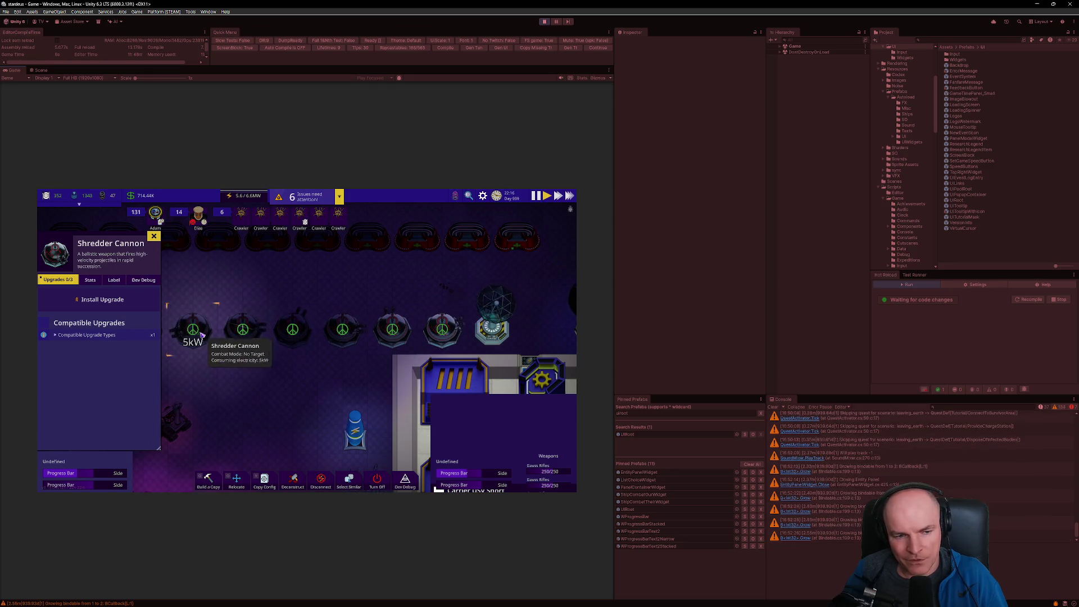
pyautogui.scroll(-5, 297, 330)
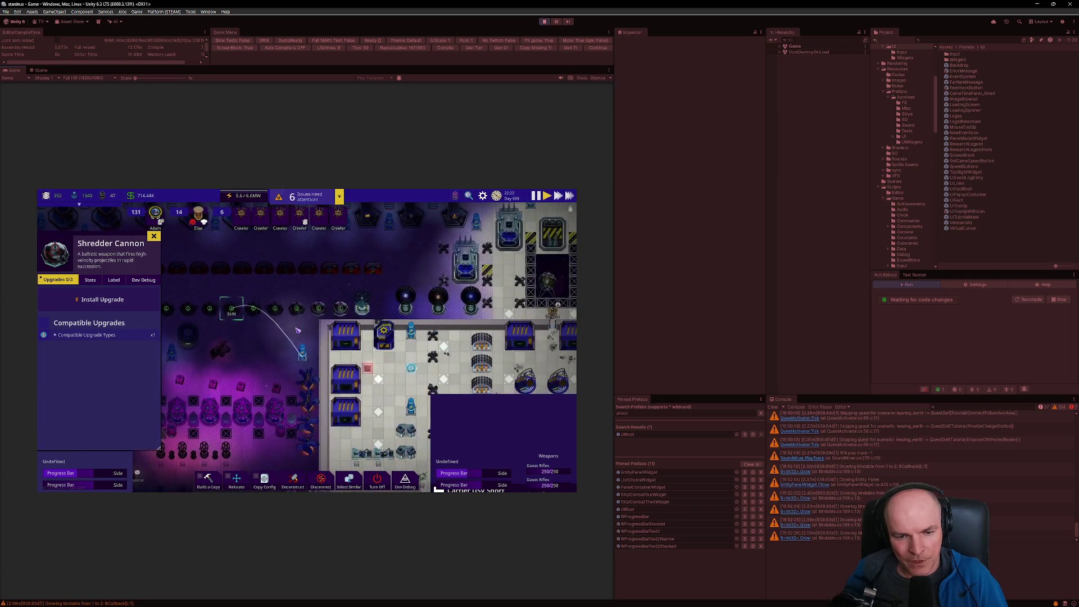
pyautogui.doubleClick(287, 322)
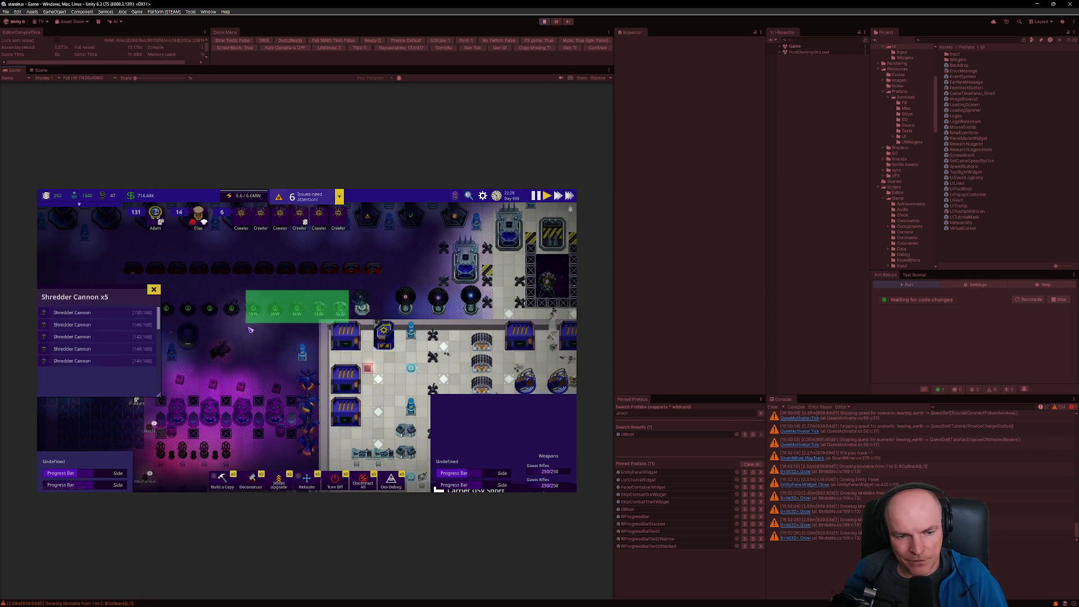
pyautogui.press('a')
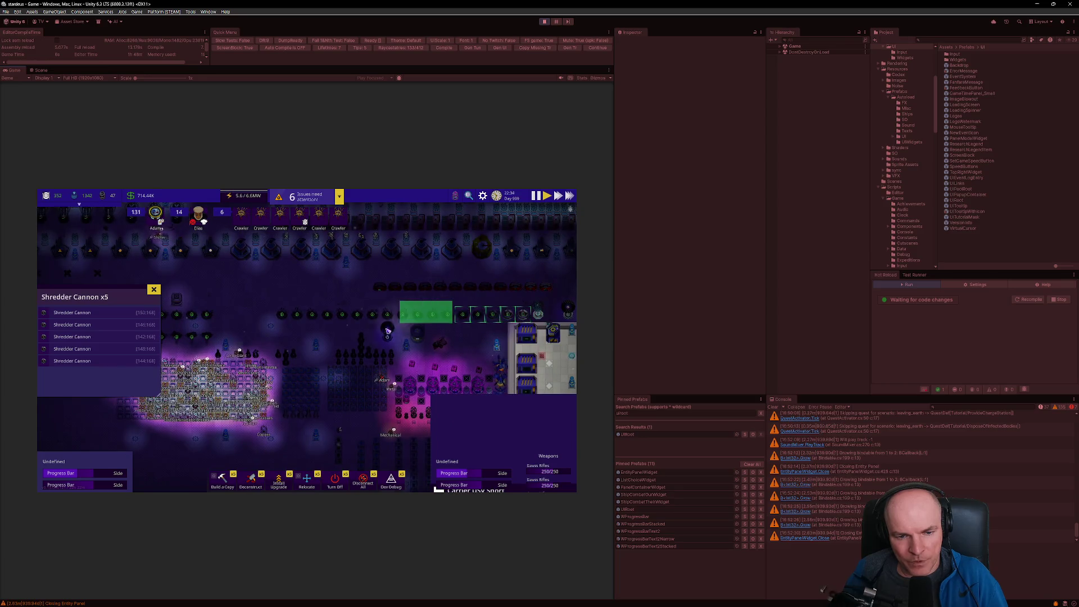
pyautogui.press('d')
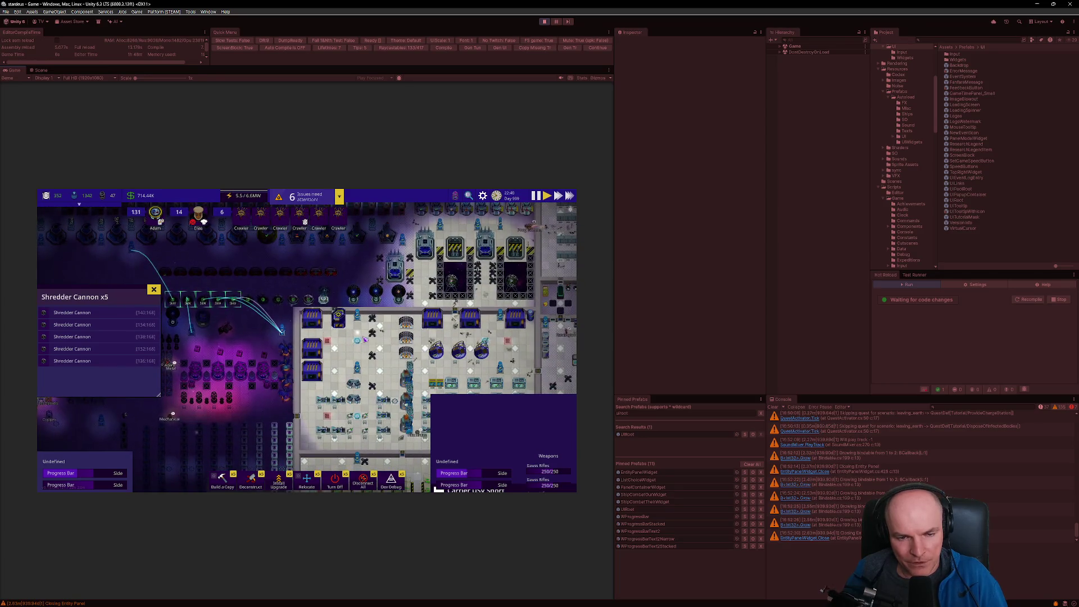
pyautogui.scroll(5, 288, 411)
# Step: Place the Shredder Cannon copy and pick Battle Station from the Security build category
pyautogui.press('c')
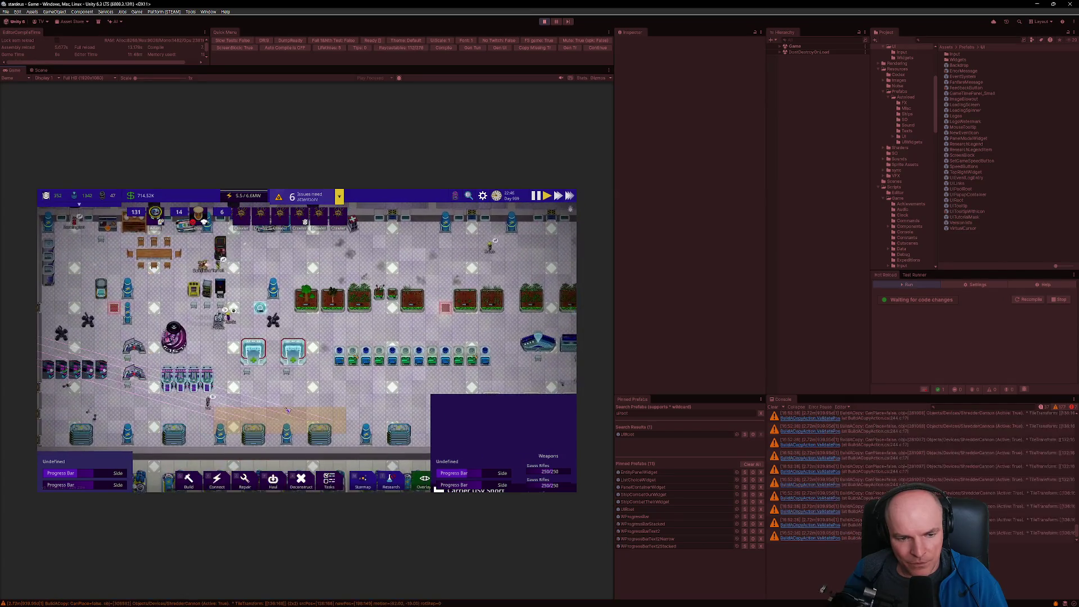
pyautogui.press('b')
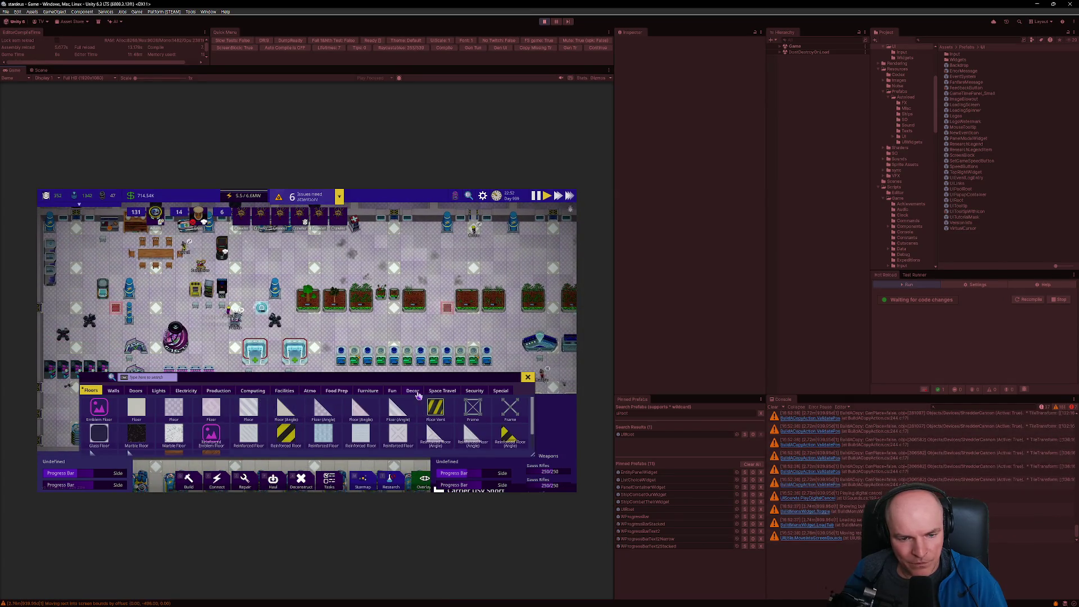
pyautogui.click(443, 391)
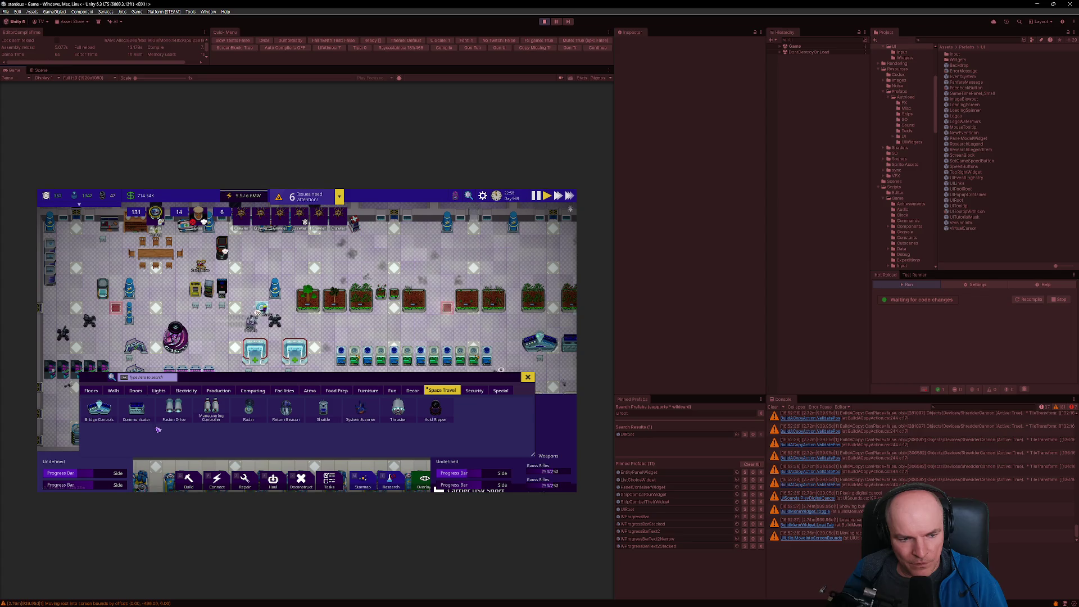
pyautogui.click(474, 391)
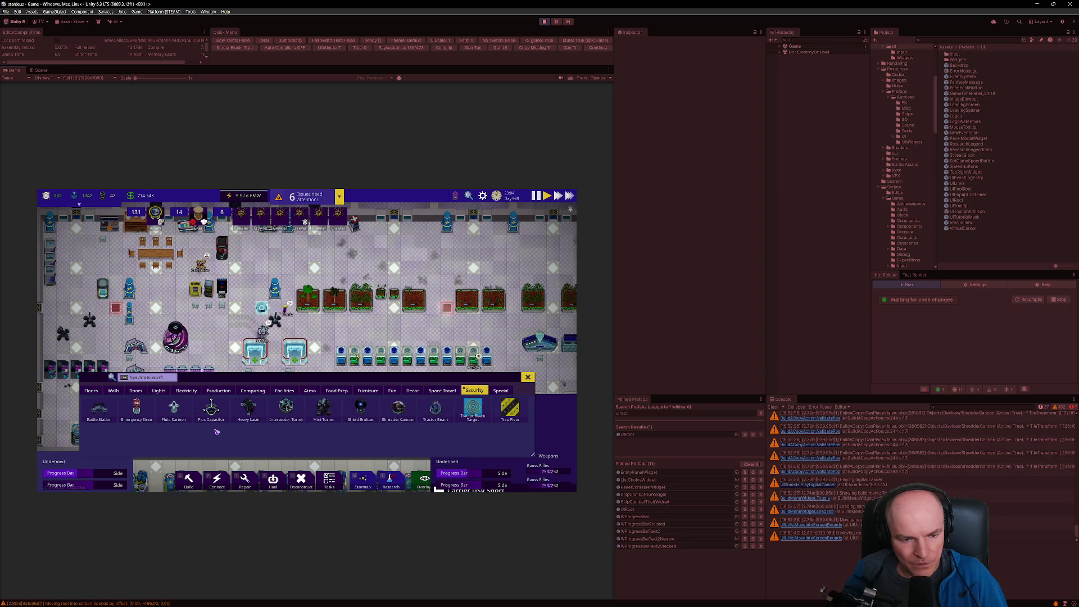
pyautogui.press('Escape')
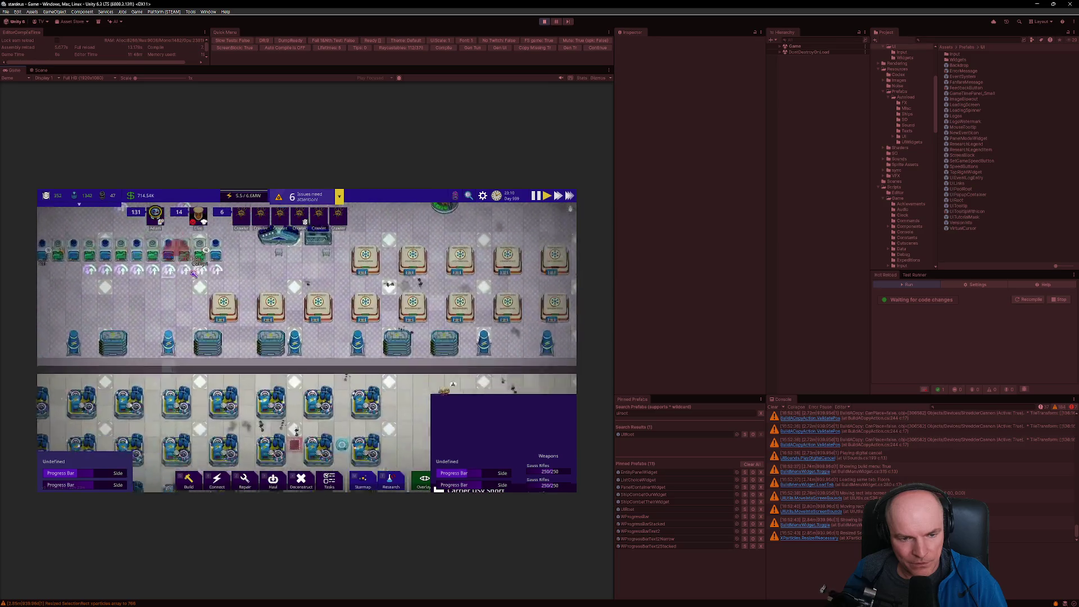
# Step: Place four Battle Station blueprints across the room floor
pyautogui.scroll(5, 335, 334)
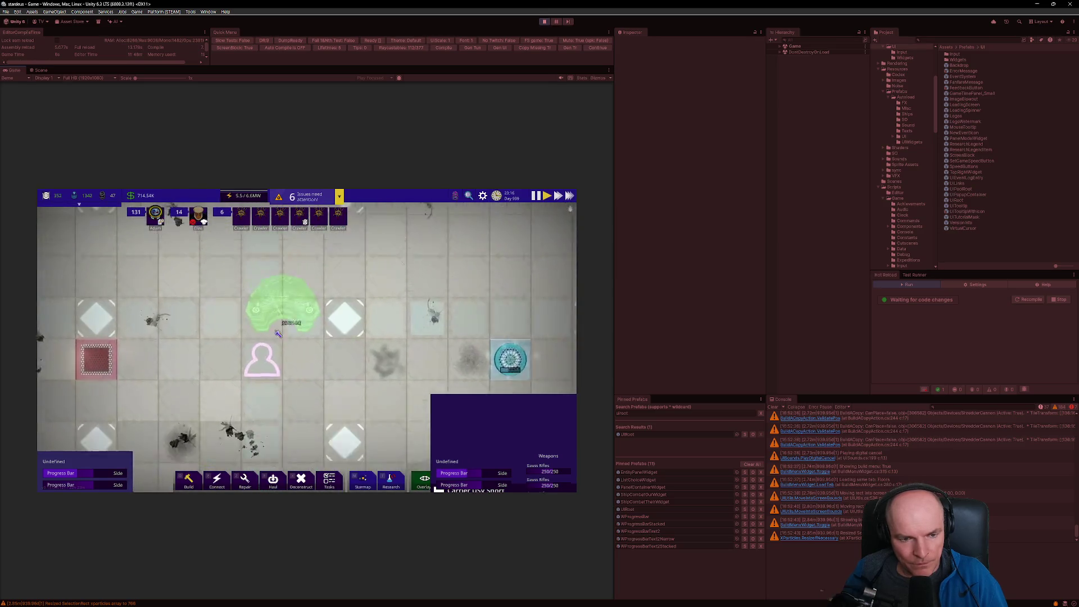
pyautogui.click(262, 284)
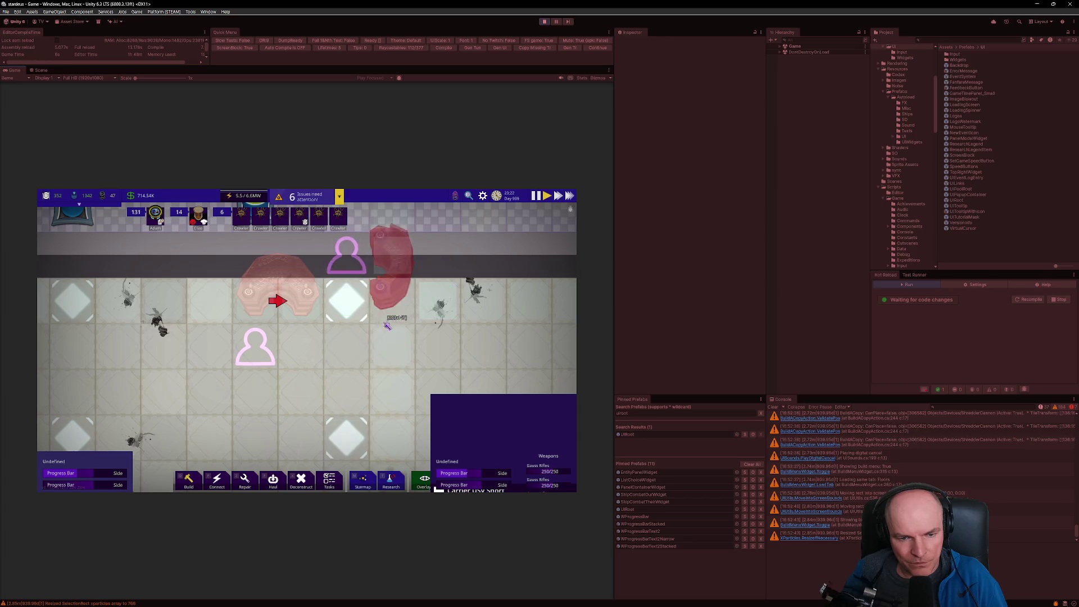
pyautogui.click(385, 341)
pyautogui.click(307, 430)
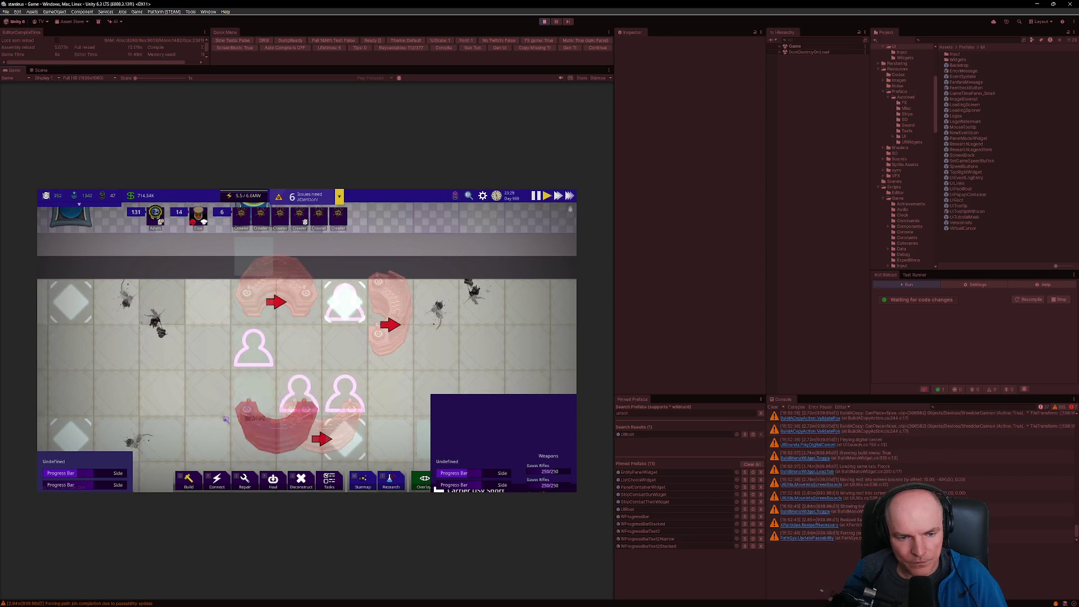
pyautogui.click(177, 382)
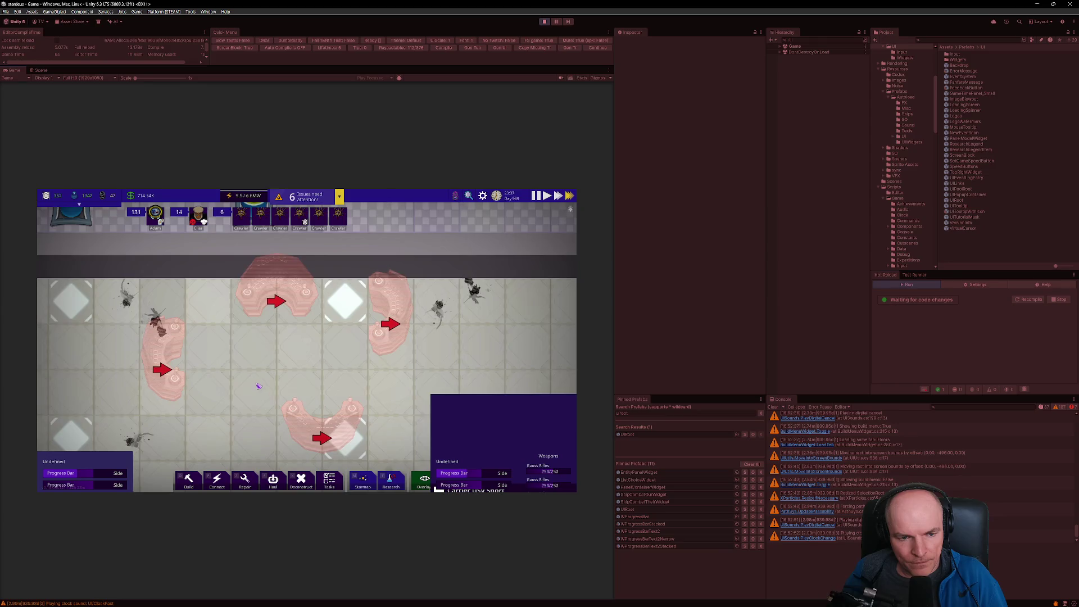
pyautogui.scroll(-1, 307, 342)
pyautogui.scroll(-1, 315, 326)
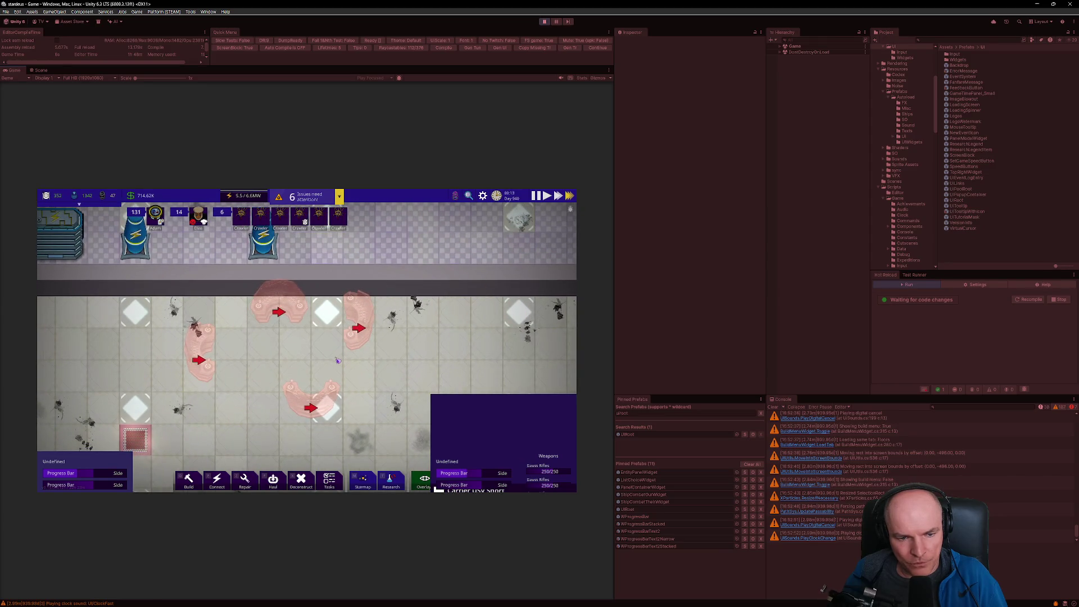
pyautogui.scroll(-4, 282, 385)
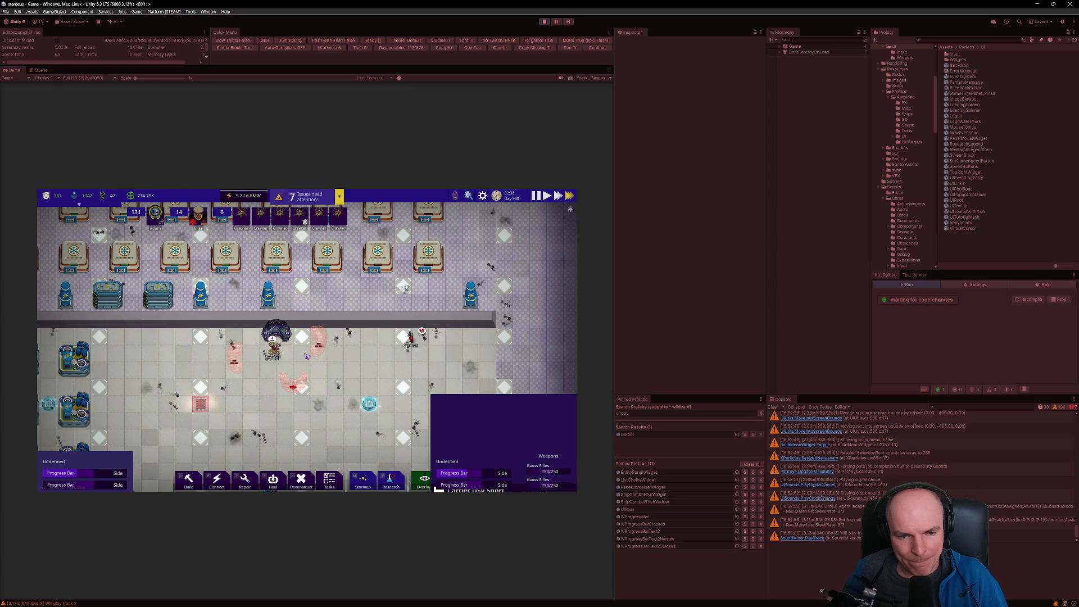
# Step: Select a built Battle Station and assign two workers as its operators
pyautogui.scroll(5, 307, 356)
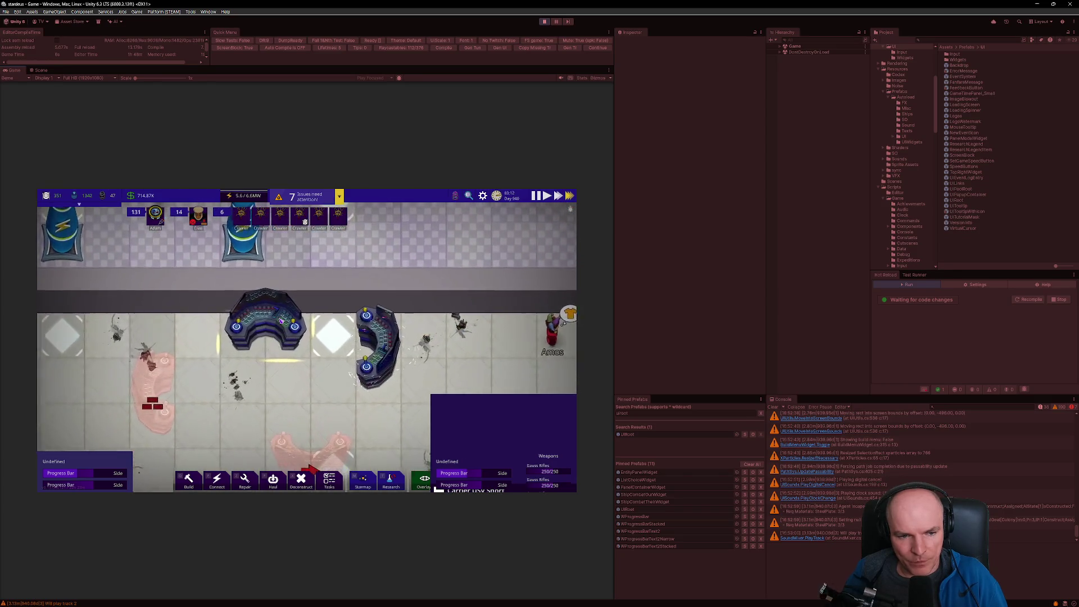
pyautogui.click(281, 320)
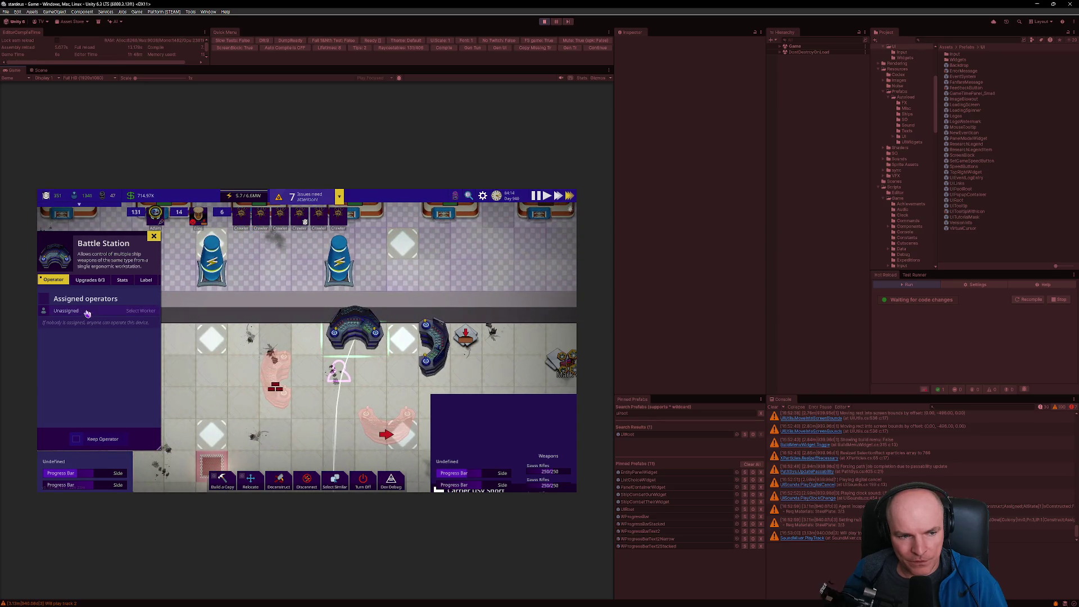
pyautogui.click(87, 313)
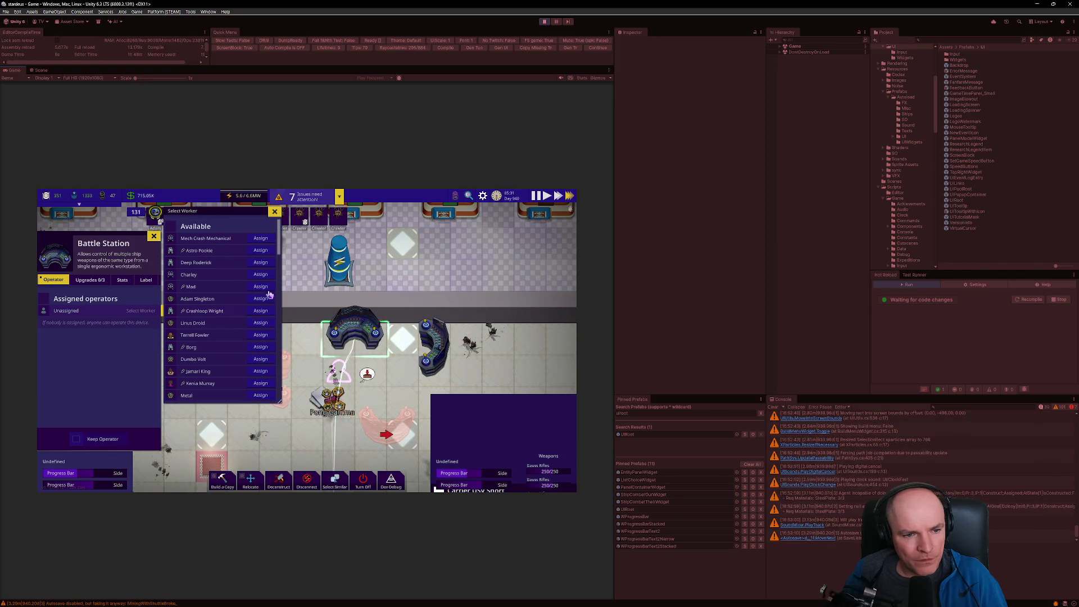
pyautogui.click(260, 299)
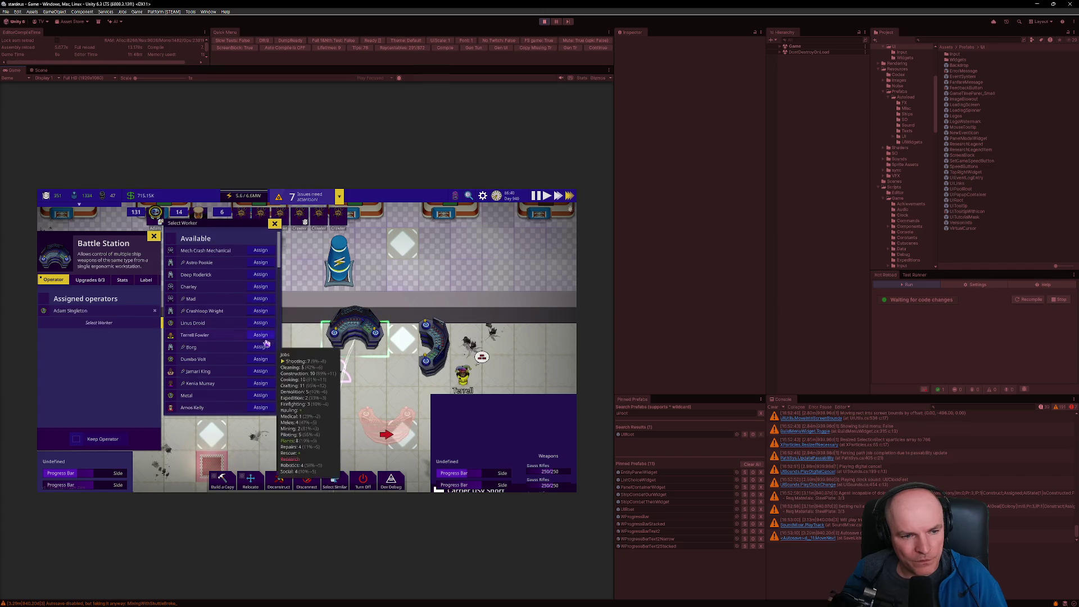
pyautogui.click(264, 334)
pyautogui.moveTo(239, 334)
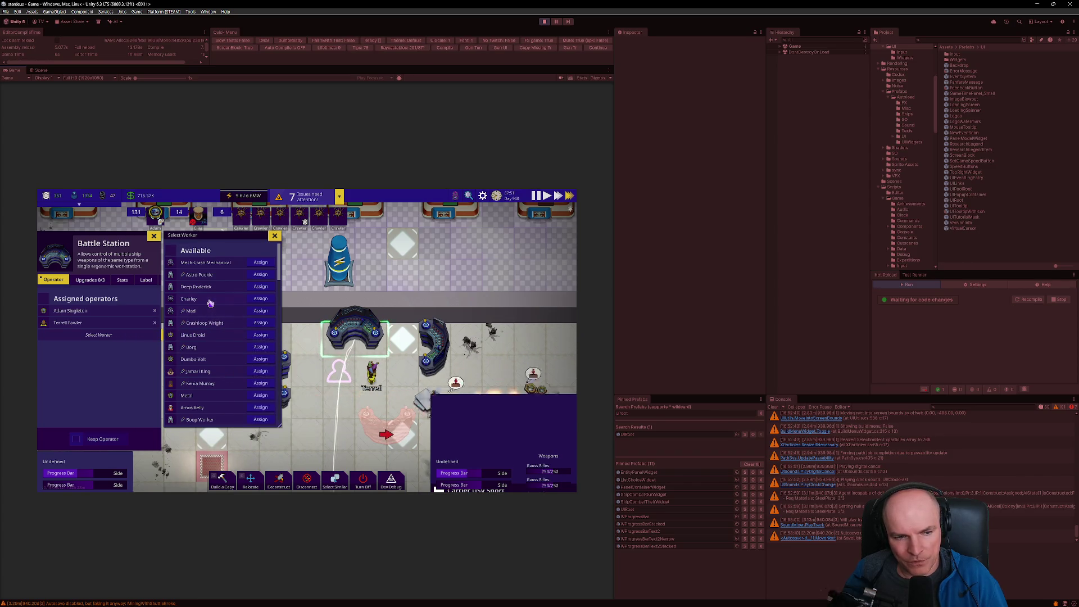
pyautogui.moveTo(209, 304)
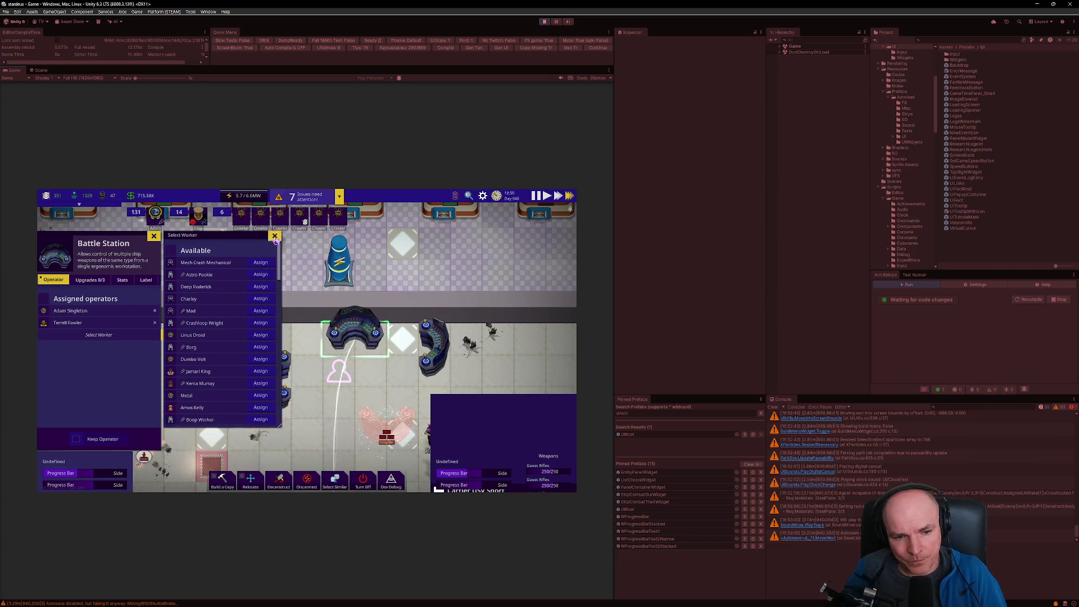
pyautogui.click(275, 235)
# Step: Inspect and close other Battle Station info panels, then focus the Hierarchy search field
pyautogui.press('s')
pyautogui.press('d')
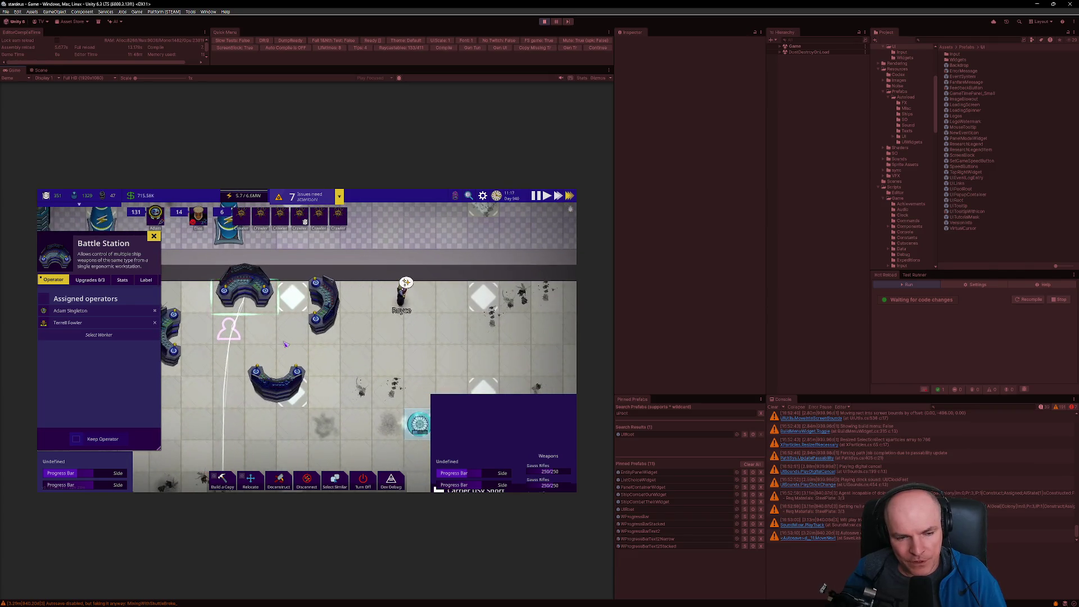
pyautogui.scroll(-2, 285, 344)
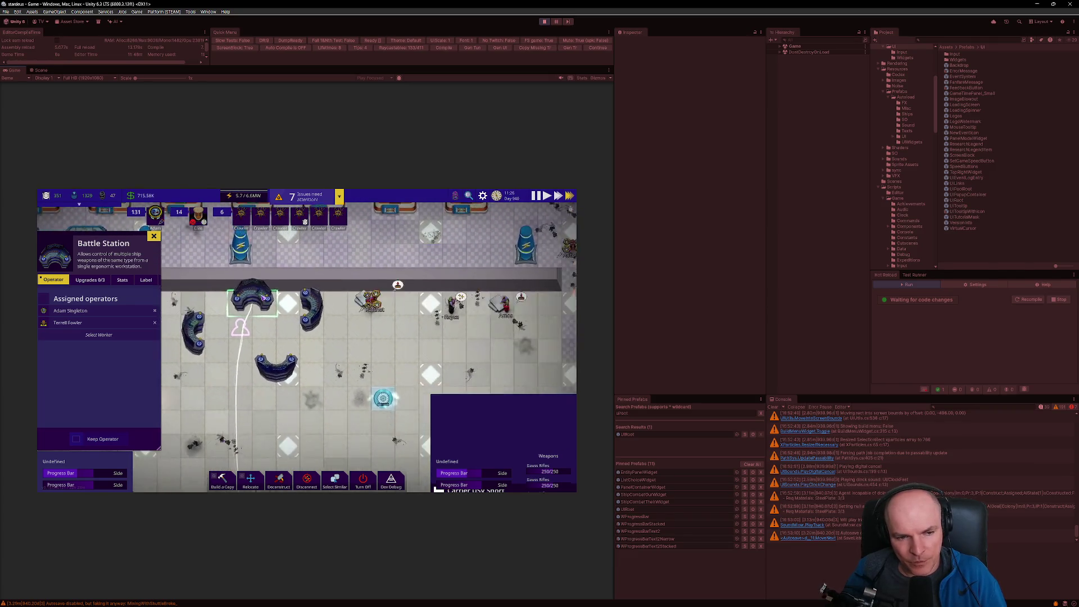
pyautogui.press('Escape')
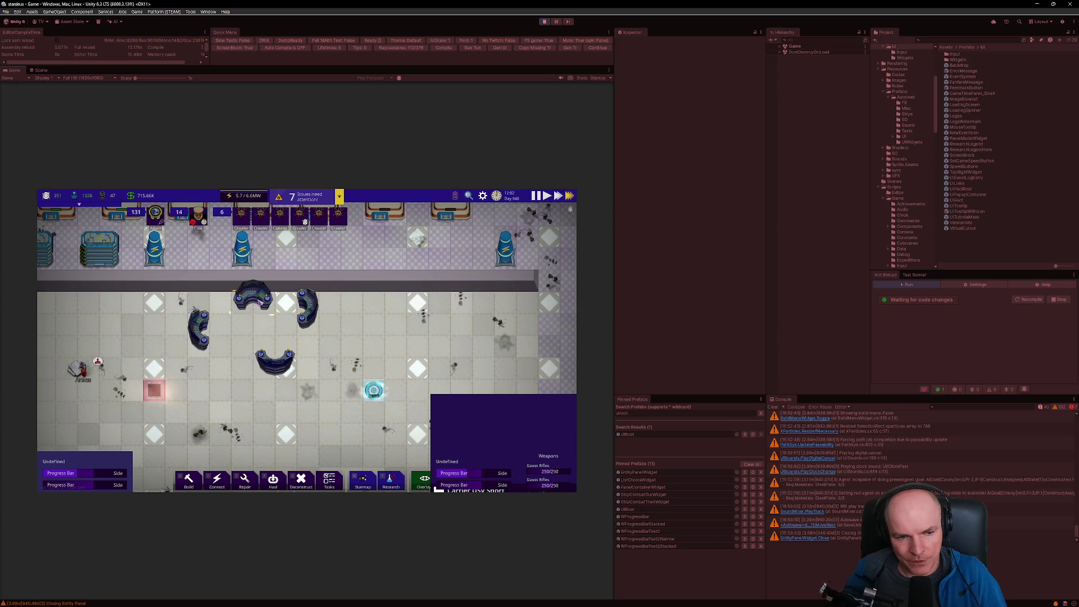
pyautogui.click(300, 309)
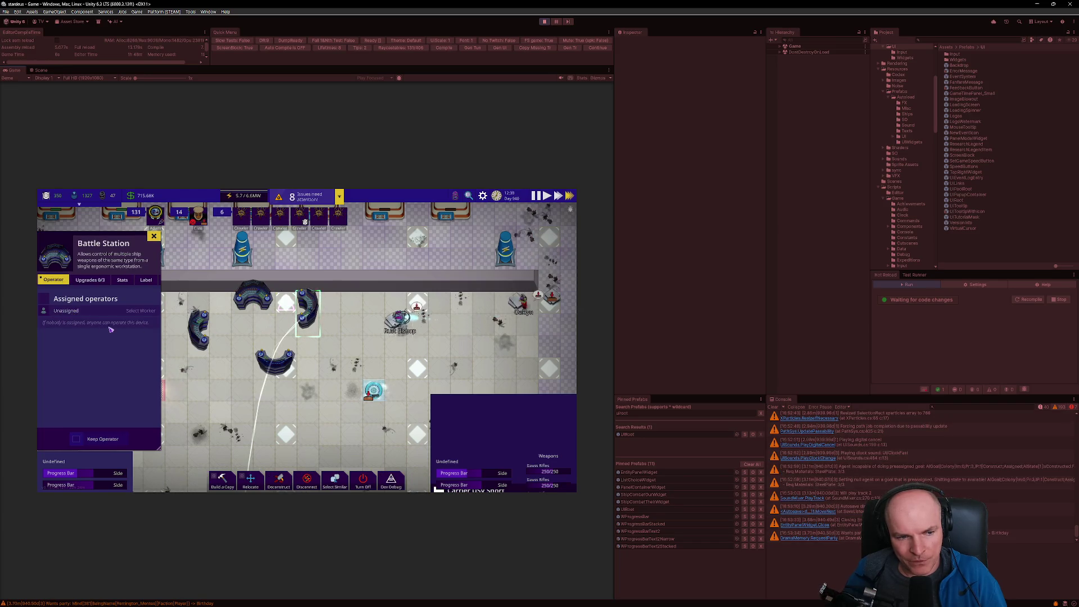
pyautogui.click(347, 346)
pyautogui.scroll(-1, 346, 346)
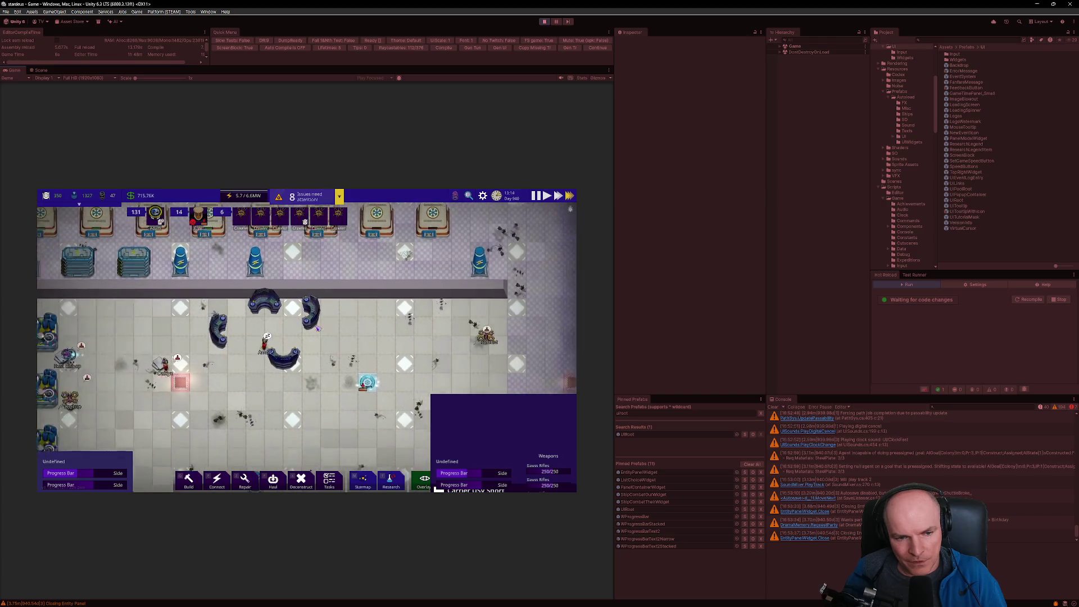
pyautogui.click(302, 336)
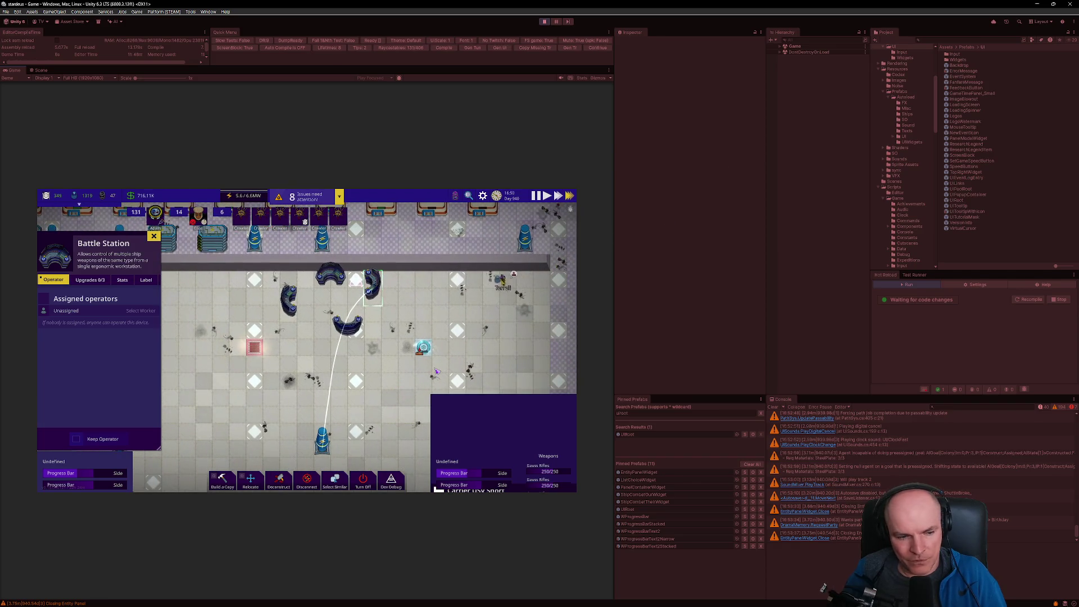
pyautogui.press('Escape')
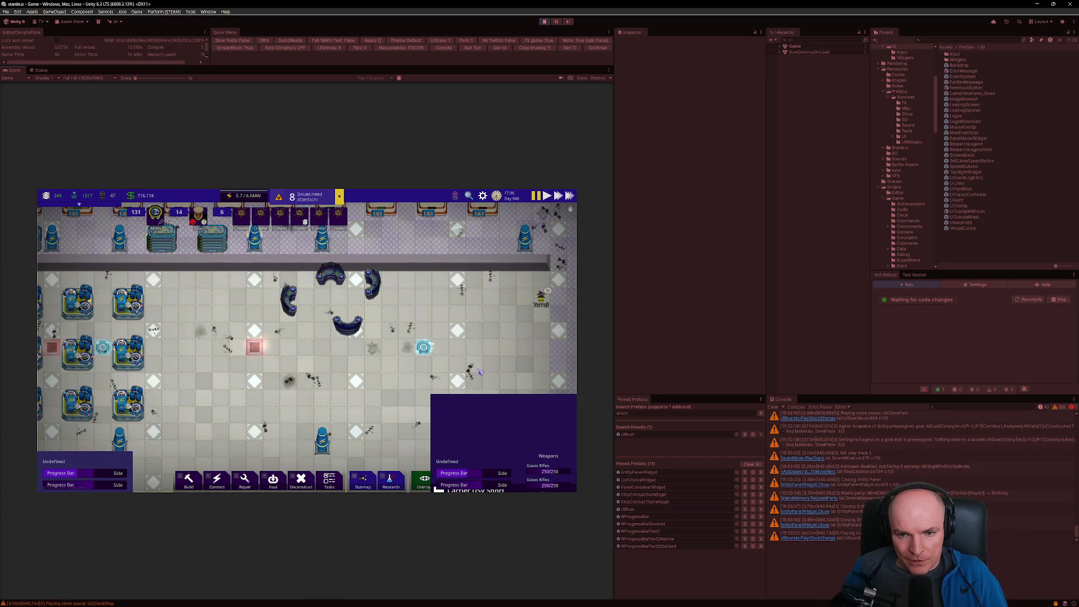
pyautogui.click(802, 40)
# Step: Search the Hierarchy for 'shipc', trim it, and re-enable Vertical Layout Group on ShipCombatOurWidget
pyautogui.write('shipc')
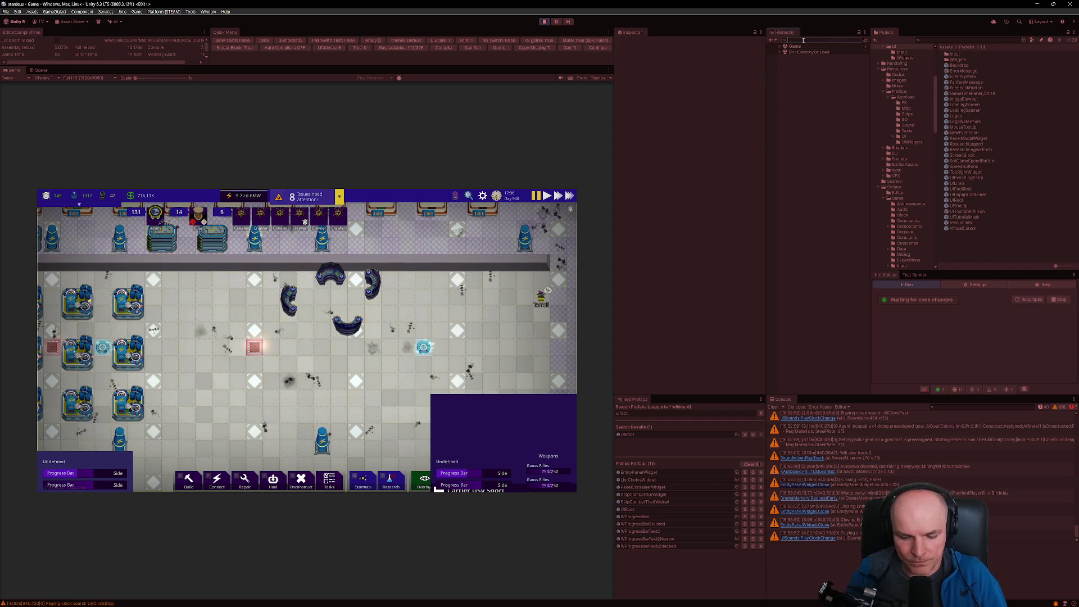
pyautogui.press('BackSpace')
pyautogui.press('BackSpace')
pyautogui.press('BackSpace')
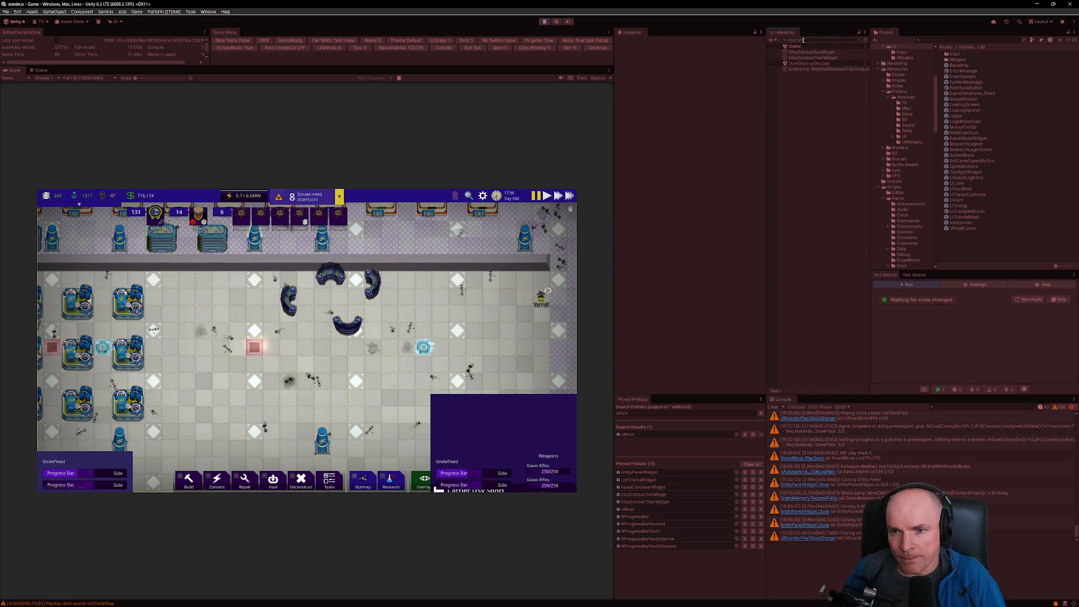
pyautogui.click(809, 52)
pyautogui.click(809, 58)
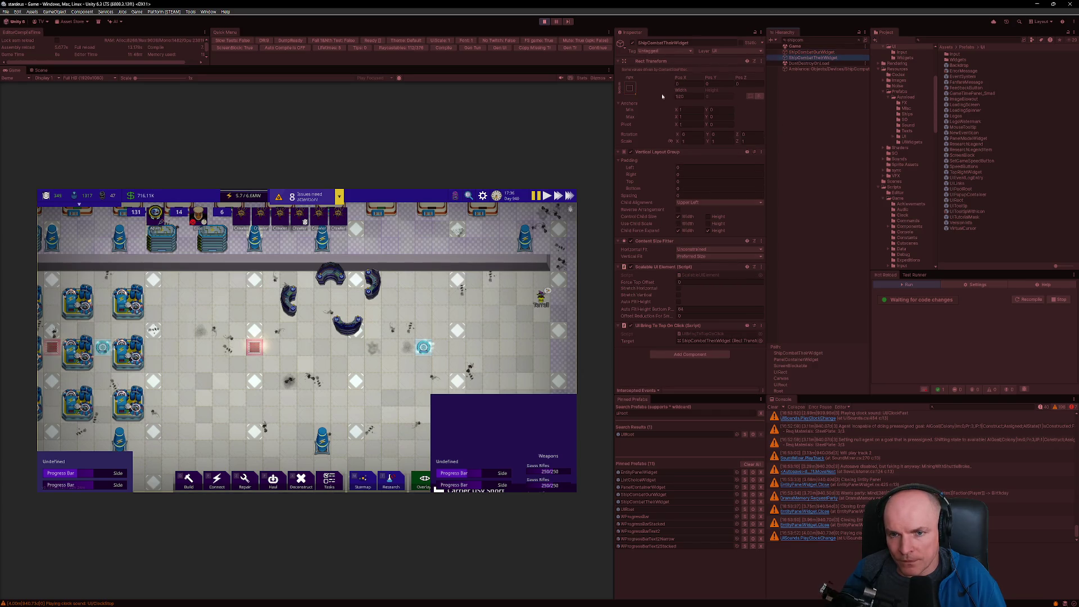
pyautogui.press('Up')
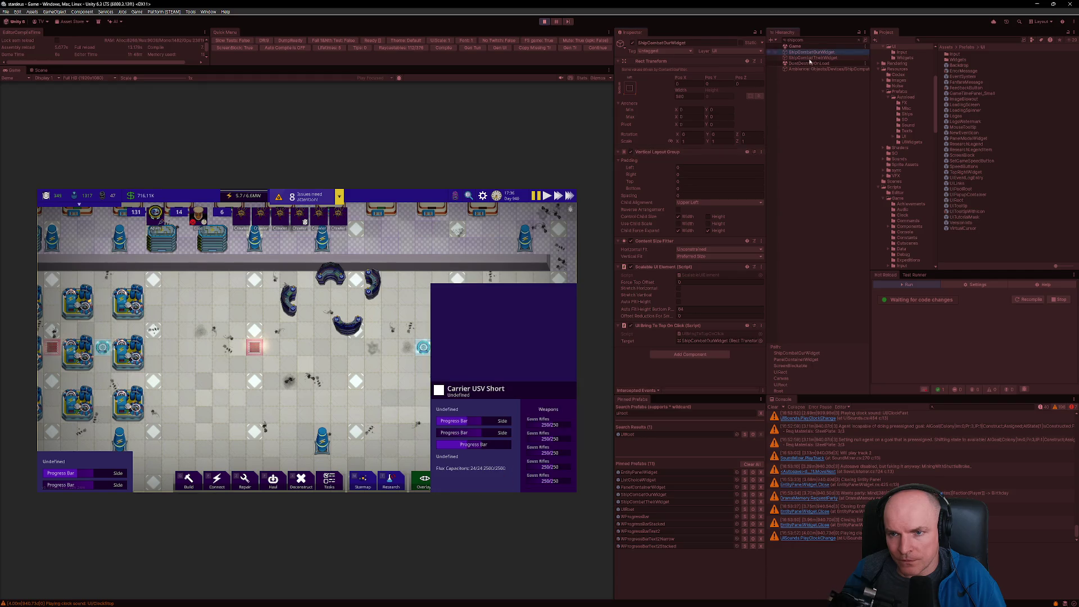
pyautogui.click(631, 152)
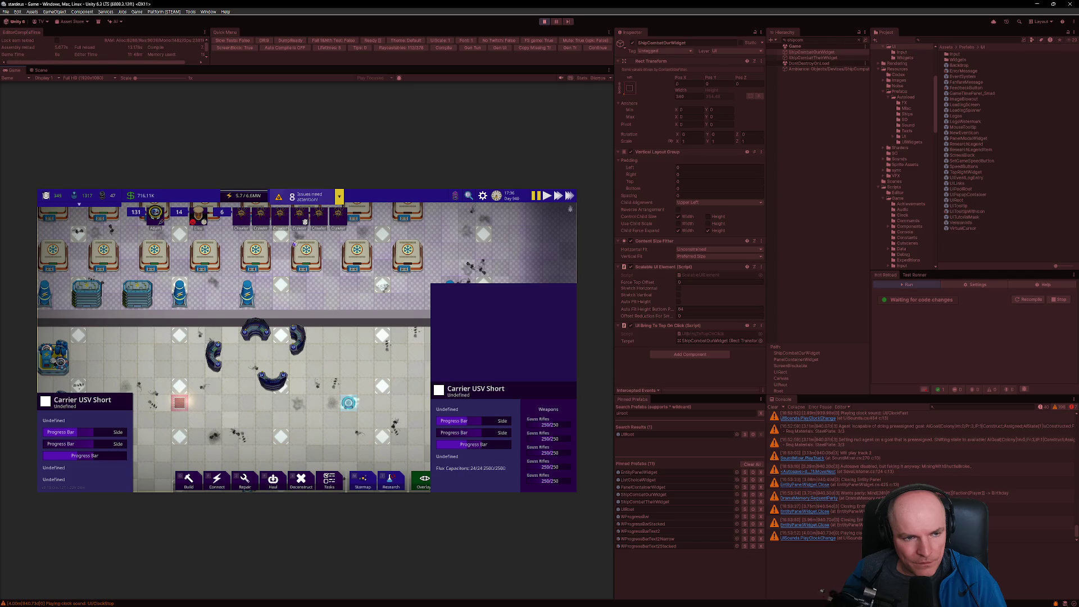
pyautogui.click(87, 78)
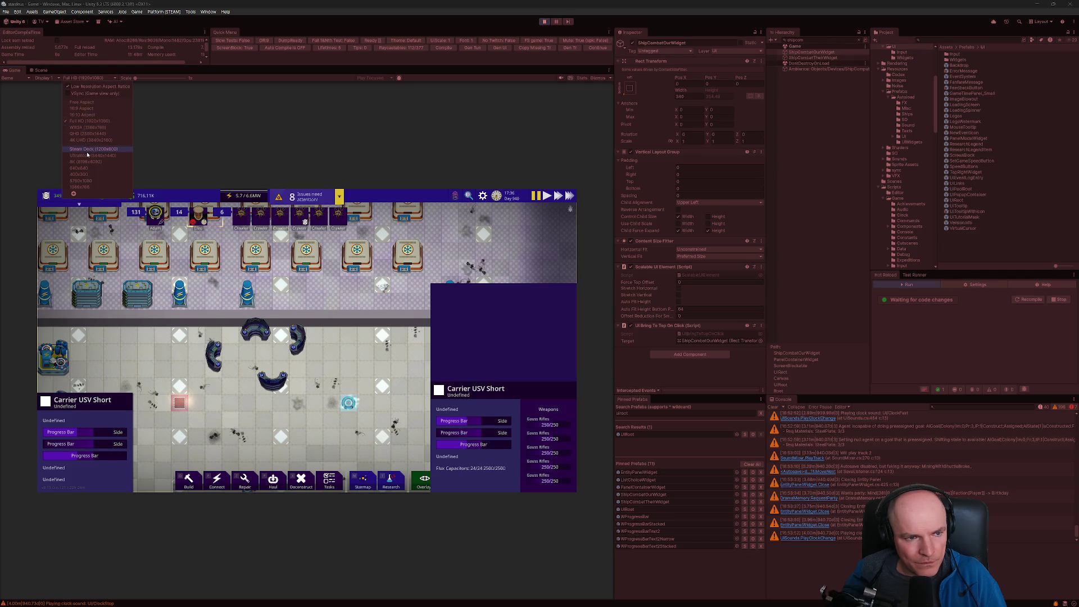
# Step: Set the Game view to Steam Deck 1280x800, accept the auto-scale notice, scale to ~1.7x and widen it
pyautogui.click(87, 148)
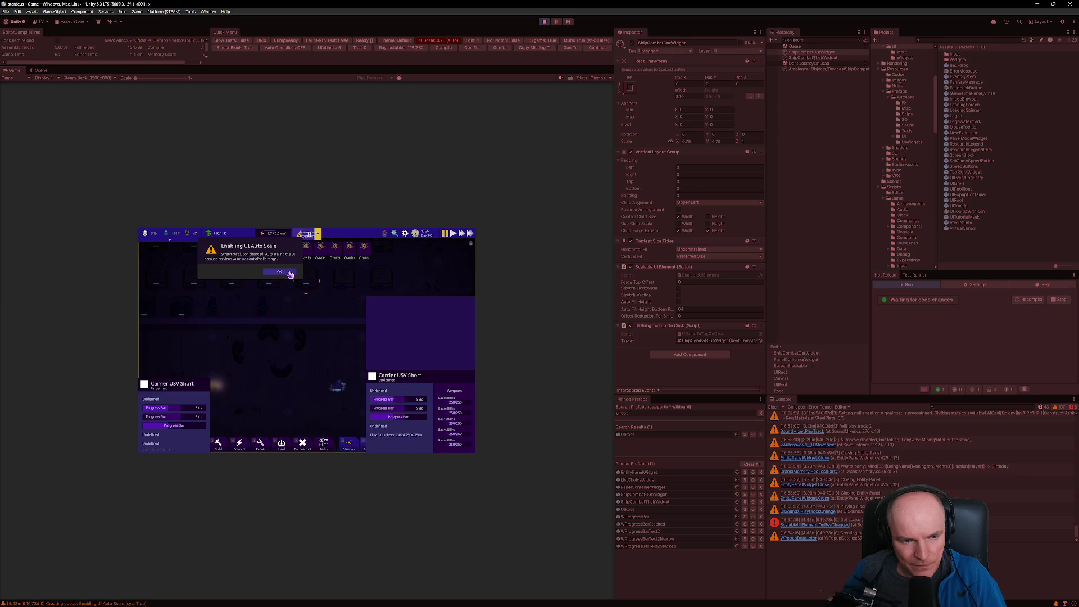
pyautogui.click(289, 272)
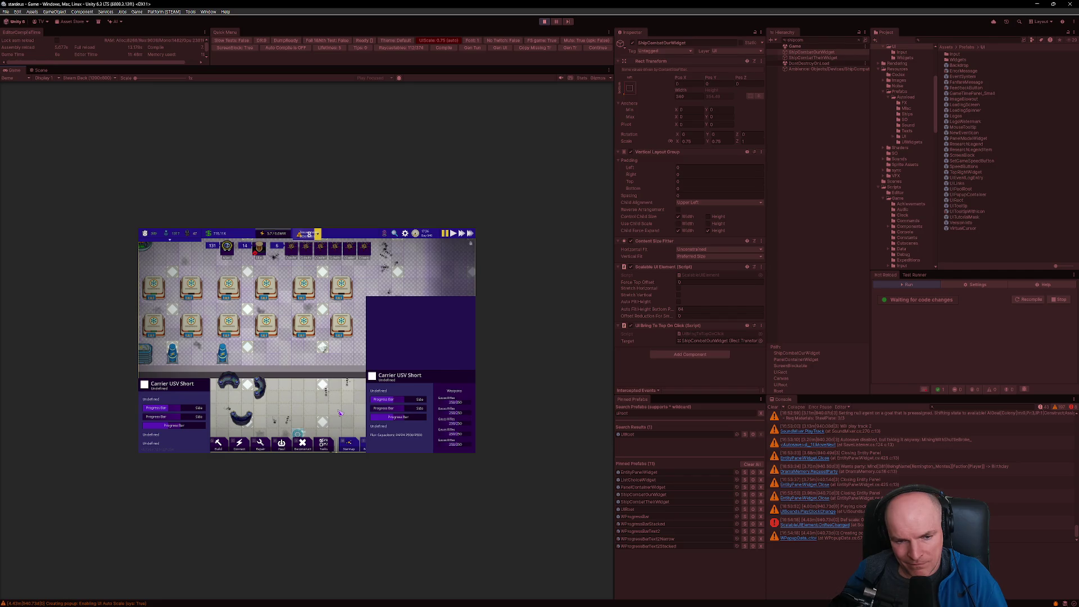
pyautogui.moveTo(137, 80); pyautogui.dragTo(154, 82)
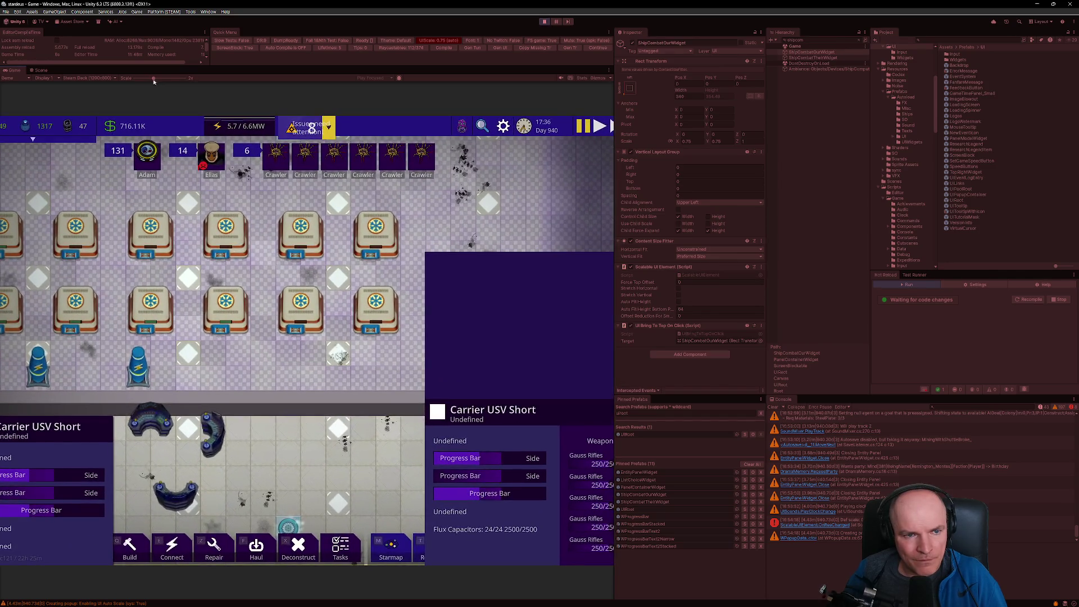
pyautogui.moveTo(615, 211); pyautogui.dragTo(721, 211)
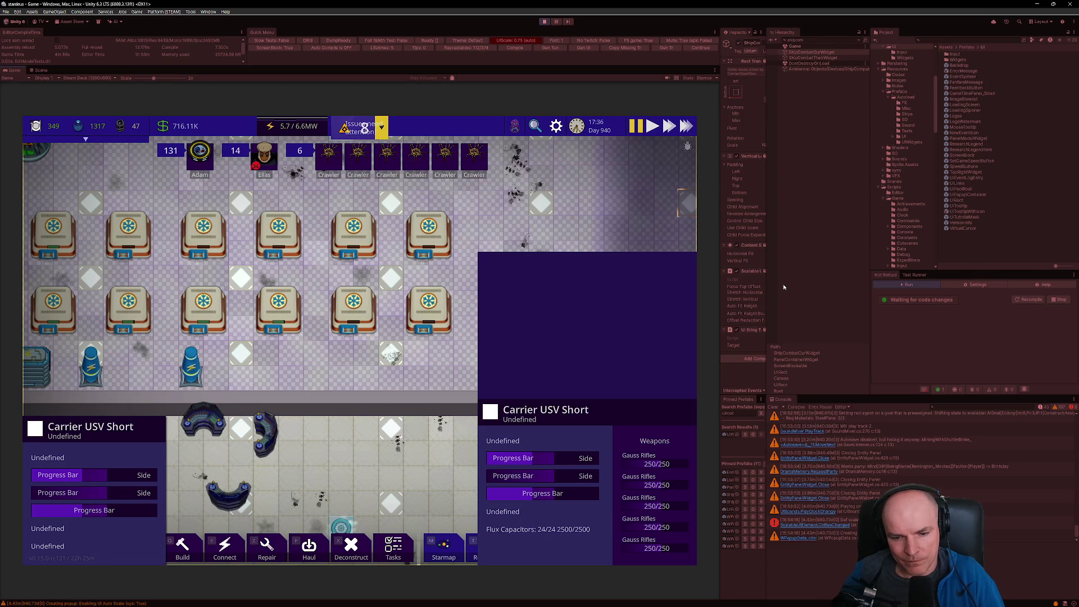
pyautogui.press('Print')
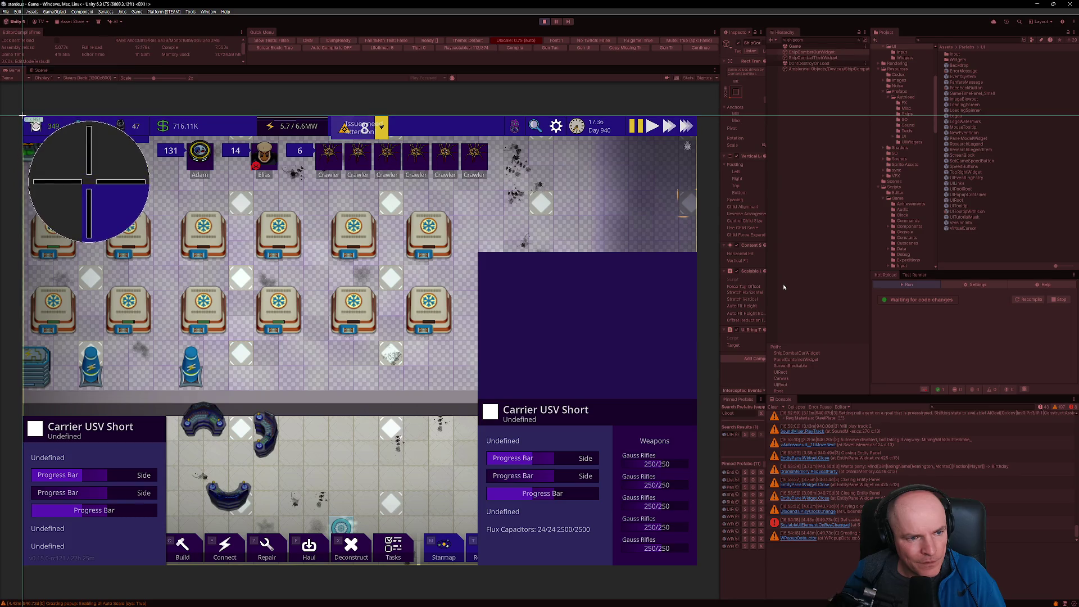
pyautogui.moveTo(22, 115)
pyautogui.mouseDown()
pyautogui.moveTo(382, 428)
pyautogui.moveTo(692, 512)
pyautogui.moveTo(695, 565)
pyautogui.mouseUp()
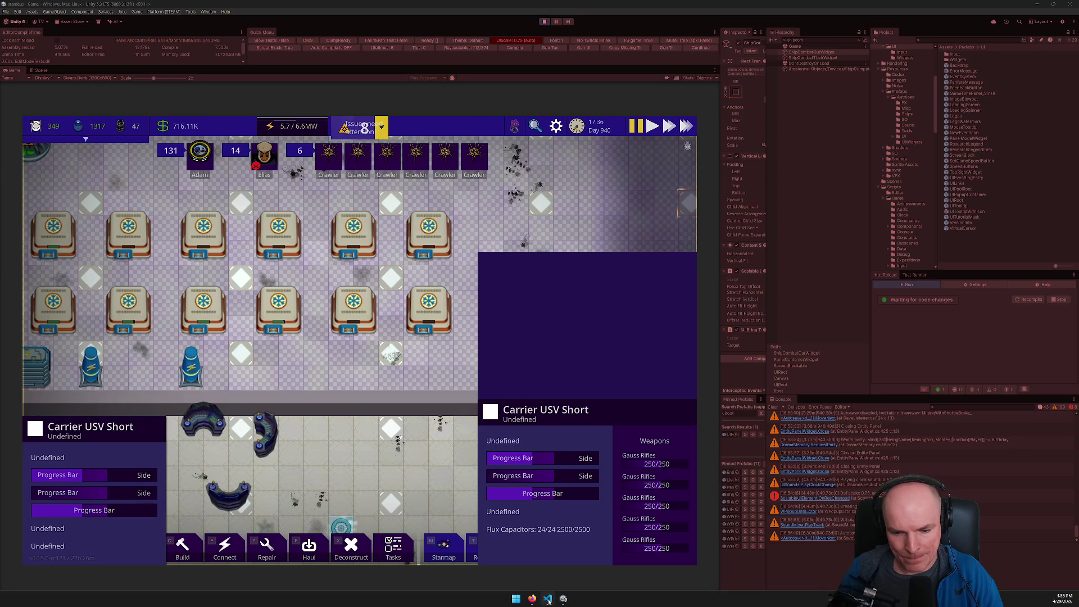
# Step: Glance at the pending changes in VS Code, return to Unity, then bring up the Figma combat mockup
pyautogui.click(548, 600)
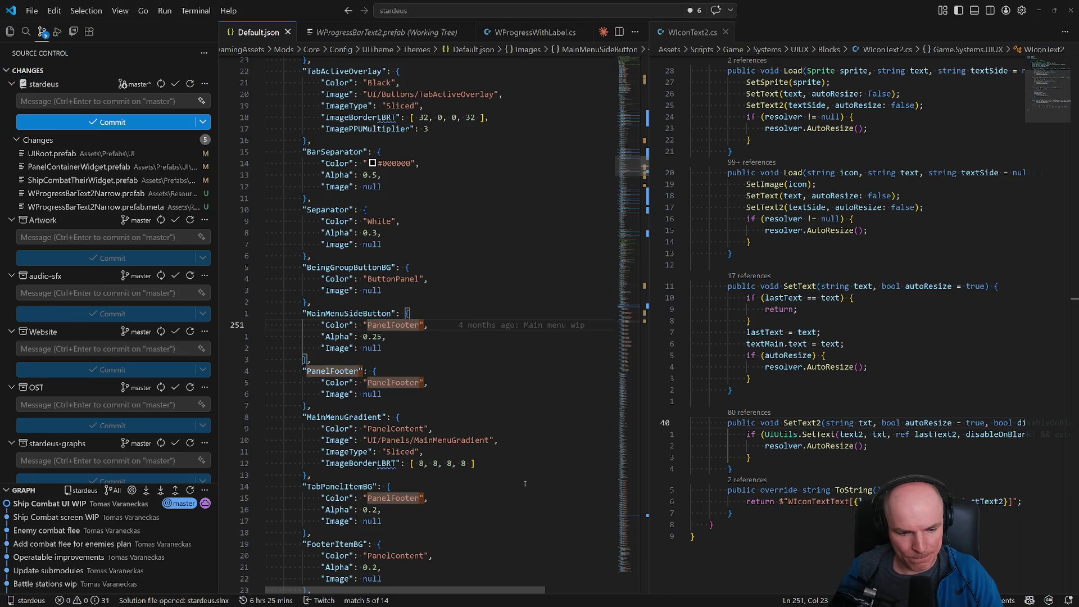
pyautogui.click(564, 598)
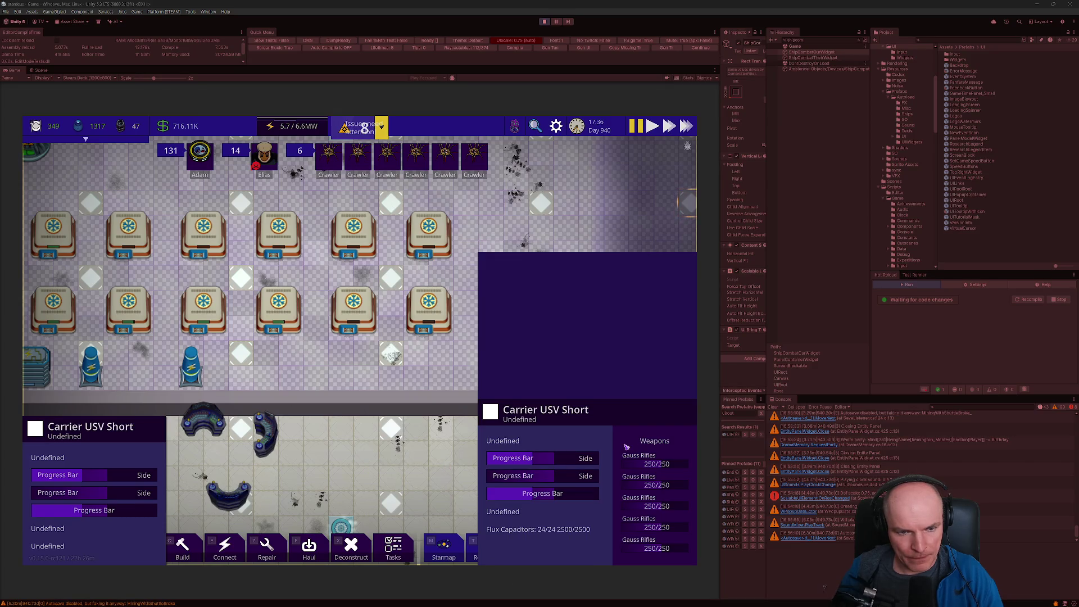
pyautogui.click(548, 599)
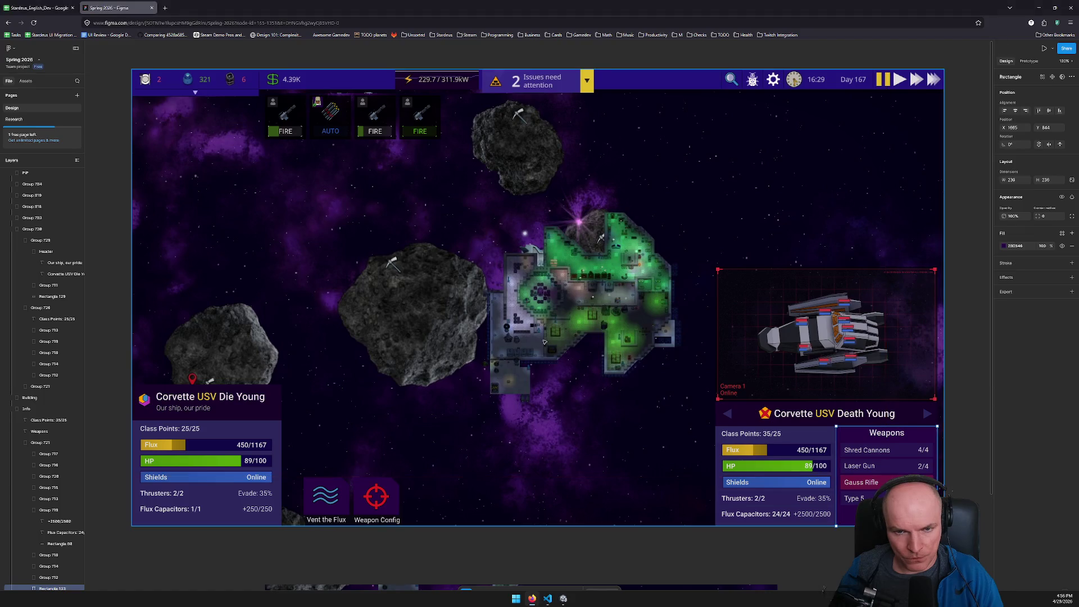
# Step: Zoom the Figma mockup in and out around the weapon slot cards, then select the AUTO card
pyautogui.scroll(10, 362, 122)
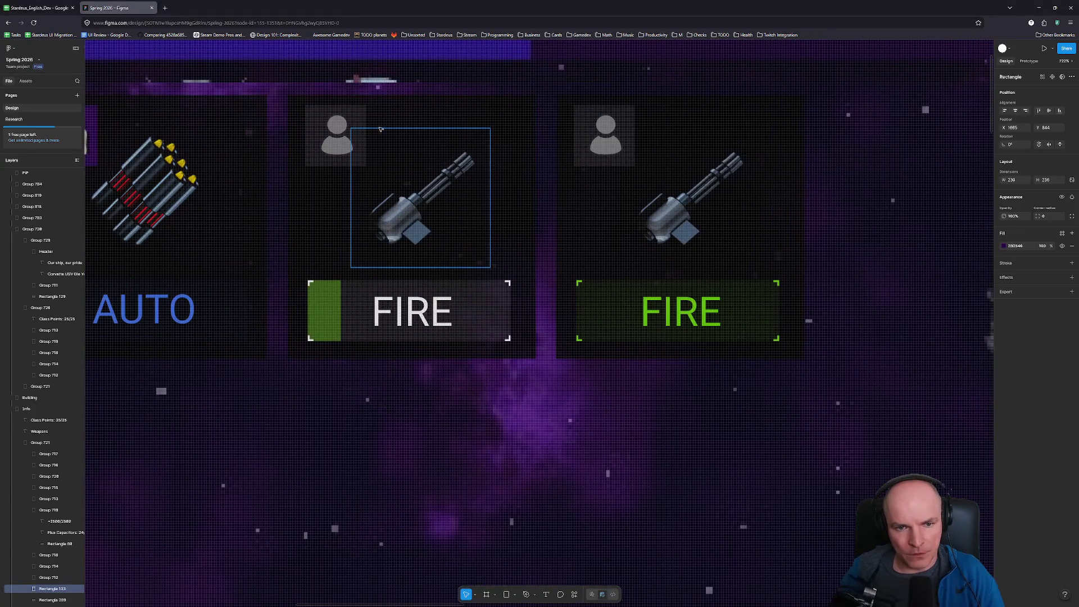
pyautogui.scroll(-5, 300, 215)
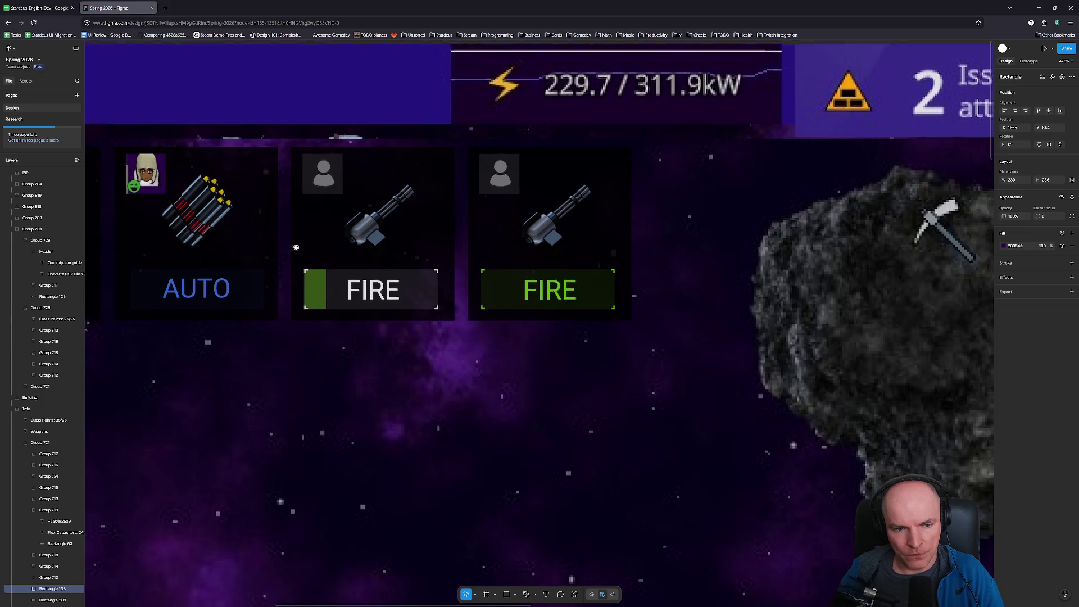
pyautogui.scroll(-1, 625, 334)
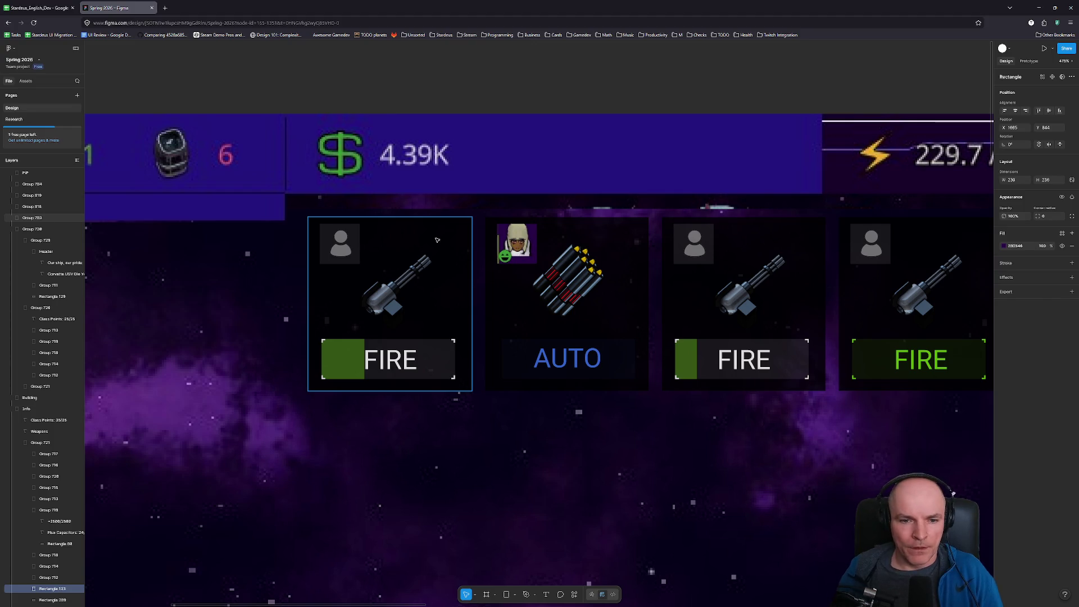
pyautogui.click(555, 266)
# Step: Select the first FIRE weapon card, zoom out and back in, then return to the Unity editor
pyautogui.click(470, 242)
pyautogui.scroll(-10, 585, 330)
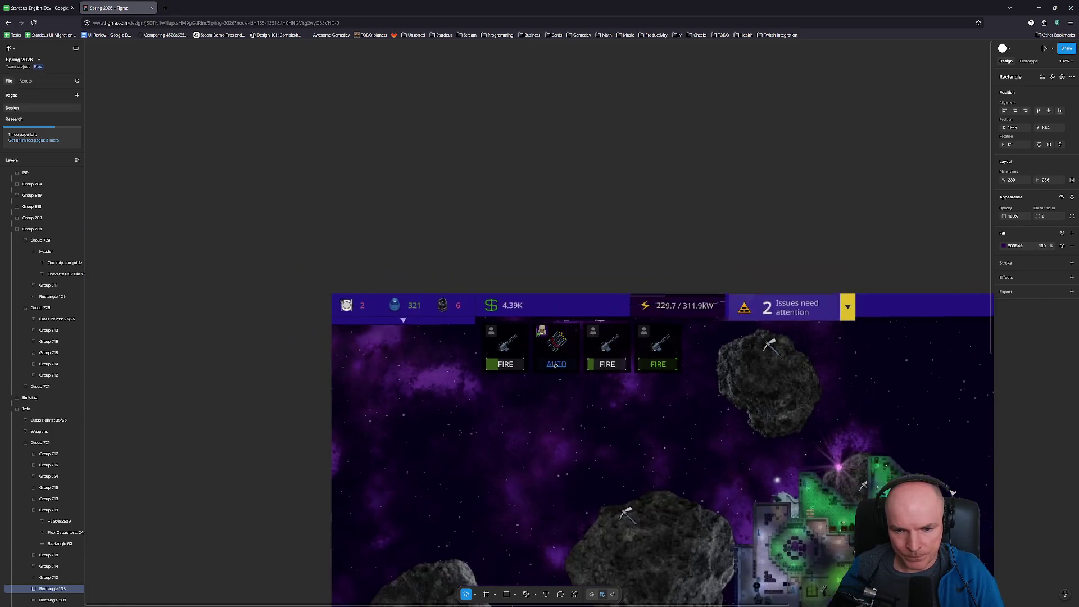
pyautogui.scroll(3, 585, 329)
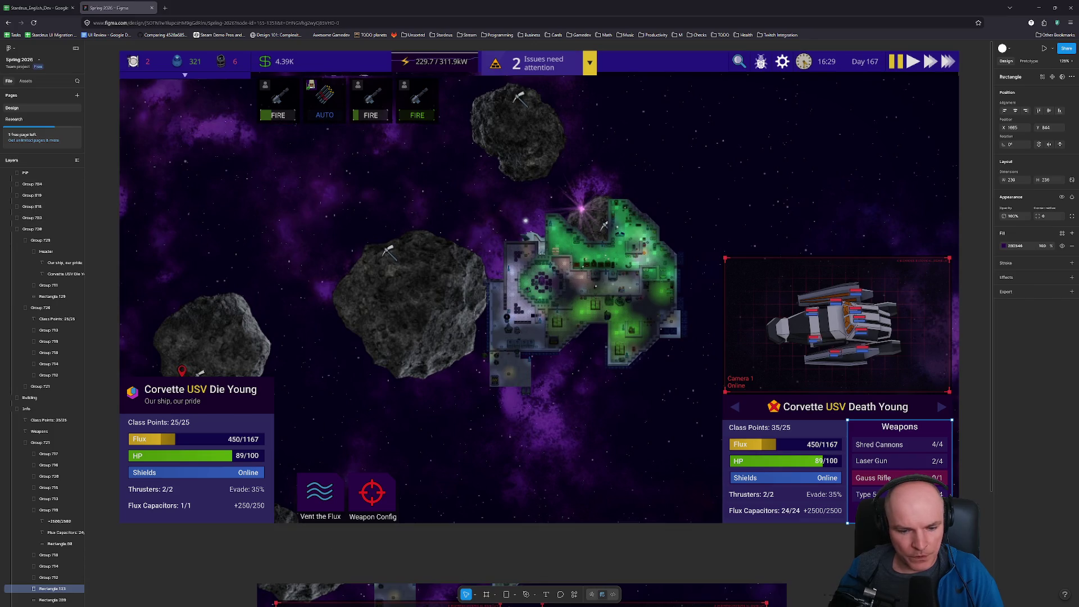
pyautogui.moveTo(539, 605)
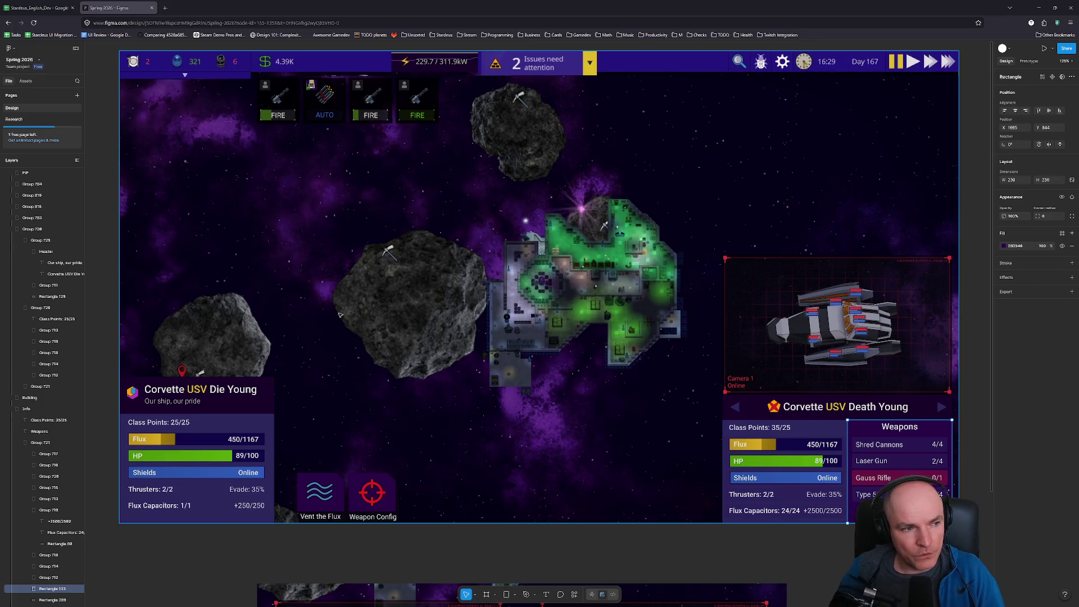
pyautogui.moveTo(601, 604)
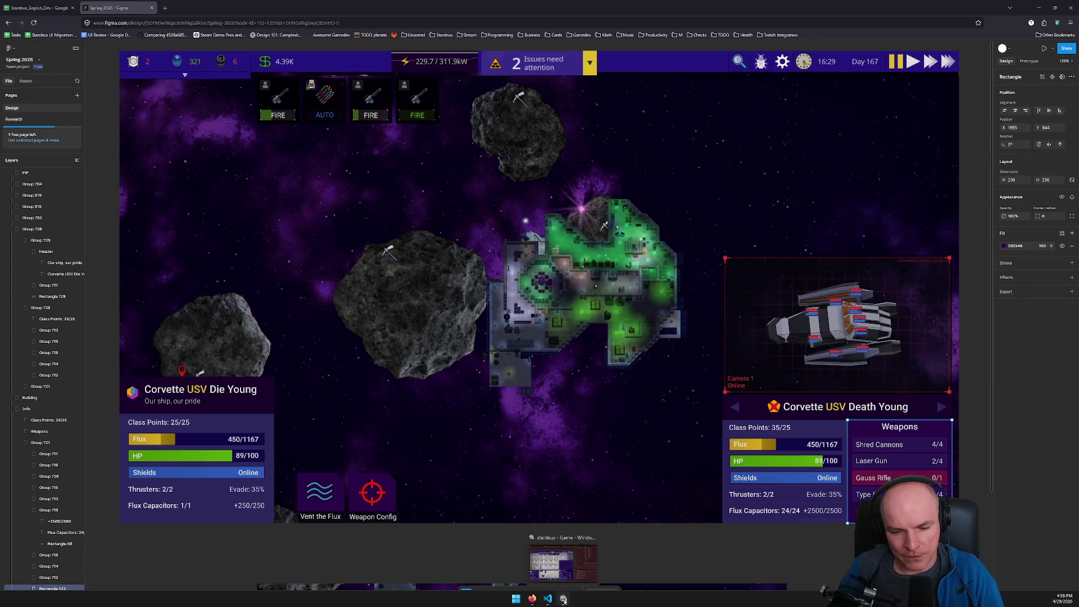
pyautogui.click(563, 600)
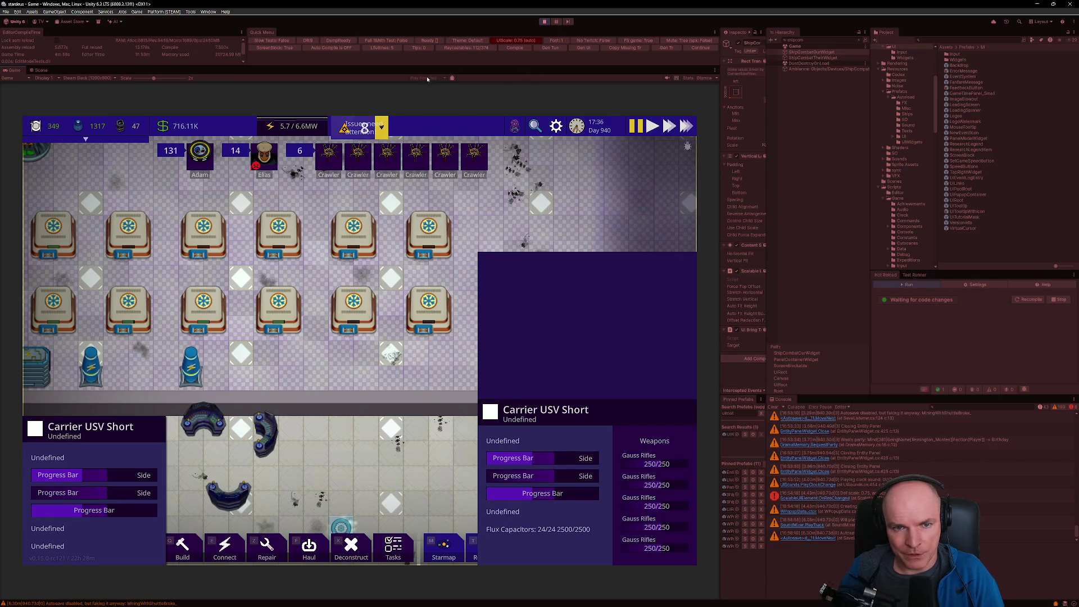
# Step: Shrink the game preview, widen the Inspector again, stop the game and clear the console log
pyautogui.moveTo(153, 80); pyautogui.dragTo(135, 78)
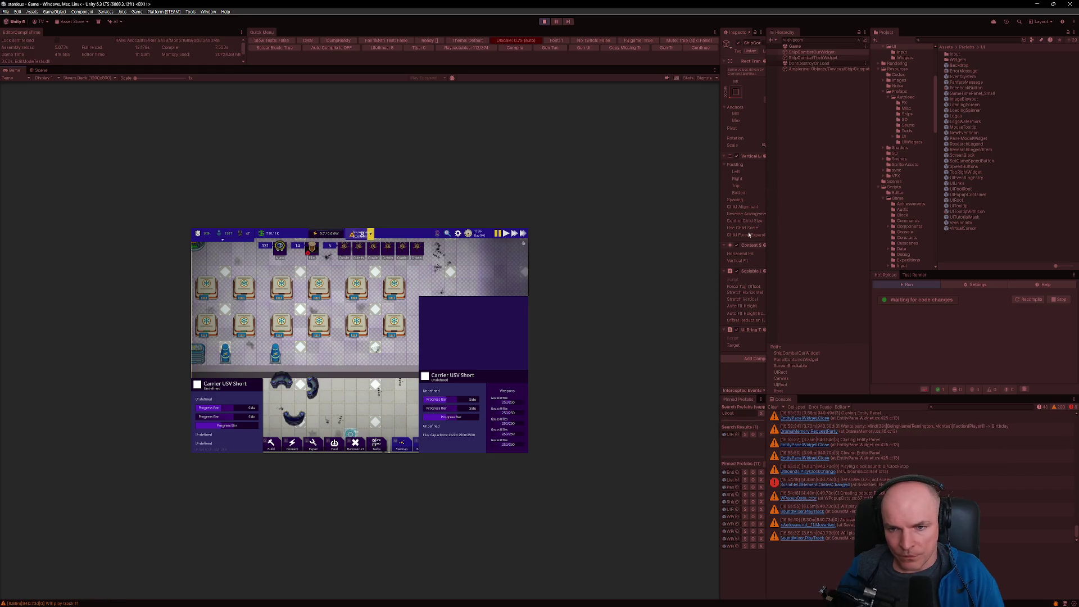
pyautogui.moveTo(720, 252); pyautogui.dragTo(575, 252)
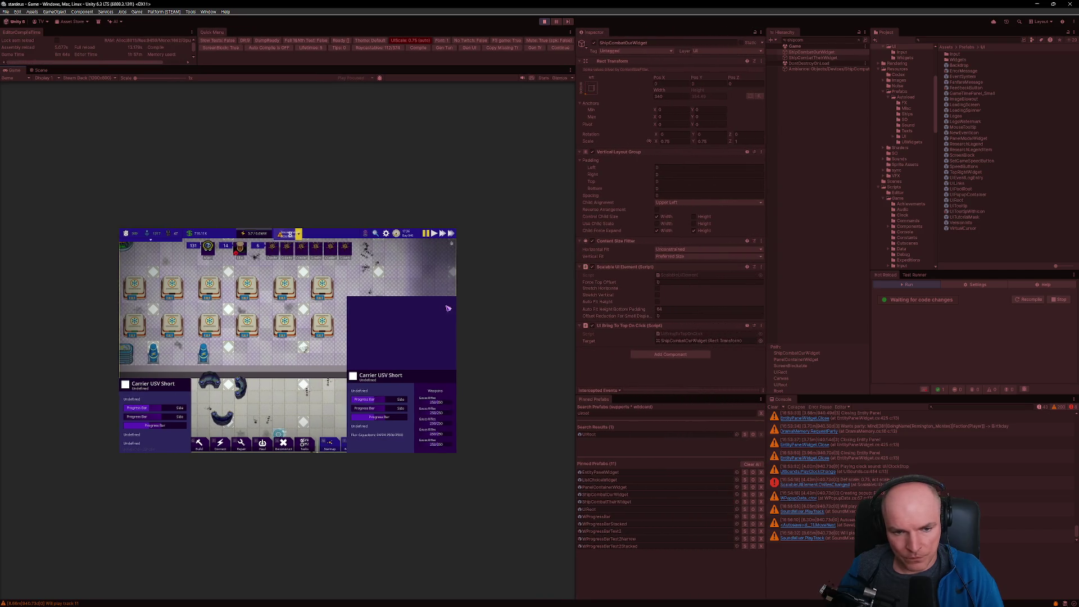
pyautogui.click(547, 22)
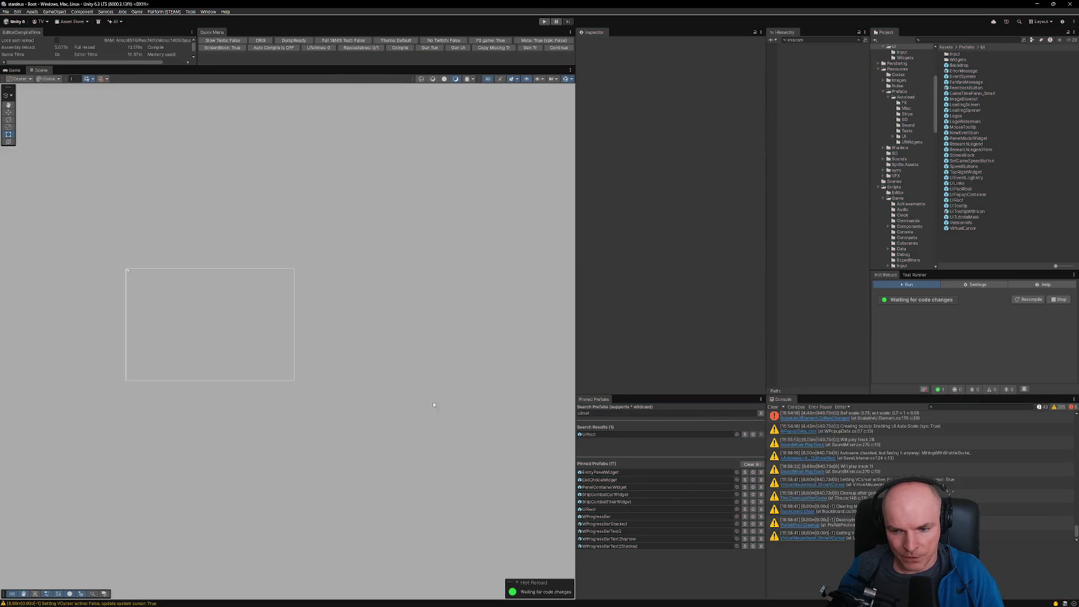
pyautogui.click(772, 408)
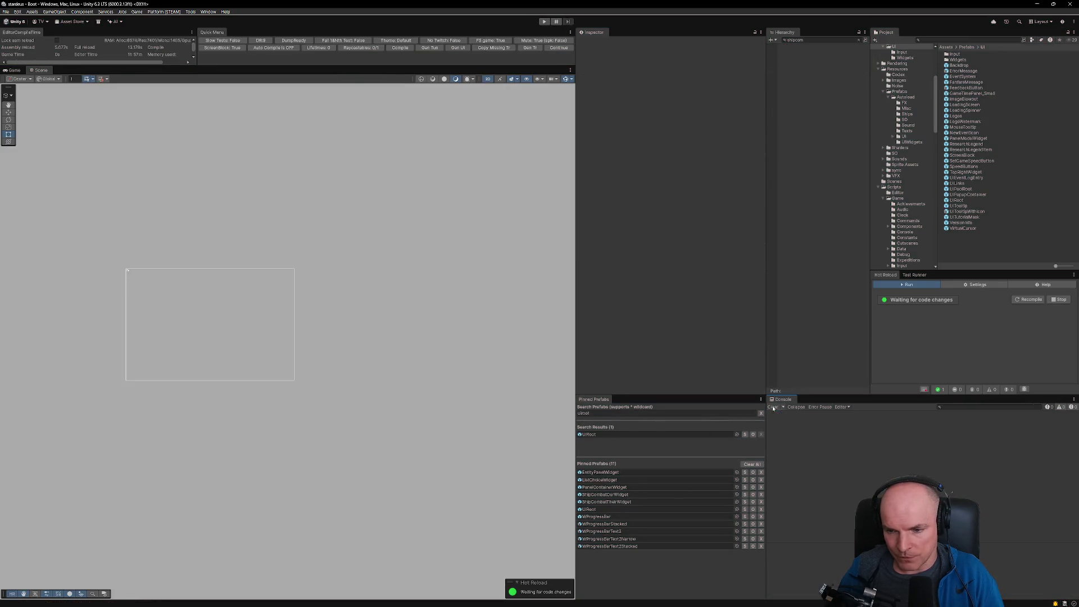
# Step: Deactivate ShipCombatOurWidget and ShipCombatTheirWidget in the PanelContainerWidget prefab, then return to Boot and play
pyautogui.click(618, 488)
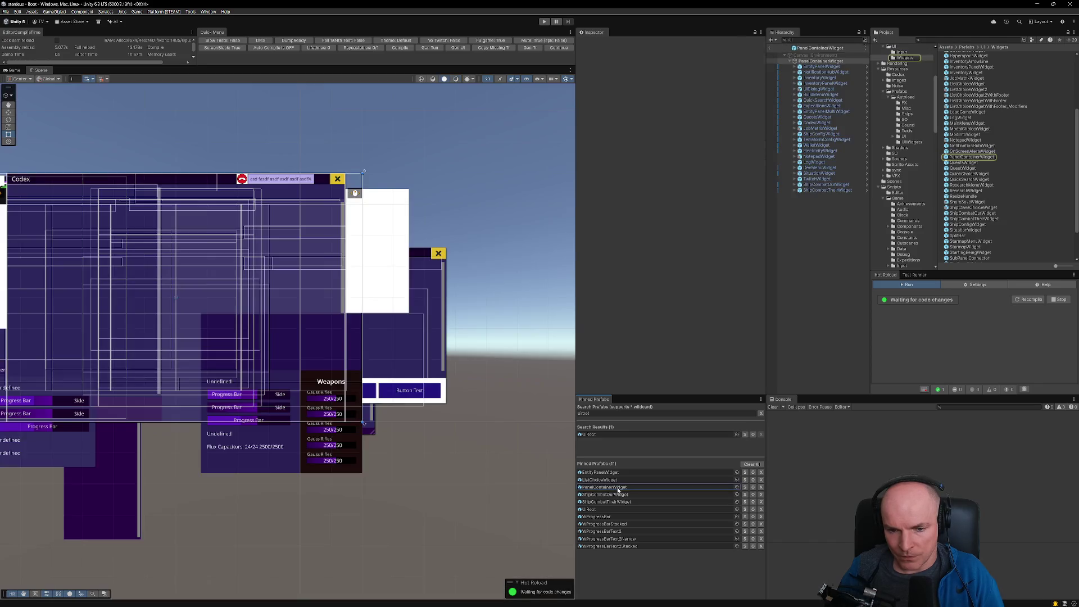
pyautogui.click(822, 187)
pyautogui.keyDown('ctrl'); pyautogui.click(822, 191); pyautogui.keyUp('ctrl')
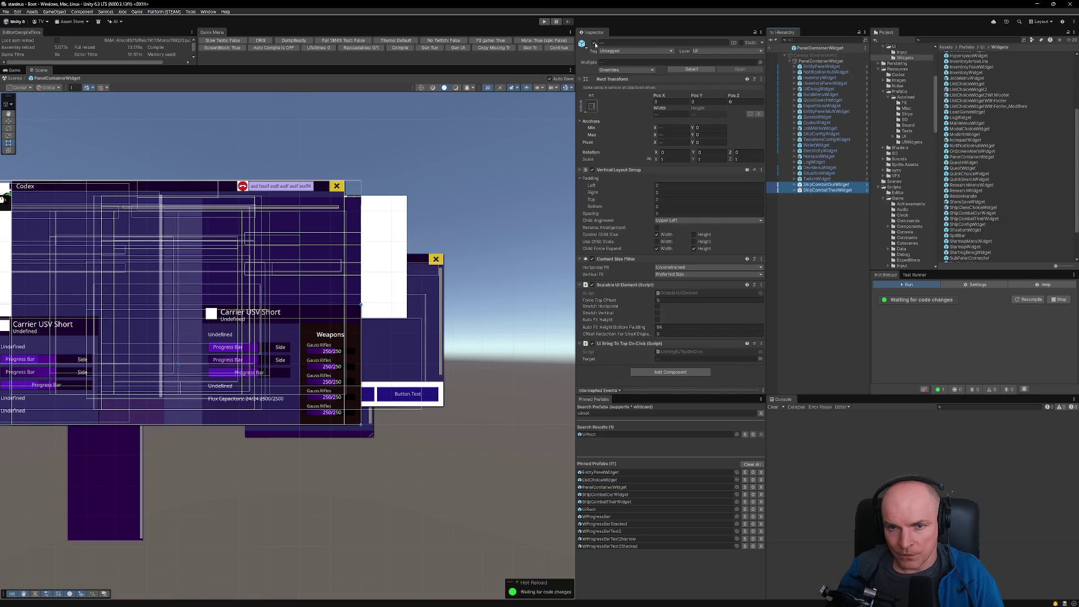
pyautogui.click(594, 44)
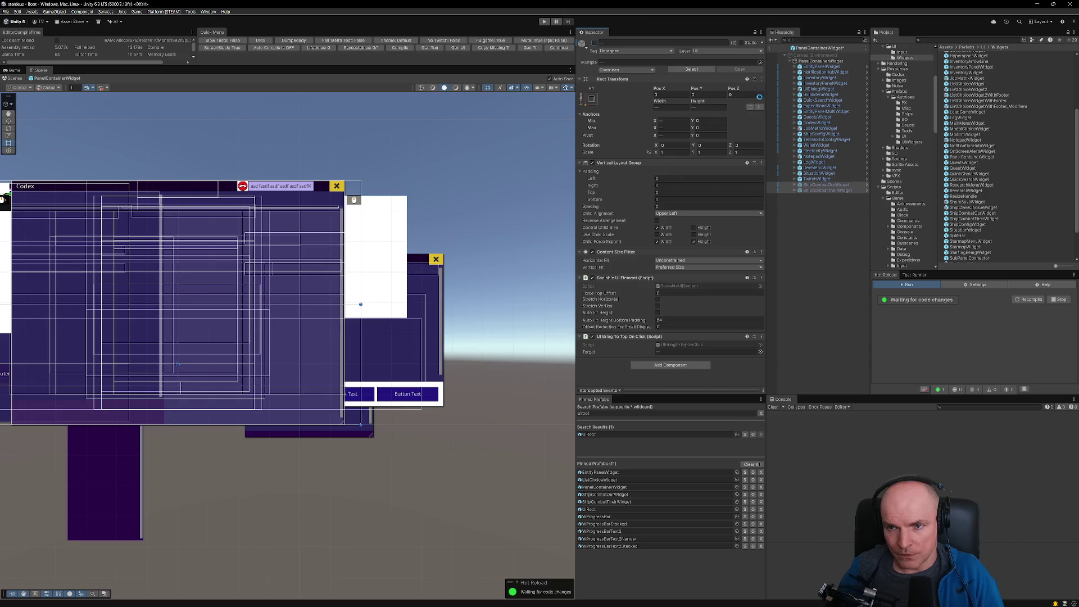
pyautogui.click(770, 49)
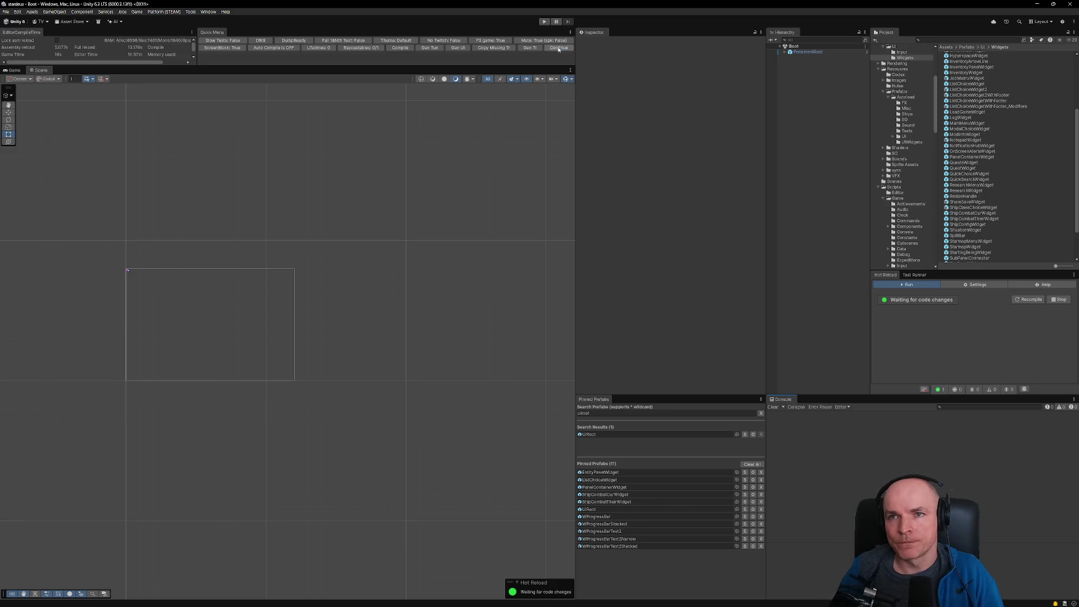
pyautogui.click(558, 48)
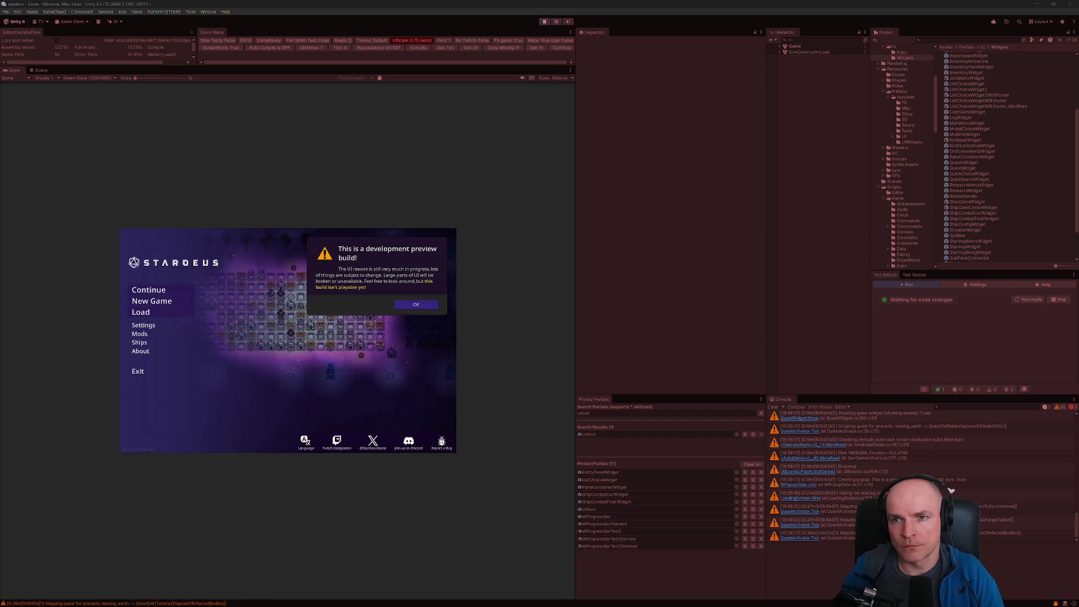
# Step: Dismiss the preview notice, continue the saved colony, and set the Game view to Full HD 1920x1080
pyautogui.click(416, 307)
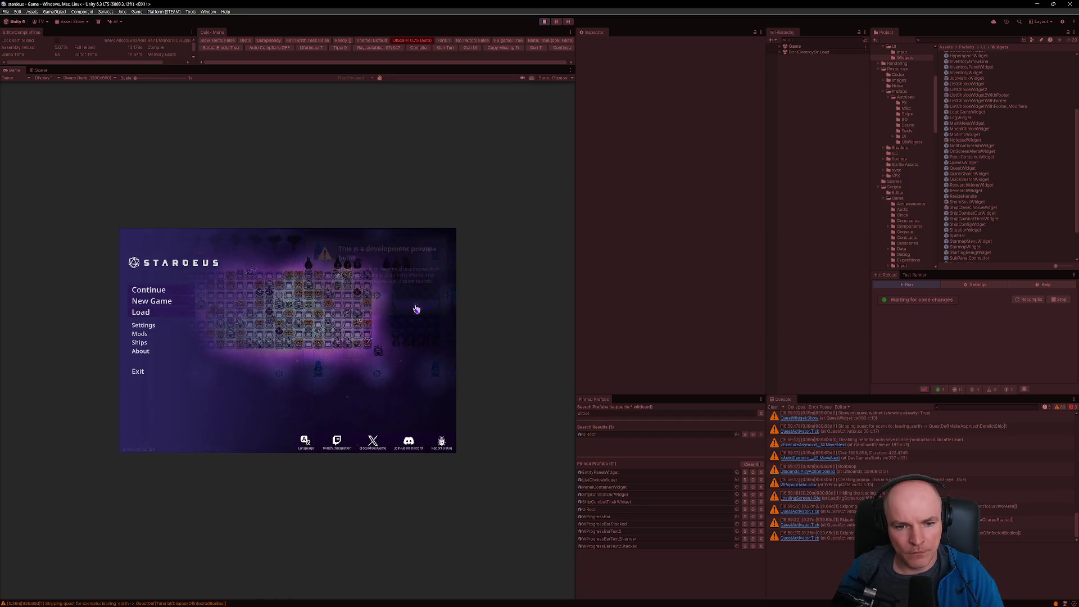
pyautogui.click(144, 292)
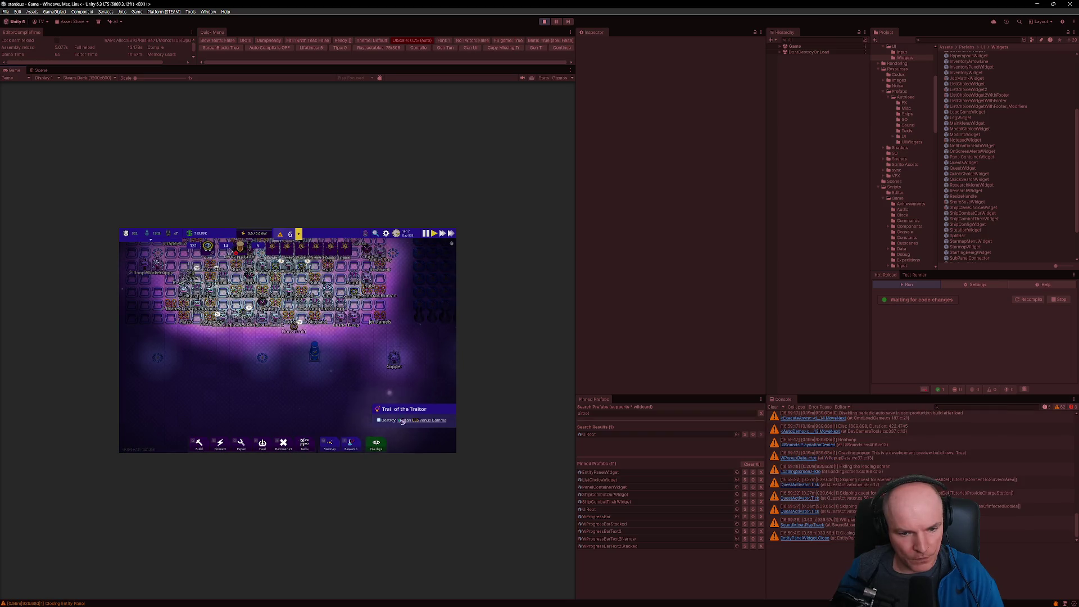
pyautogui.click(104, 79)
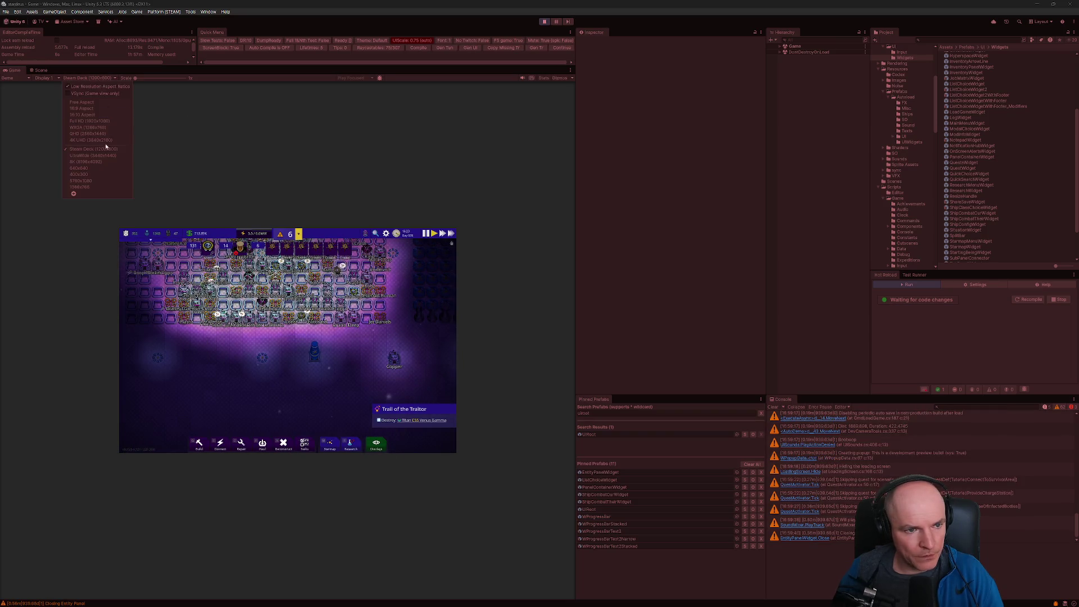
pyautogui.click(95, 125)
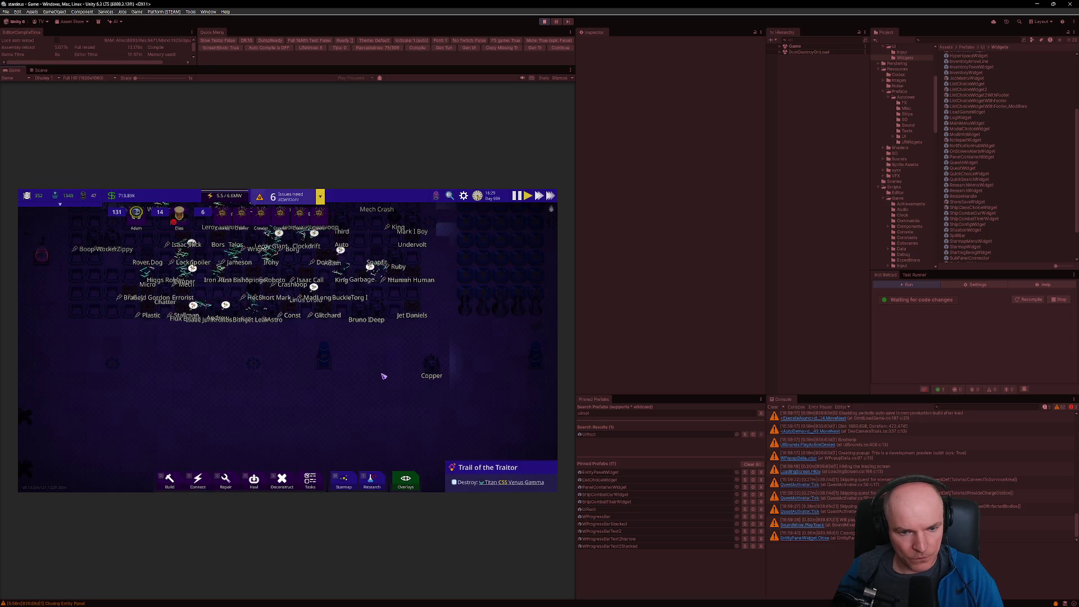
pyautogui.scroll(-3, 381, 376)
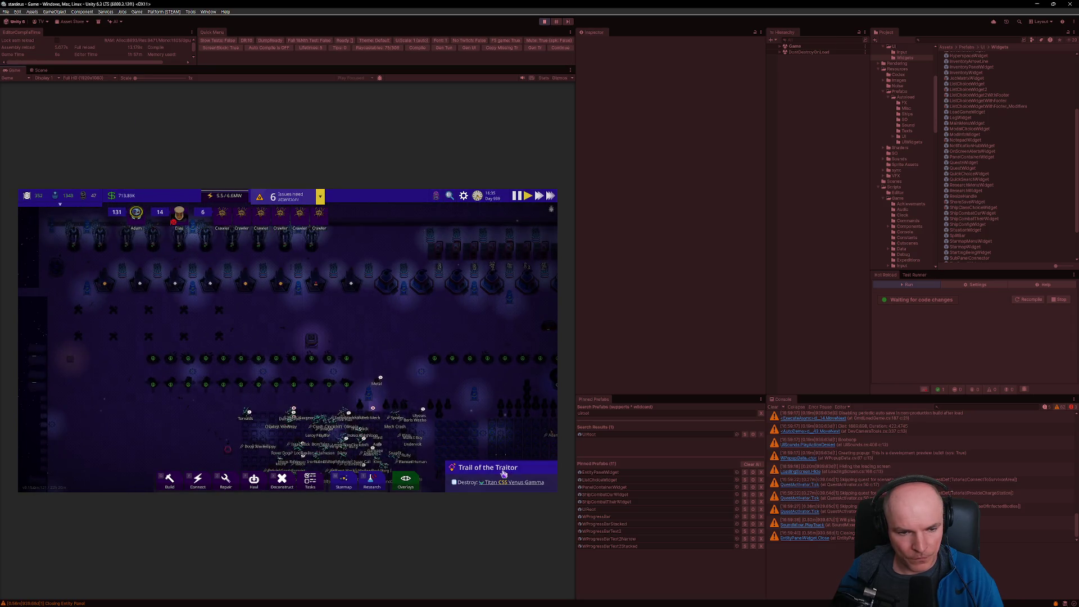
# Step: Open and close the Trail of the Traitor details, pan up, and inspect the Disassembler's info
pyautogui.click(497, 470)
pyautogui.click(506, 473)
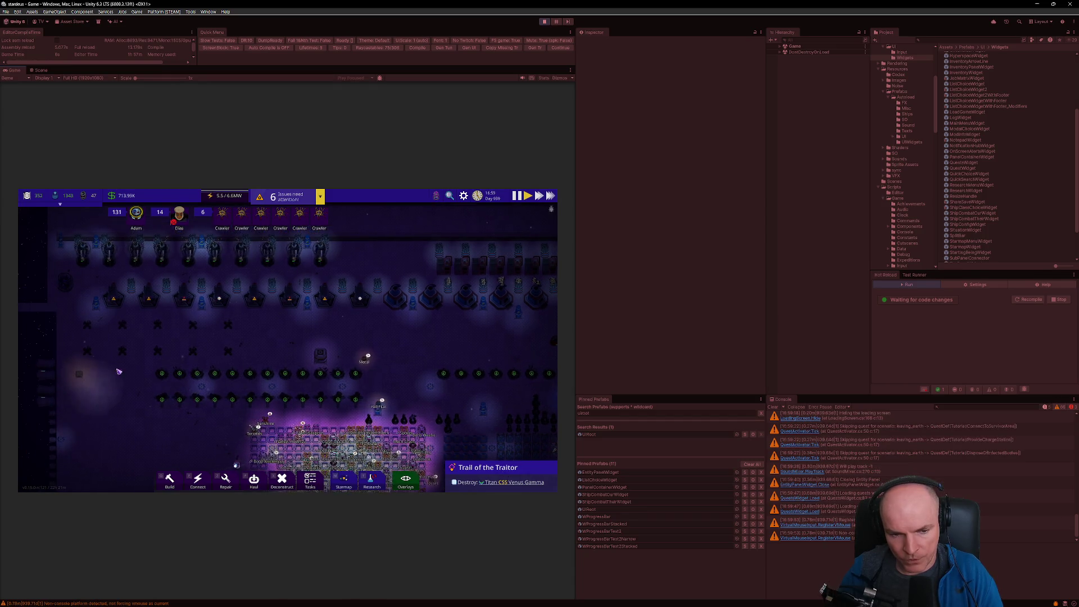
pyautogui.press('w')
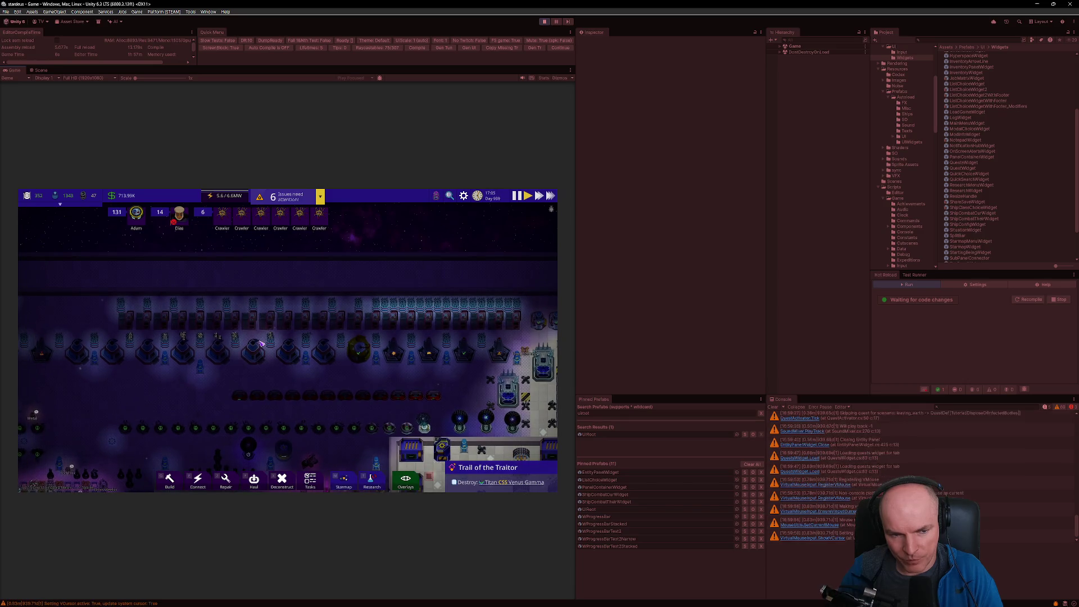
pyautogui.click(260, 363)
pyautogui.click(308, 374)
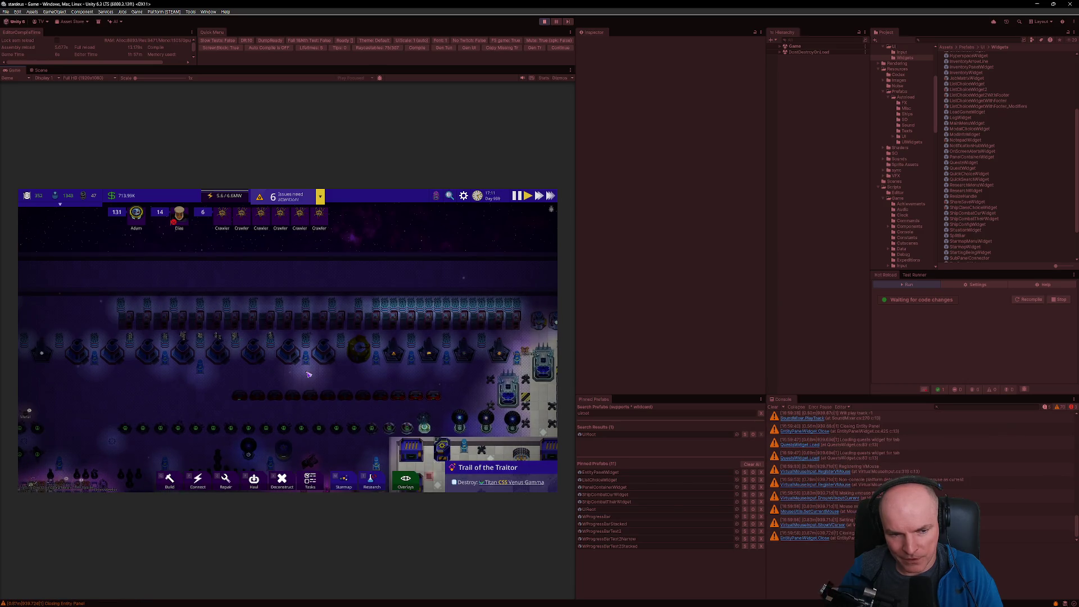
pyautogui.click(289, 358)
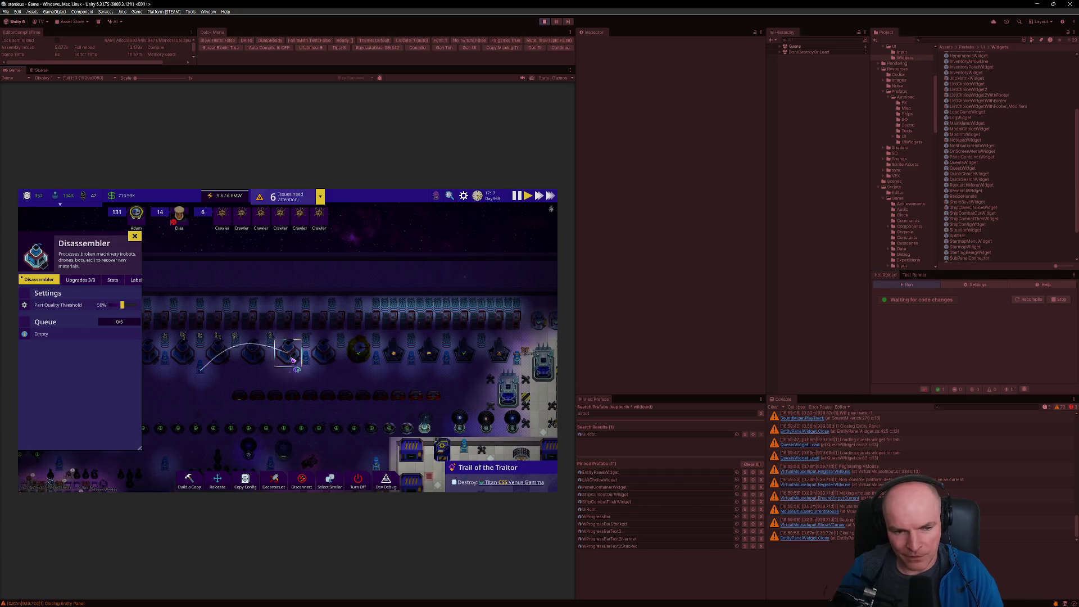
pyautogui.click(419, 386)
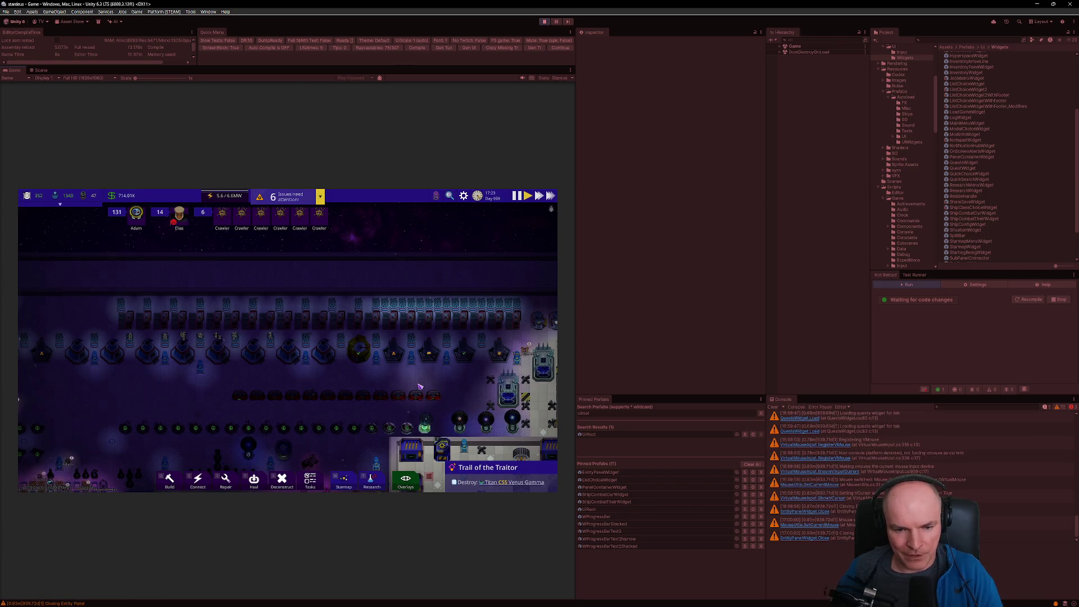
# Step: Click away from the ship objects and open the quest log showing Trail of the Traitor's details
pyautogui.click(436, 368)
pyautogui.click(415, 379)
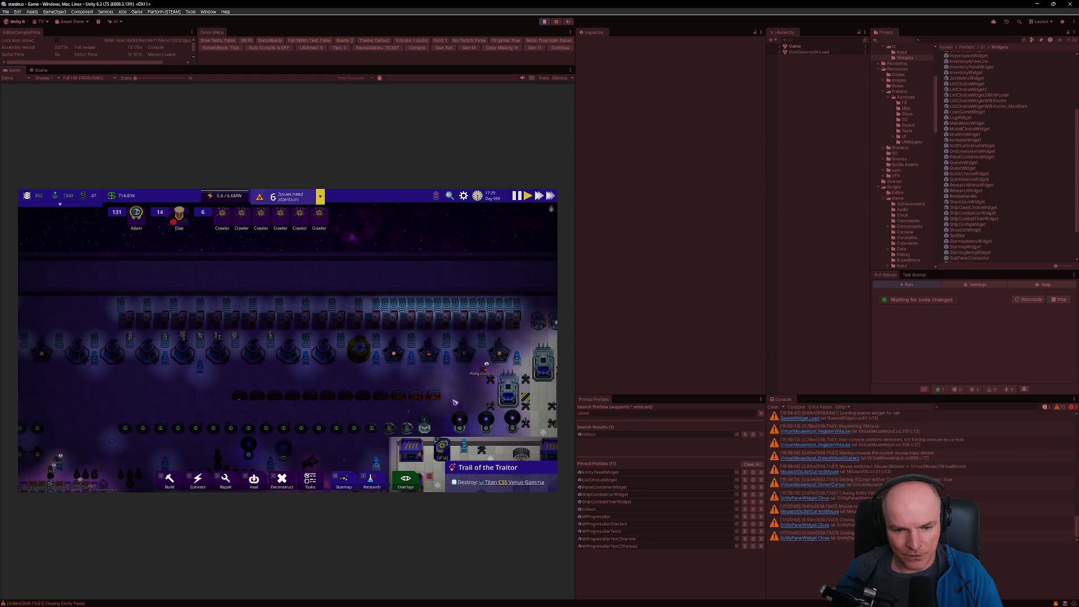
pyautogui.click(495, 469)
pyautogui.click(498, 472)
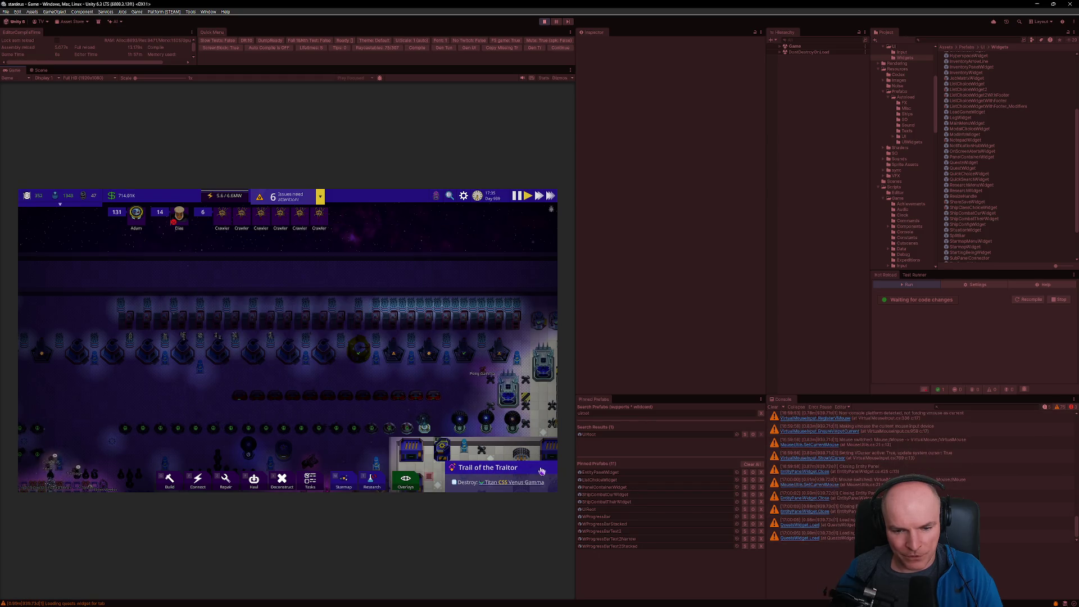
pyautogui.click(514, 471)
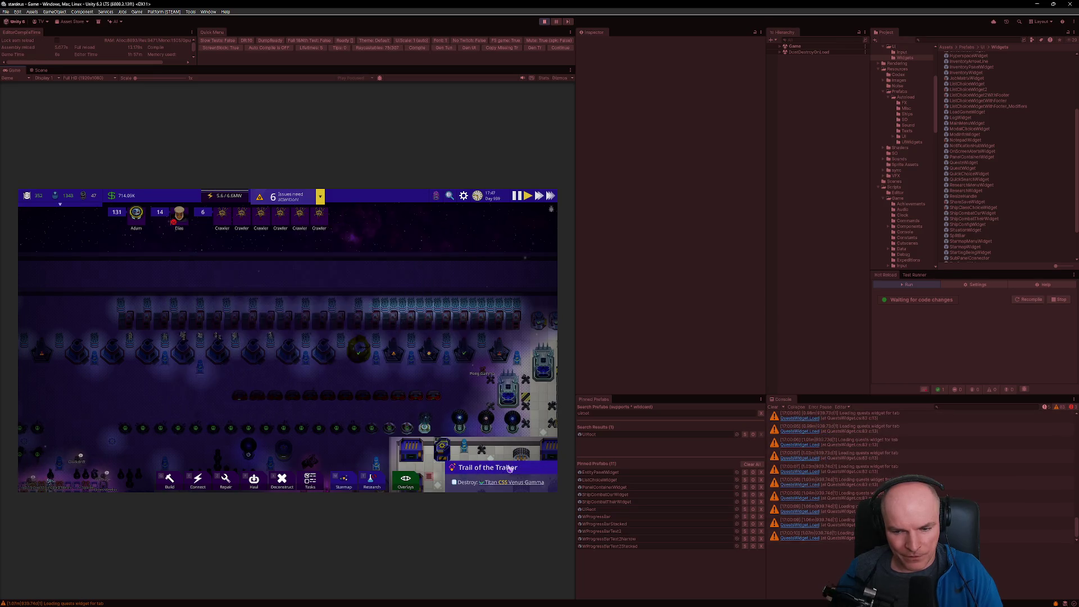
pyautogui.click(498, 472)
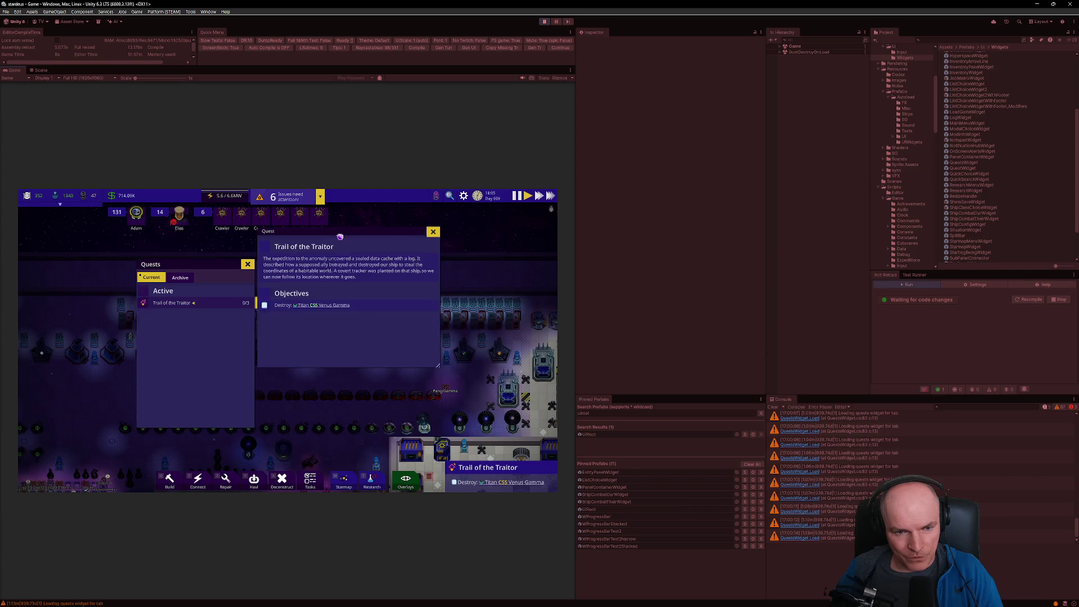
# Step: Drag the Quests and detail windows to several positions, then exit Play mode with Ctrl+P
pyautogui.moveTo(400, 238)
pyautogui.mouseDown()
pyautogui.moveTo(350, 285)
pyautogui.moveTo(380, 260)
pyautogui.mouseUp()
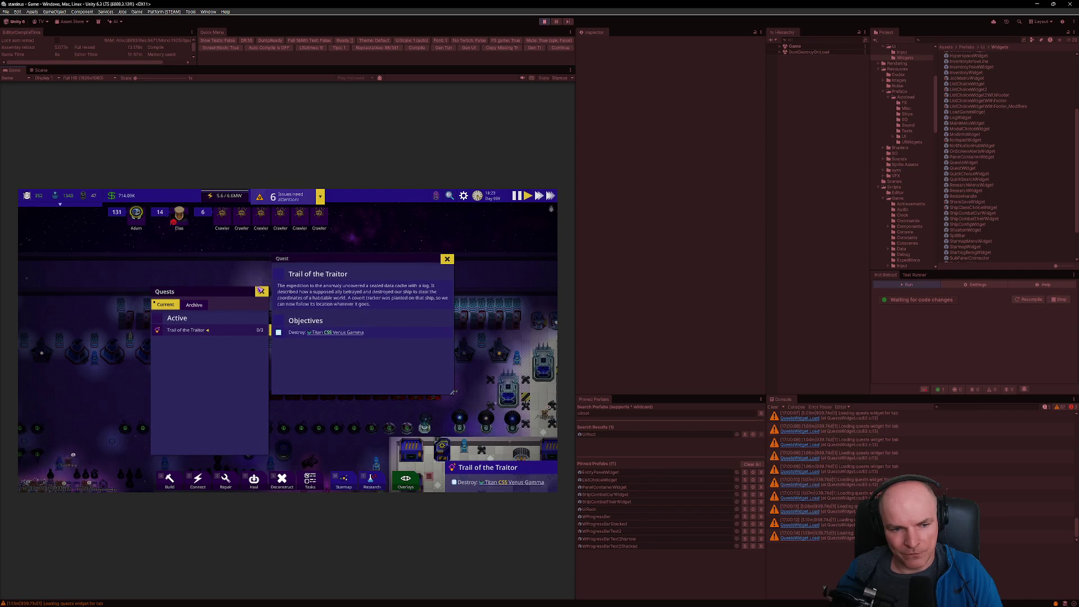
pyautogui.moveTo(233, 294); pyautogui.dragTo(214, 289)
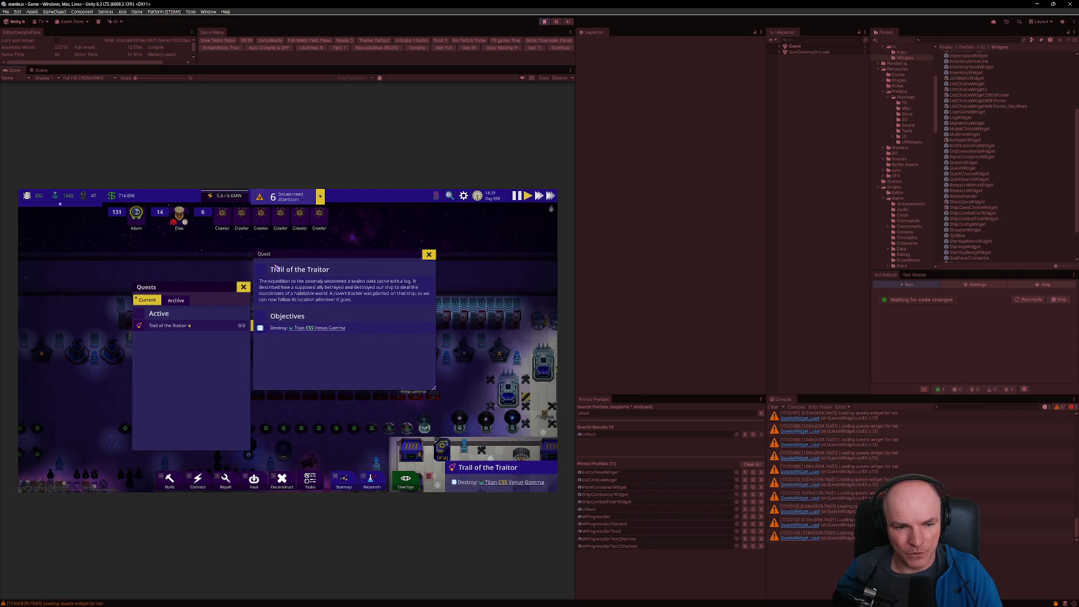
pyautogui.moveTo(358, 256)
pyautogui.mouseDown()
pyautogui.moveTo(394, 256)
pyautogui.moveTo(356, 262)
pyautogui.mouseUp()
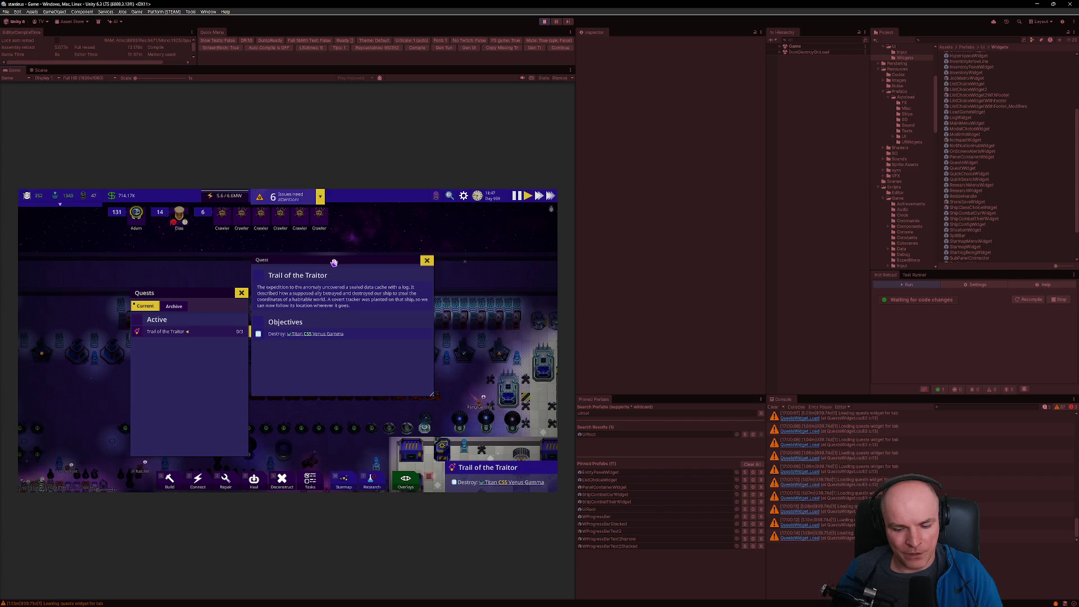
pyautogui.moveTo(334, 262)
pyautogui.mouseDown()
pyautogui.moveTo(424, 255)
pyautogui.moveTo(349, 265)
pyautogui.mouseUp()
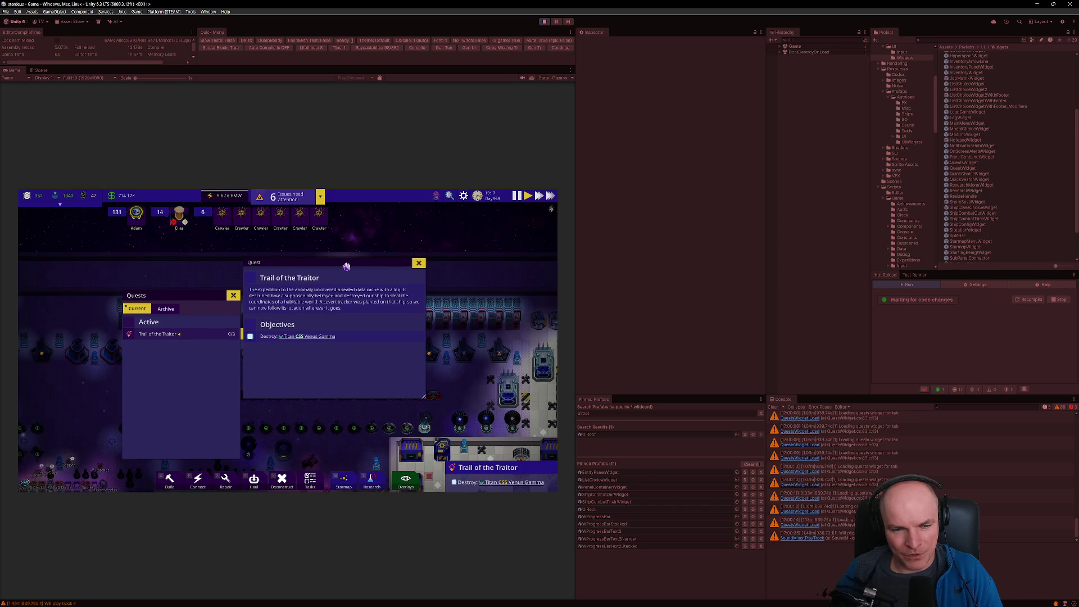
pyautogui.moveTo(346, 264)
pyautogui.mouseDown()
pyautogui.moveTo(334, 254)
pyautogui.moveTo(388, 280)
pyautogui.moveTo(385, 252)
pyautogui.moveTo(369, 248)
pyautogui.moveTo(403, 238)
pyautogui.moveTo(374, 257)
pyautogui.mouseUp()
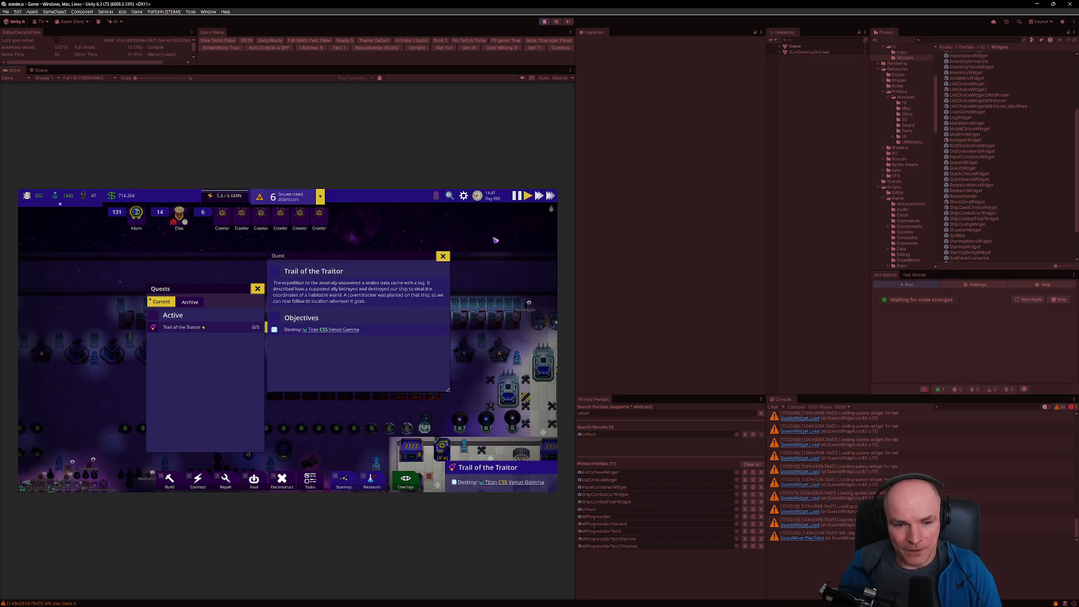
pyautogui.moveTo(373, 257)
pyautogui.mouseDown()
pyautogui.moveTo(398, 260)
pyautogui.moveTo(351, 253)
pyautogui.mouseUp()
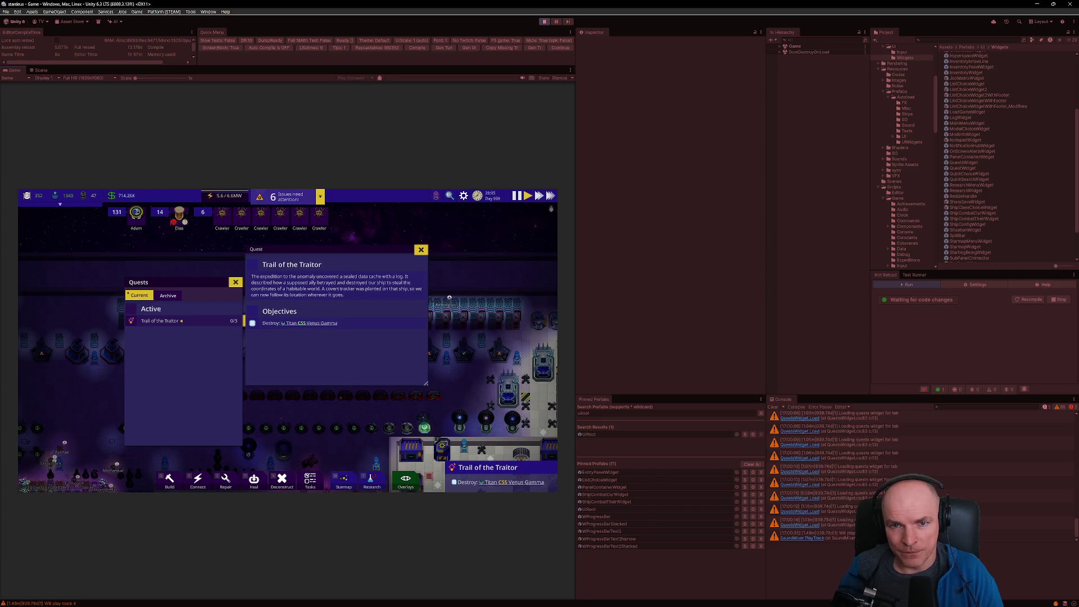
pyautogui.hotkey('ctrl', 'p')
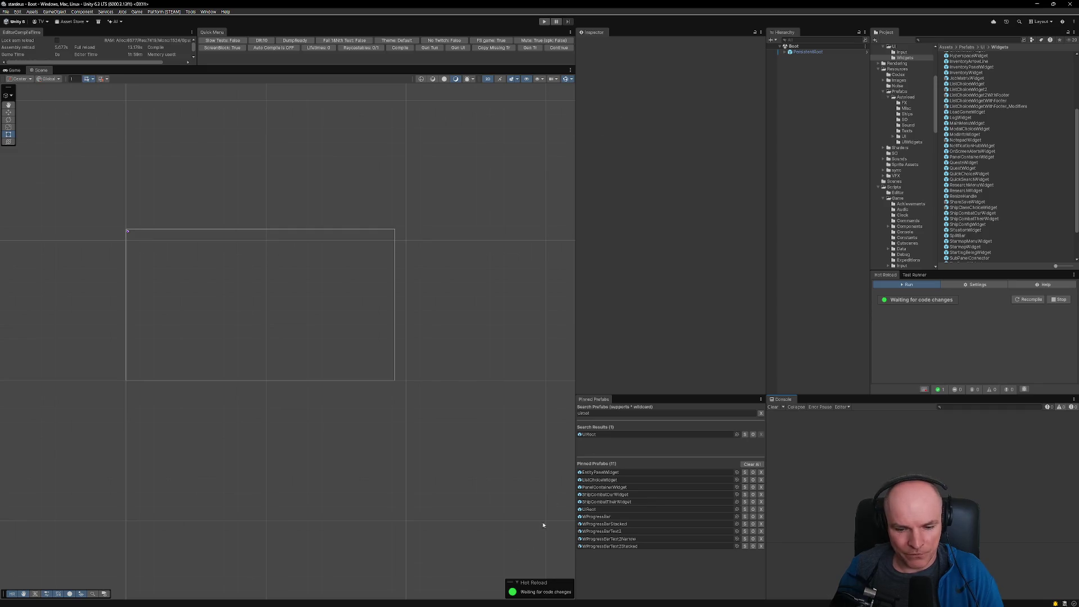
# Step: Look at the Figma ship combat mockup, then bring VS Code forward
pyautogui.click(532, 598)
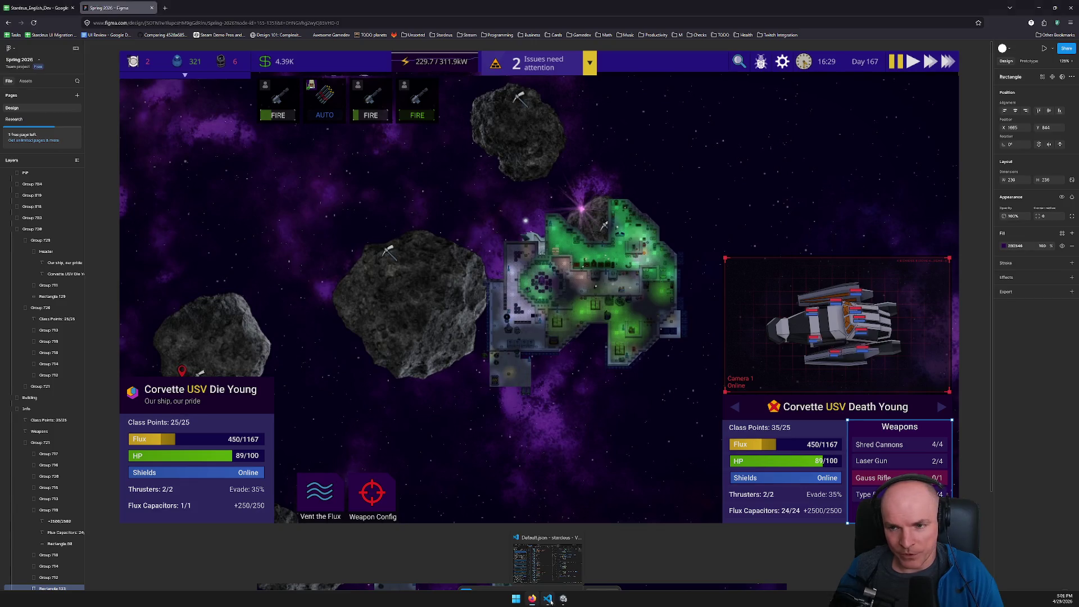
pyautogui.moveTo(563, 601)
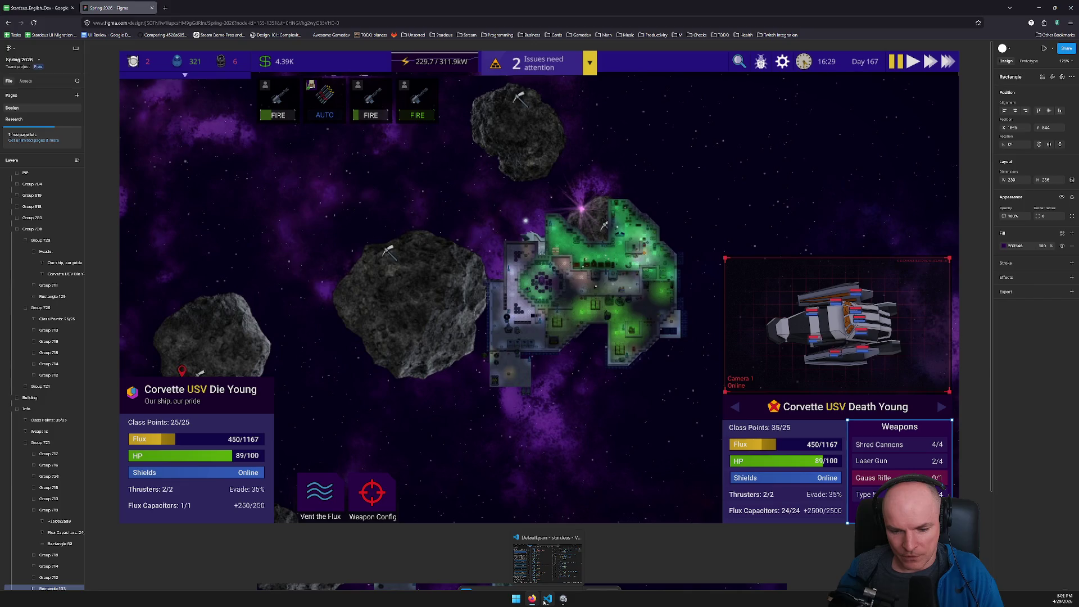
pyautogui.click(546, 600)
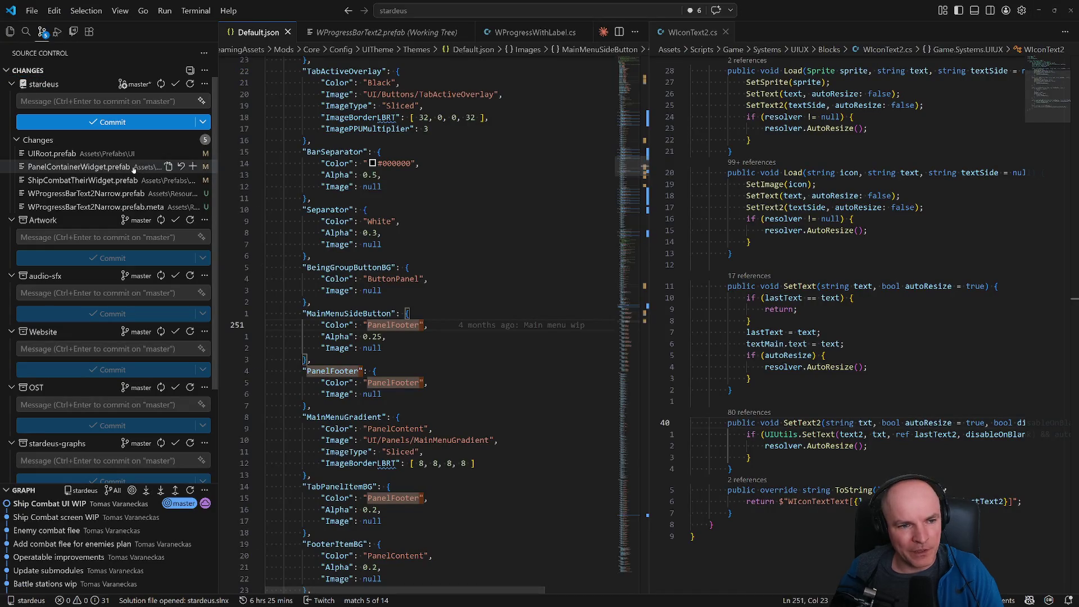
# Step: Commit the stardeus changes as 'Ship combat UI WIP' and sync the outgoing commit
pyautogui.click(175, 101)
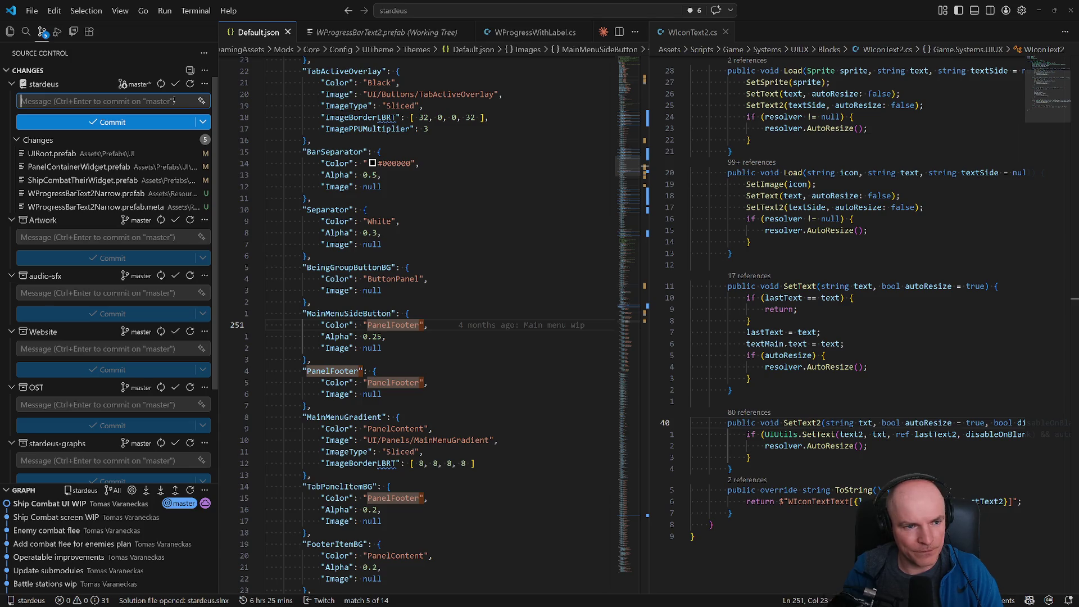
pyautogui.write('Sh')
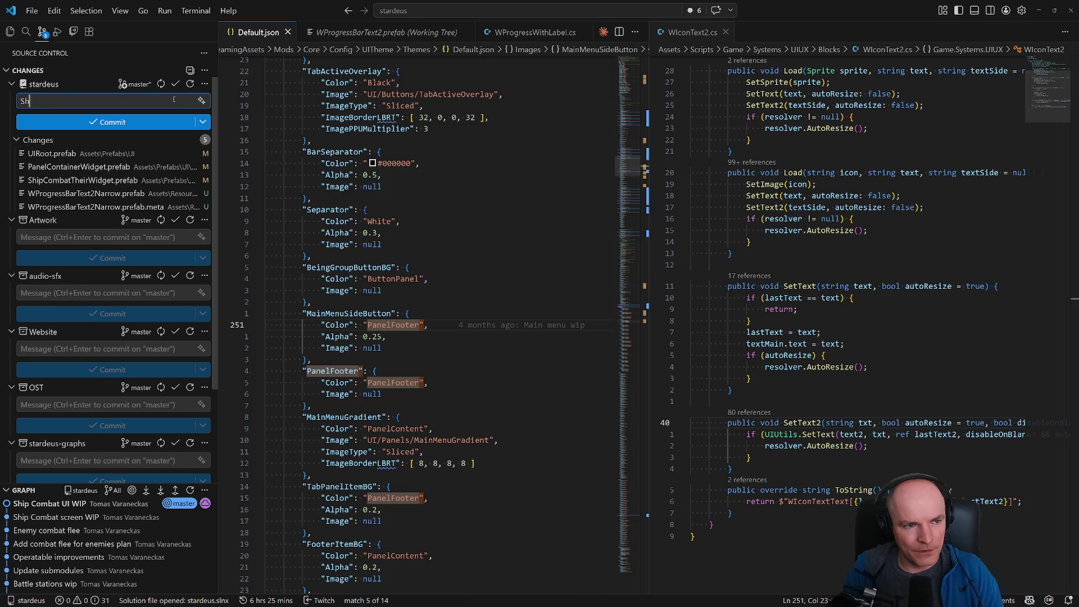
pyautogui.write('ip combat UI WIP')
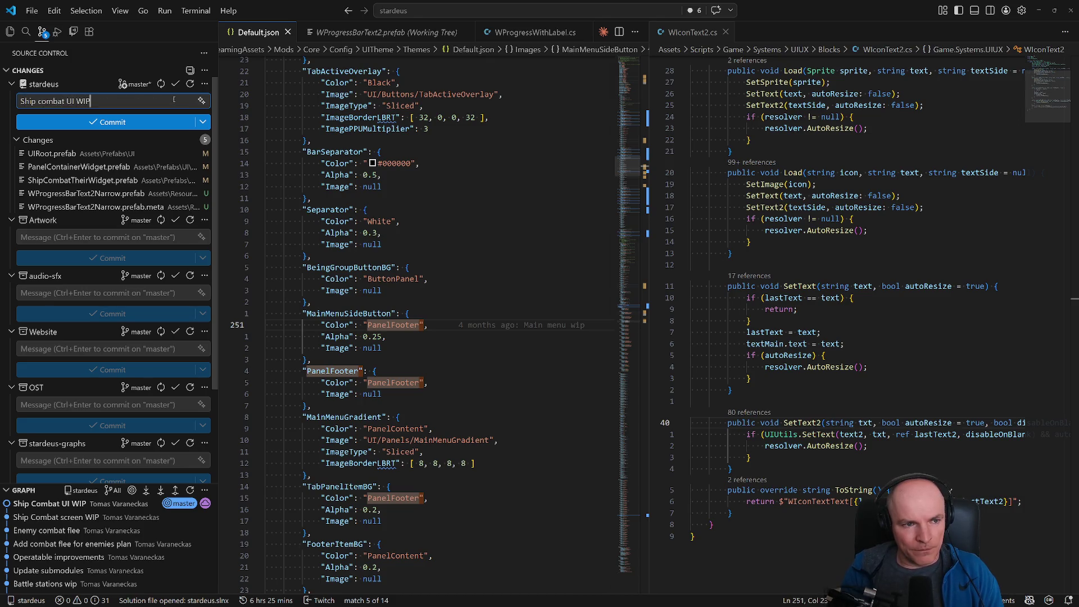
pyautogui.click(135, 121)
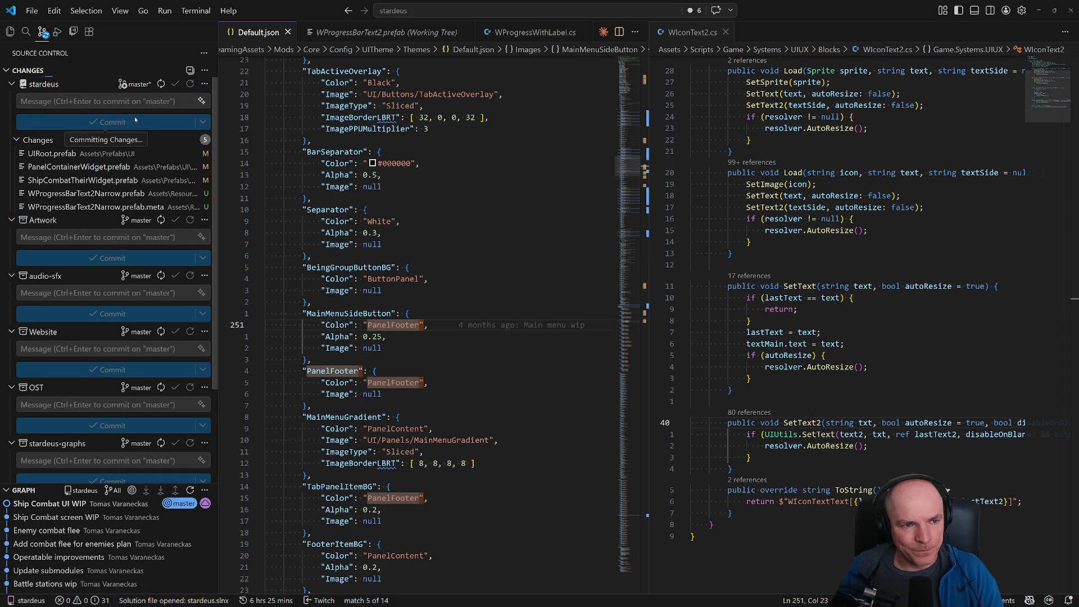
pyautogui.click(155, 85)
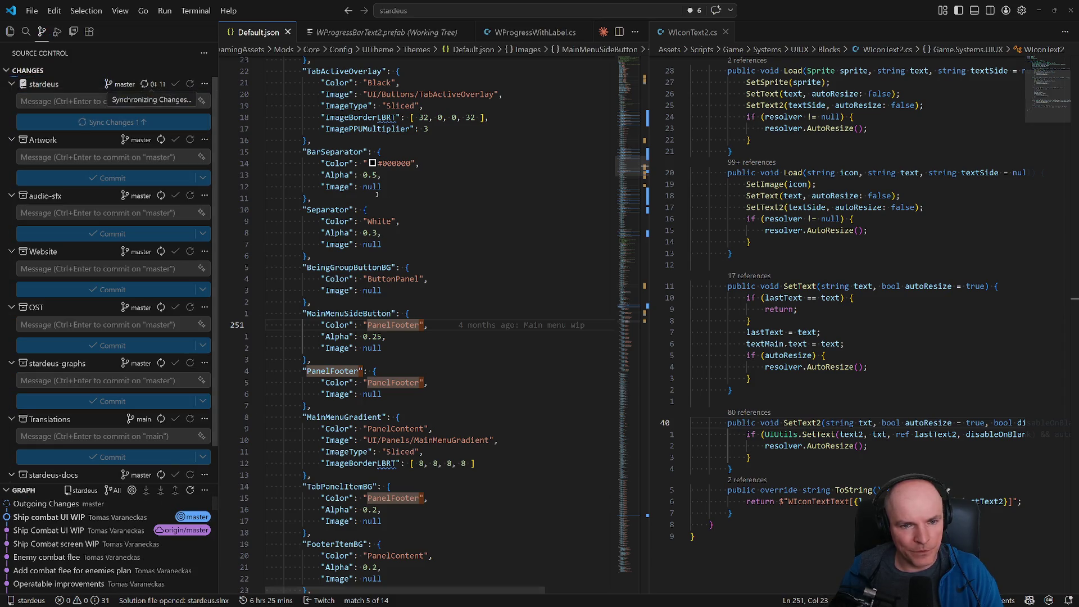
# Step: Open version.txt through quick file search for 'version', then switch to the browser
pyautogui.hotkey('ctrl', 'p')
pyautogui.write('version')
pyautogui.press('Return')
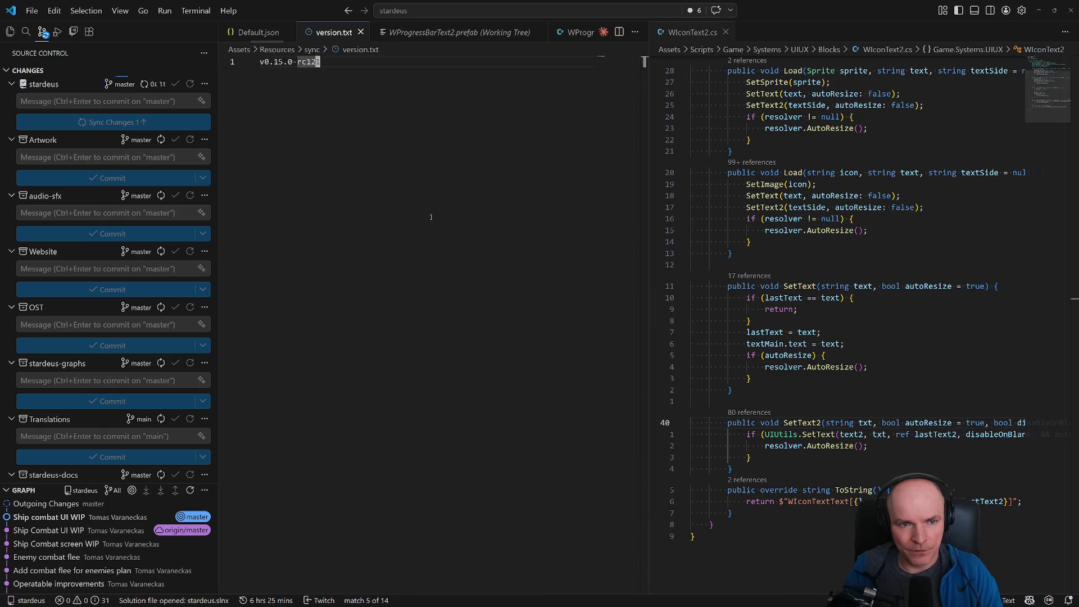
pyautogui.hotkey('alt', 'Tab')
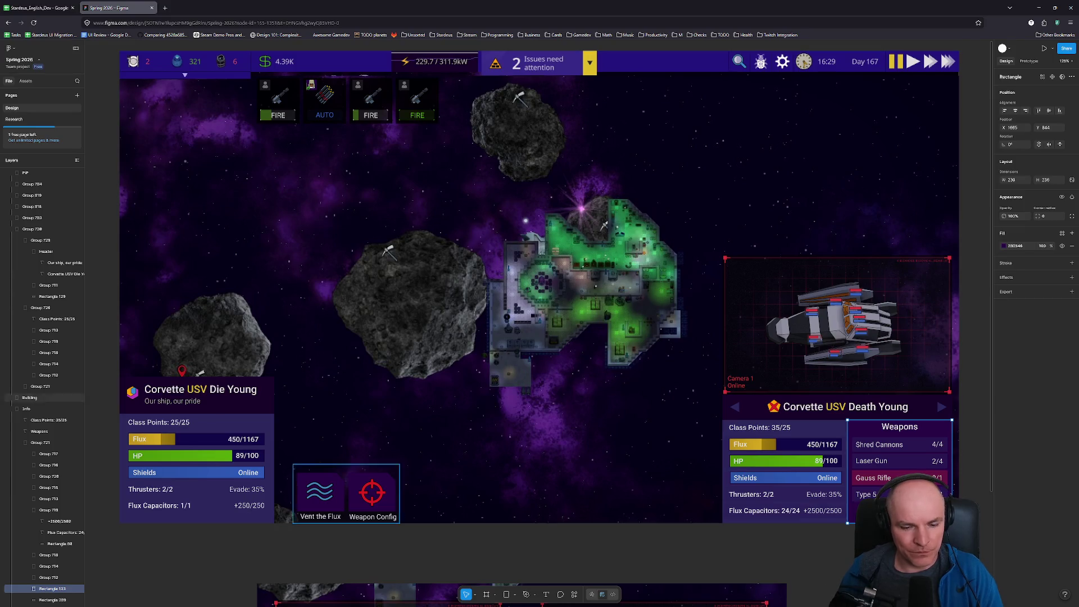
# Step: Confirm and start a full Steam Production build from Unity's Platform (STEAM) > Deploy menu
pyautogui.click(564, 599)
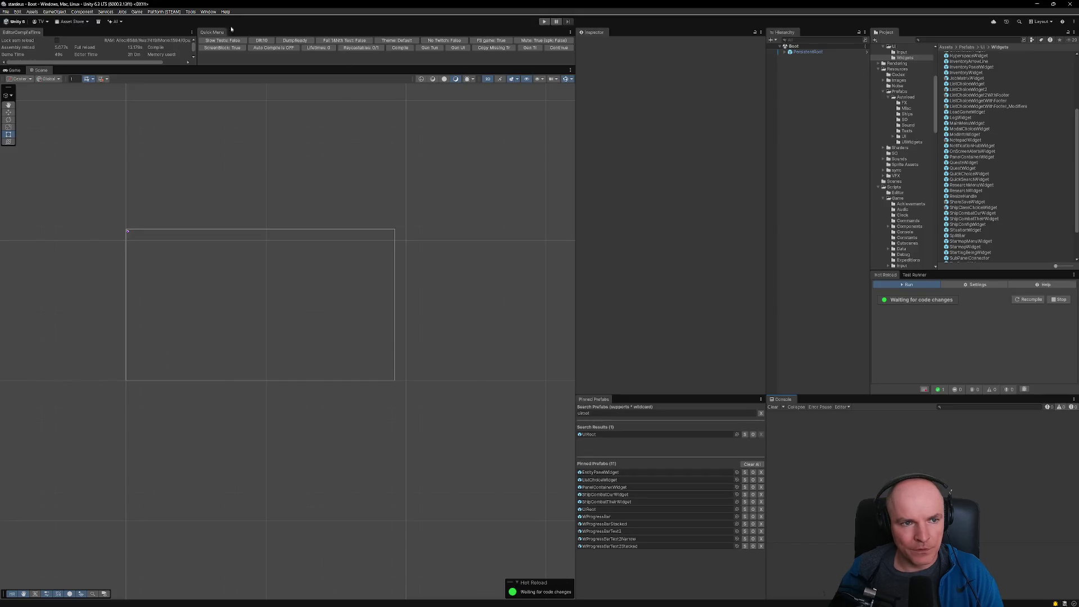
pyautogui.click(162, 12)
pyautogui.moveTo(165, 27)
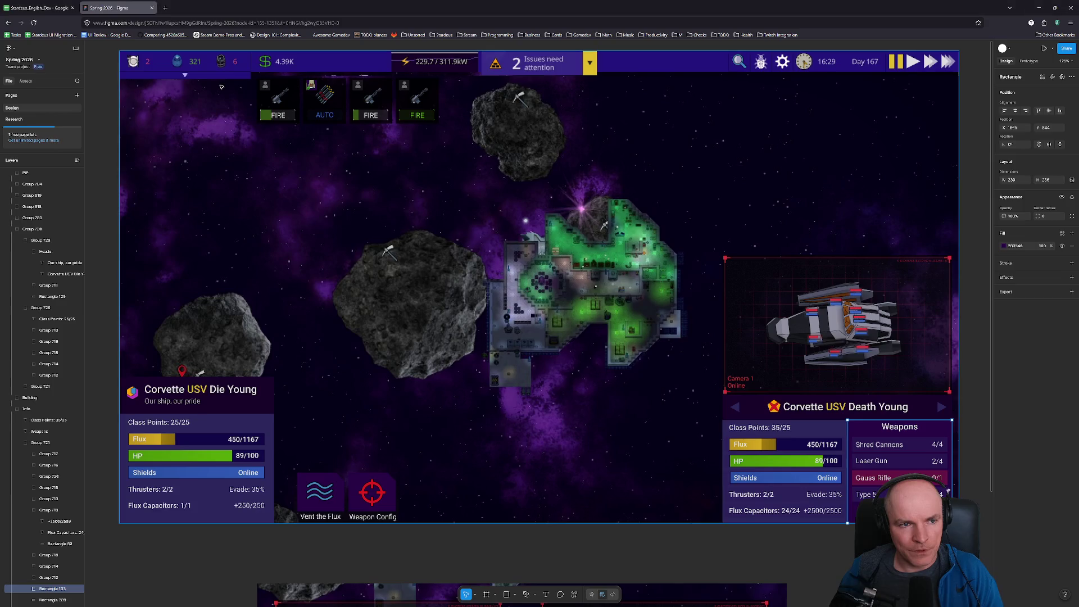
pyautogui.hotkey('alt', 'Tab')
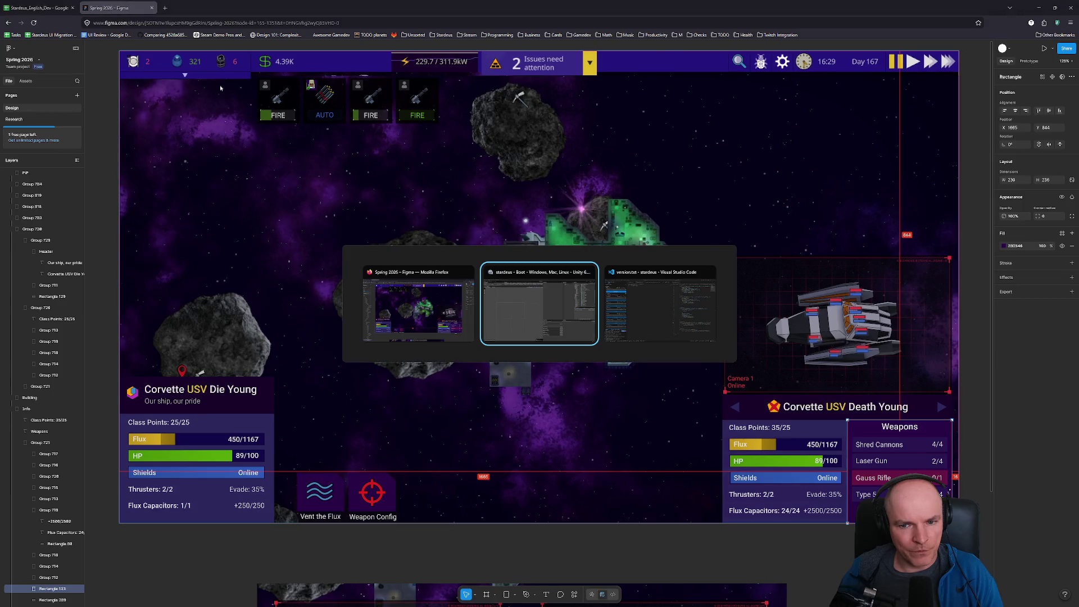
pyautogui.hotkey('alt', 'Tab')
pyautogui.hotkey('alt', 'Tab')
pyautogui.hotkey('alt', 'Tab')
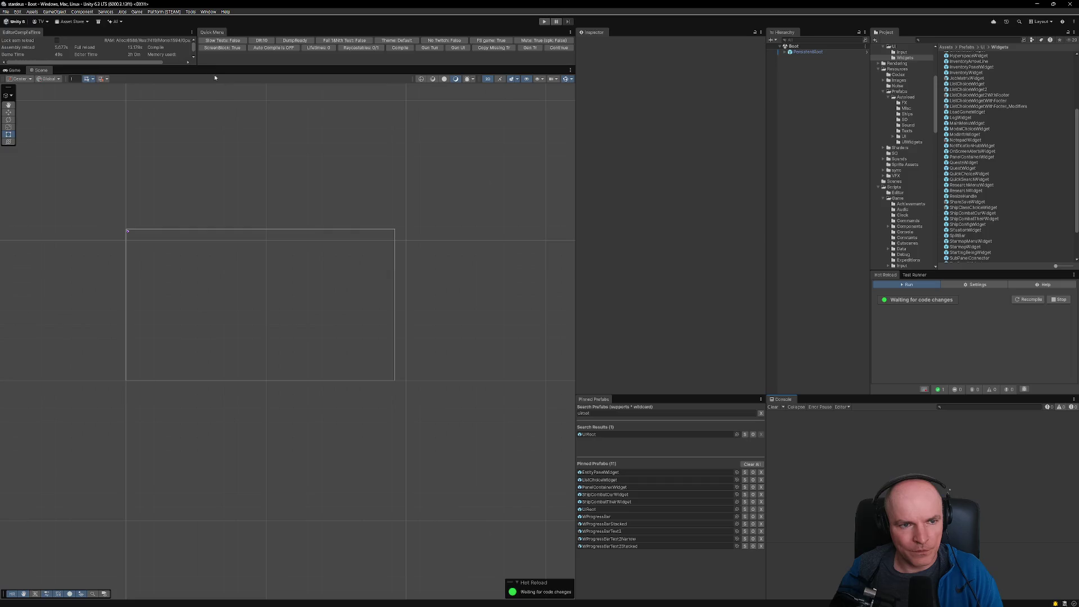
pyautogui.click(163, 11)
pyautogui.moveTo(174, 27)
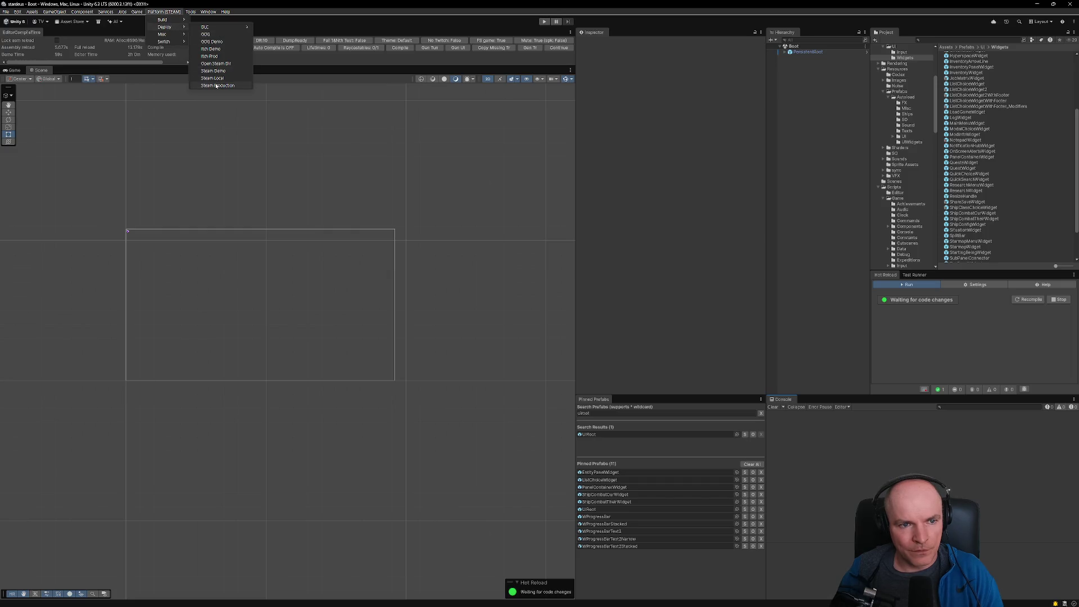
pyautogui.click(242, 85)
pyautogui.click(571, 324)
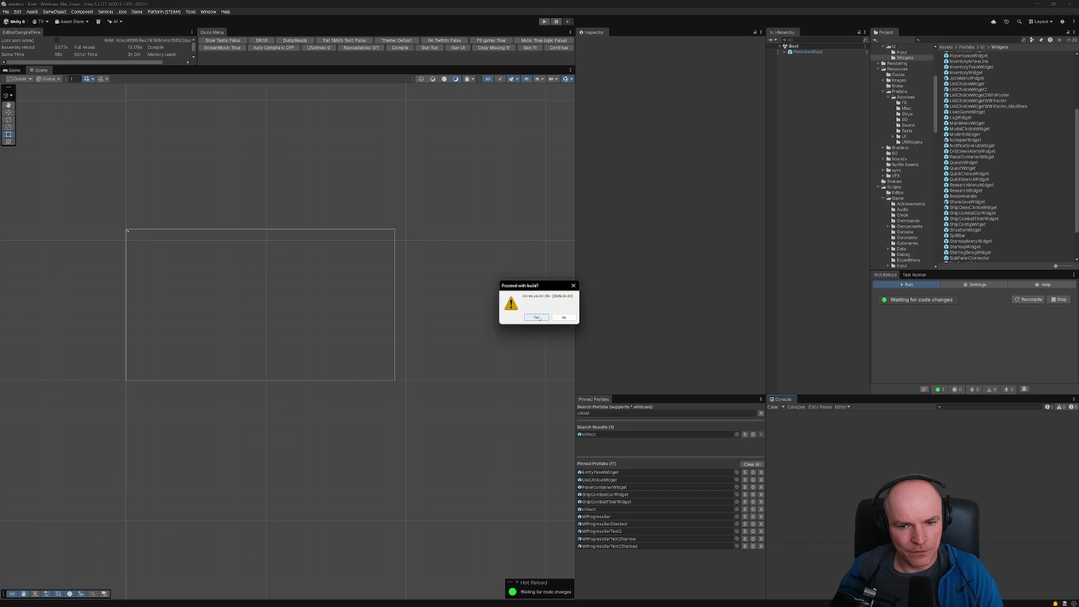
pyautogui.click(540, 317)
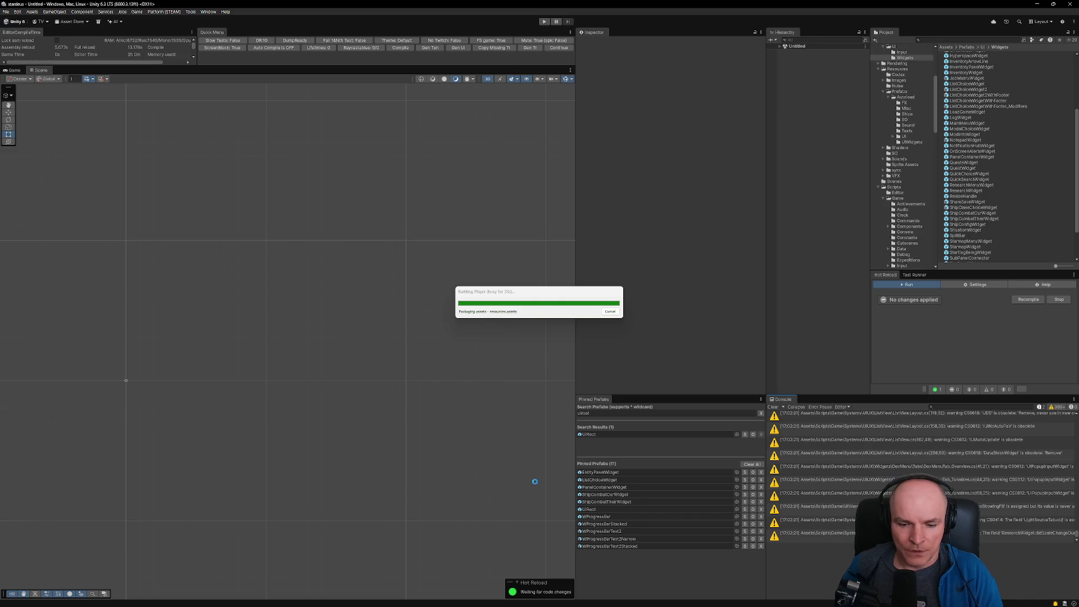
# Step: Open AGENTS.md, copilot-instructions.md and CLAUDE.md in VS Code with quick file search
pyautogui.click(543, 600)
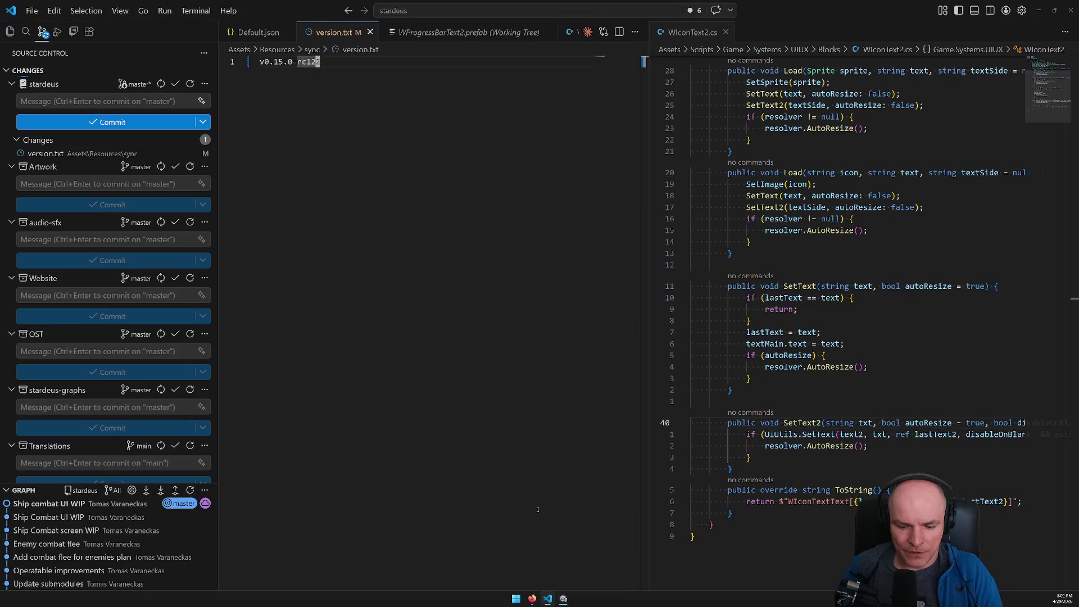
pyautogui.hotkey('ctrl', 'p')
pyautogui.write('agent')
pyautogui.press('Return')
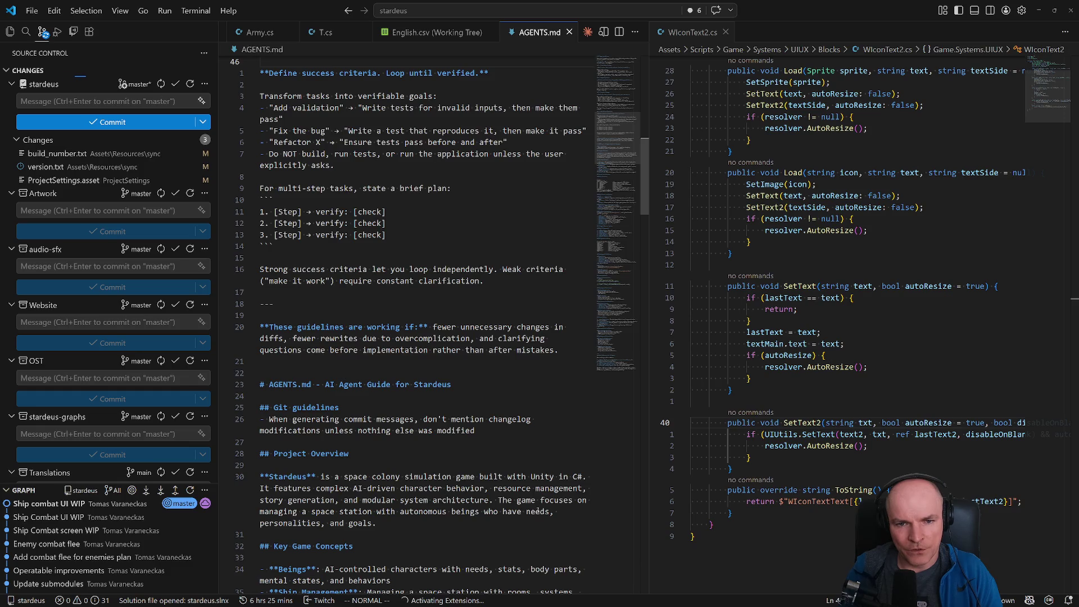
pyautogui.hotkey('ctrl', 'p')
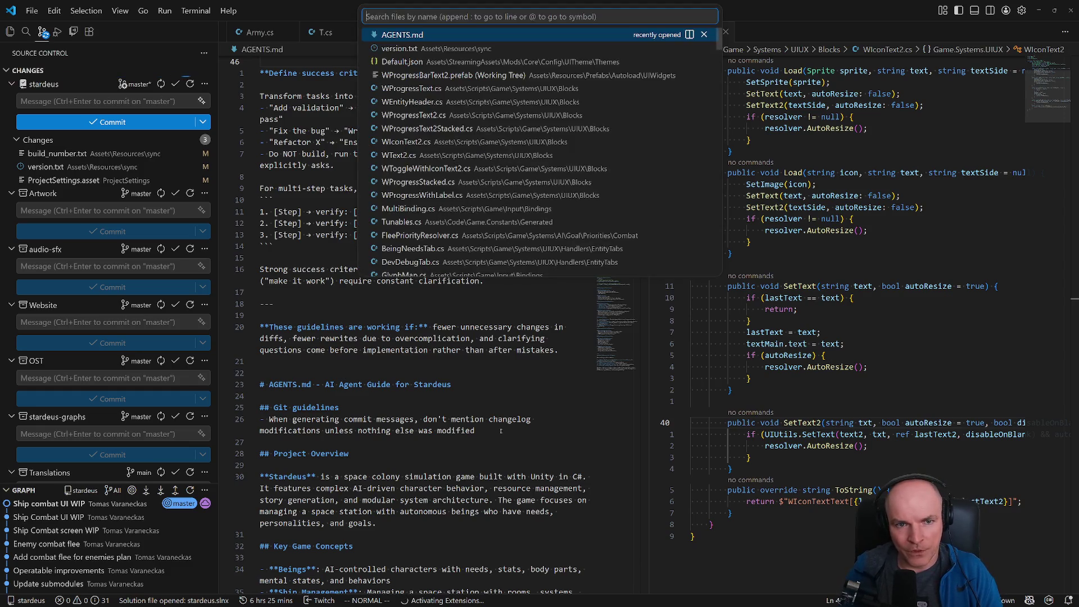
pyautogui.write('.copi')
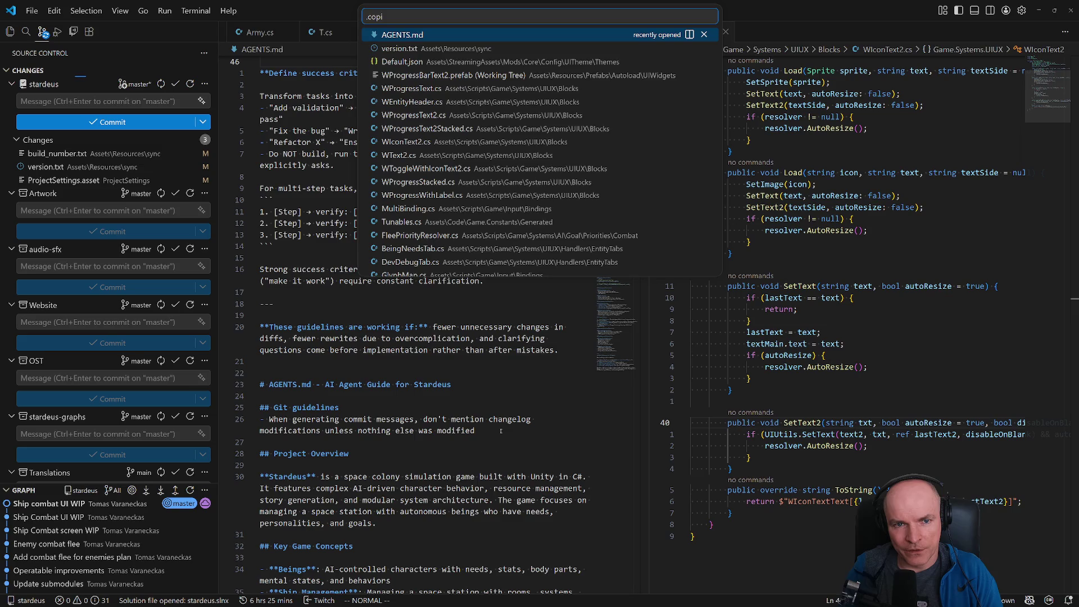
pyautogui.press('Return')
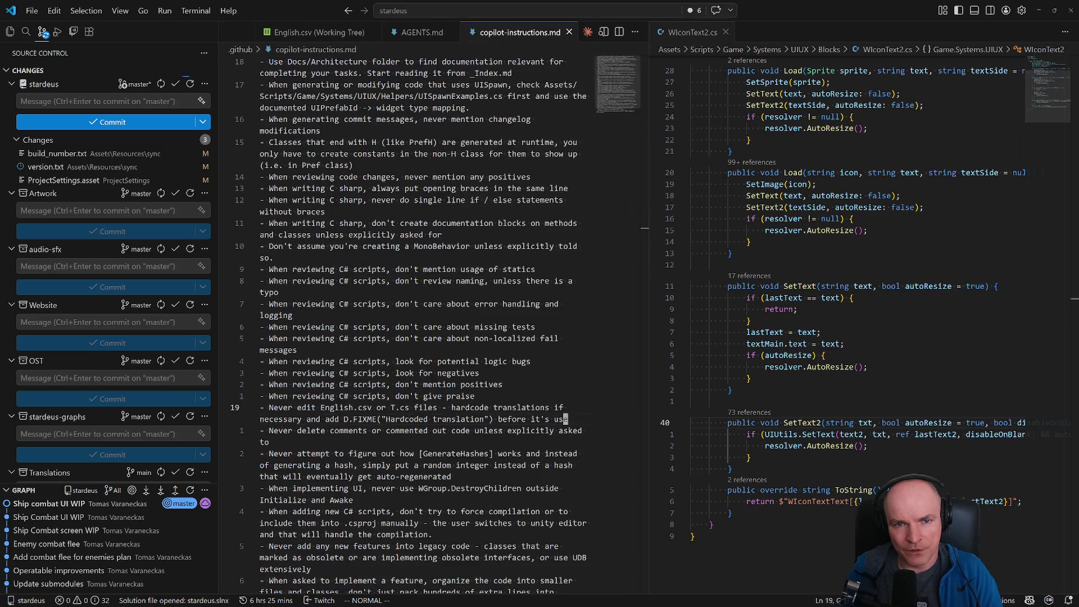
pyautogui.hotkey('ctrl', 'p')
pyautogui.write('claude')
pyautogui.press('Return')
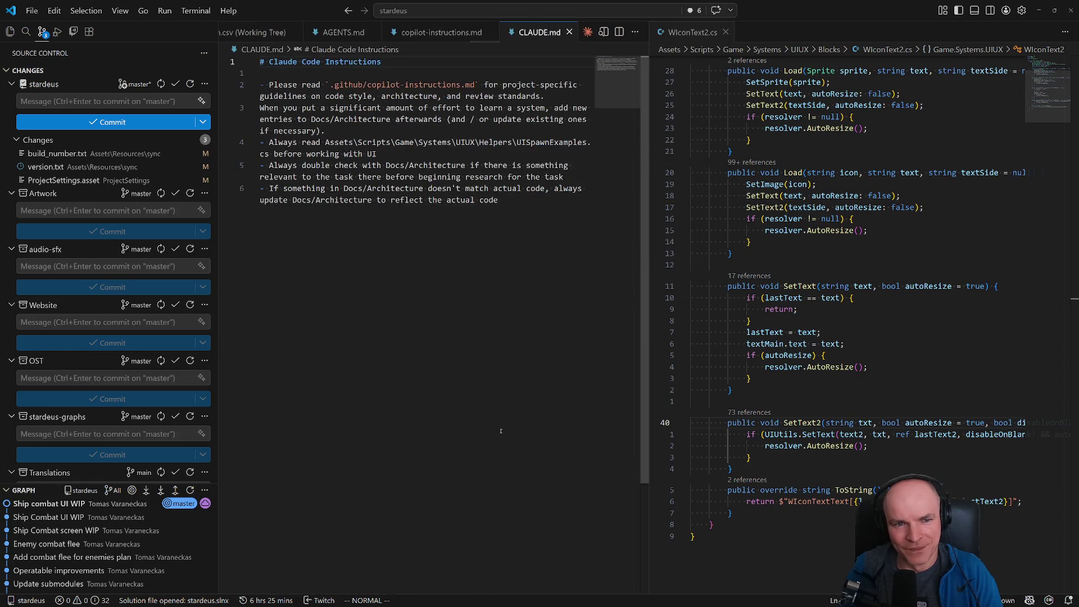
pyautogui.press('j')
pyautogui.press('j')
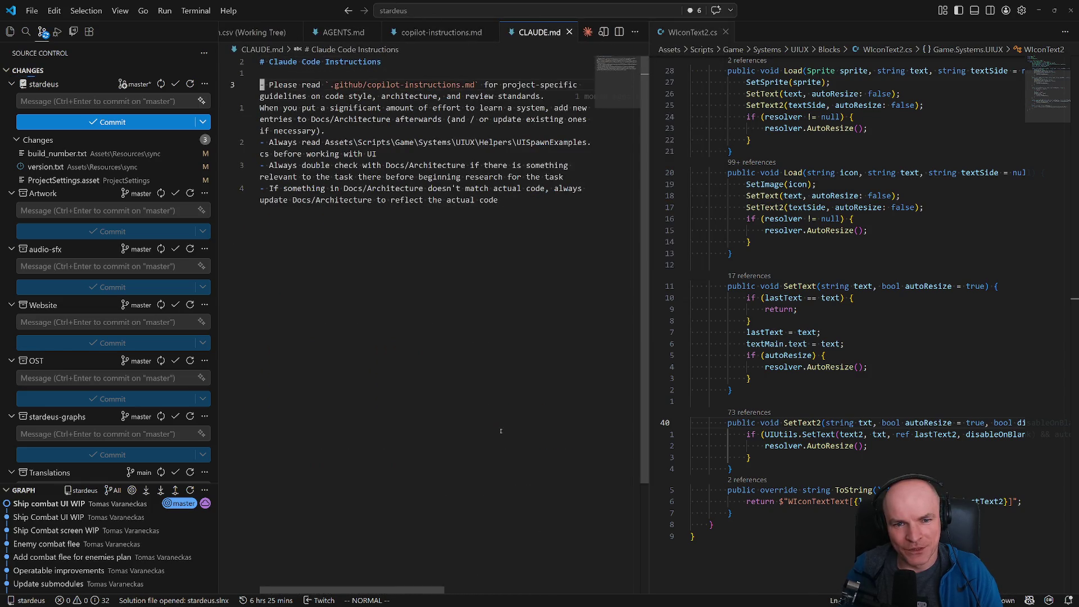
# Step: Open UISkill.md from the skills folder and skim through it
pyautogui.hotkey('ctrl', 'p')
pyautogui.write('skills/ui')
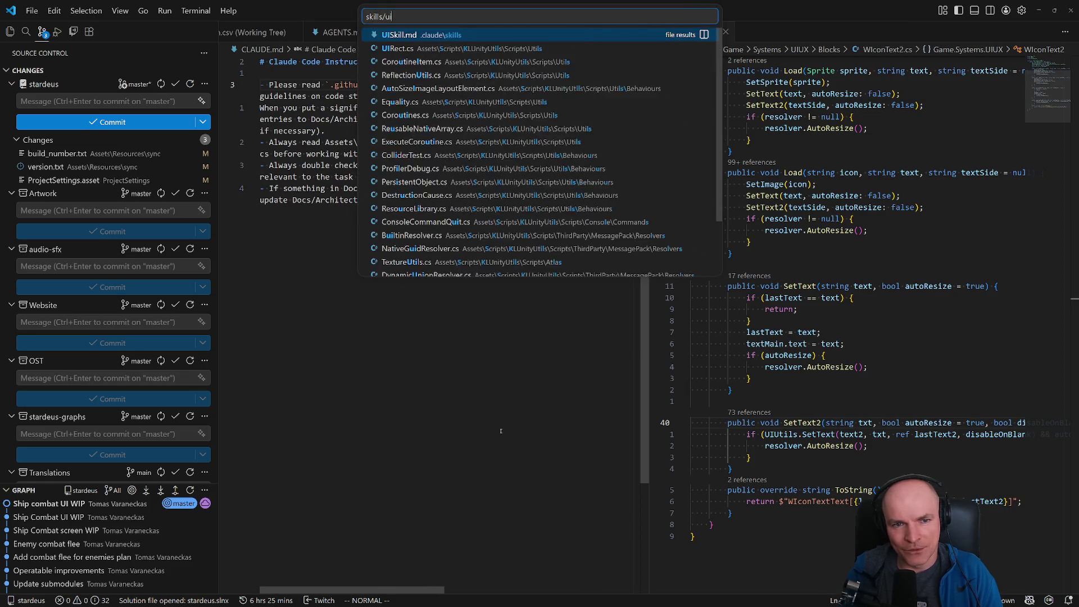
pyautogui.press('Return')
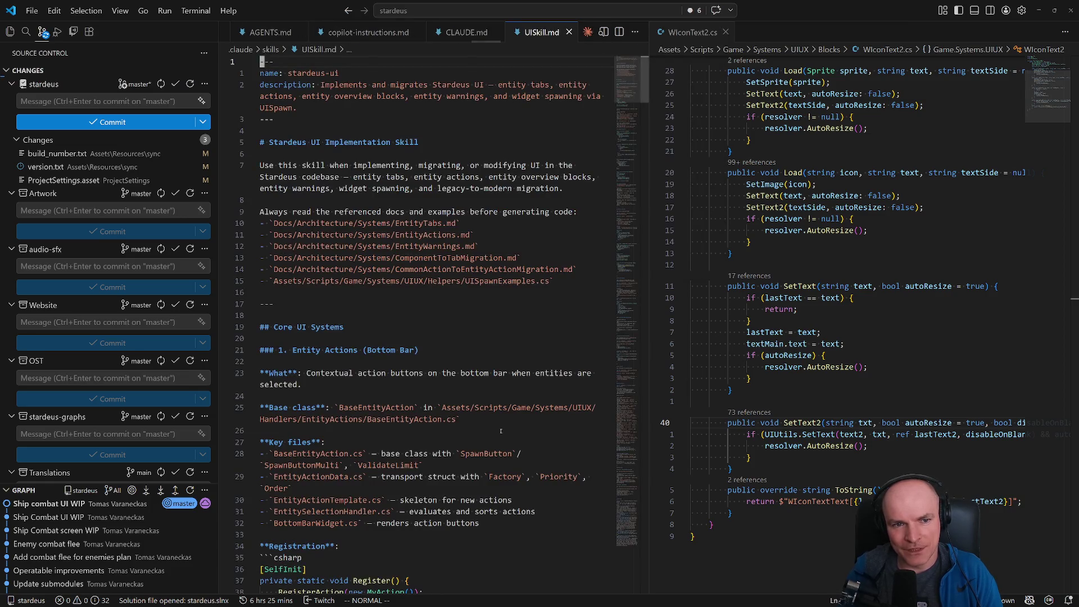
pyautogui.moveTo(638, 84); pyautogui.dragTo(639, 505)
pyautogui.press('g')
pyautogui.press('g')
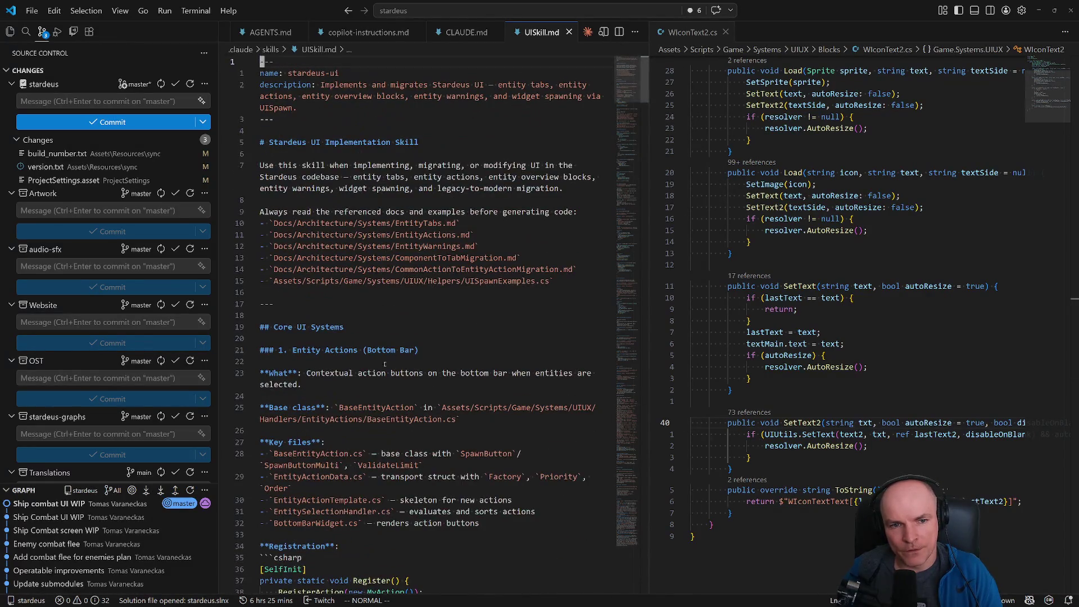
pyautogui.moveTo(623, 100)
pyautogui.mouseDown()
pyautogui.moveTo(646, 303)
pyautogui.moveTo(638, 44)
pyautogui.mouseUp()
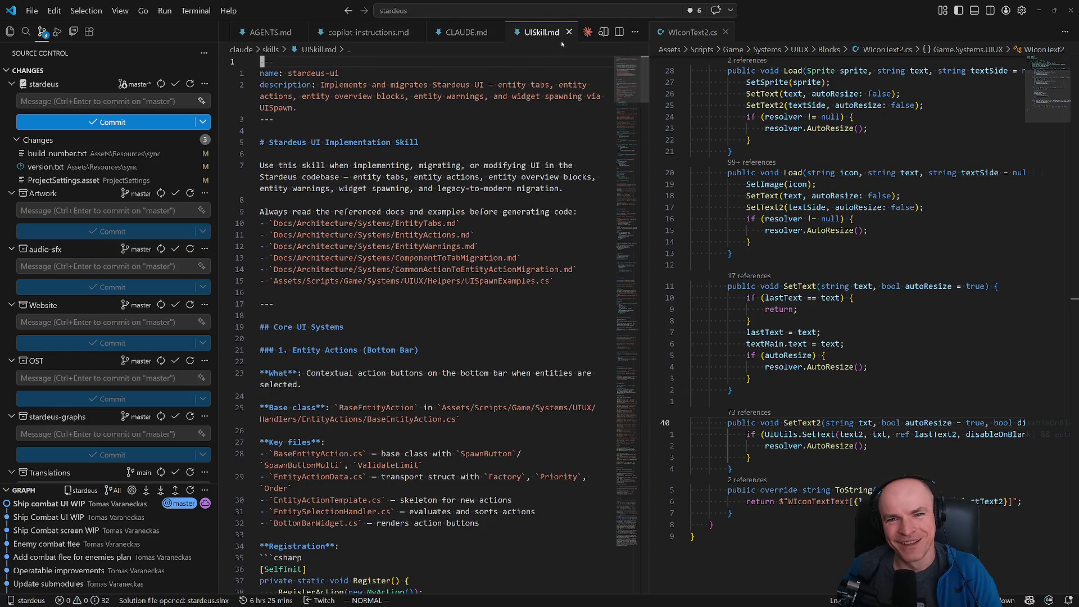
pyautogui.scroll(-2, 392, 163)
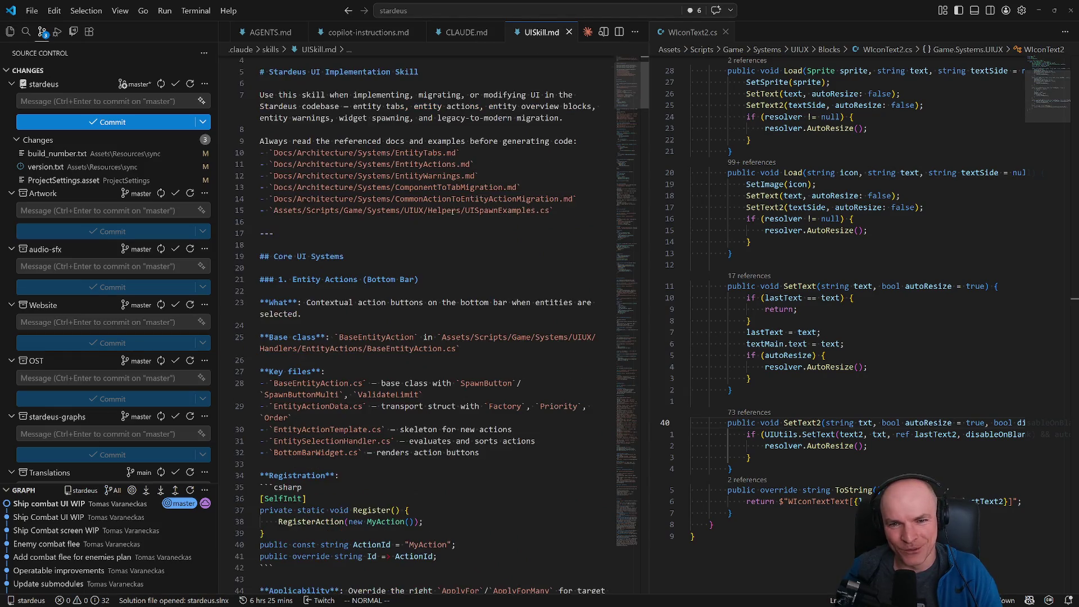
# Step: Close the UISkill.md, CLAUDE.md, copilot-instructions.md and AGENTS.md tabs
pyautogui.click(568, 32)
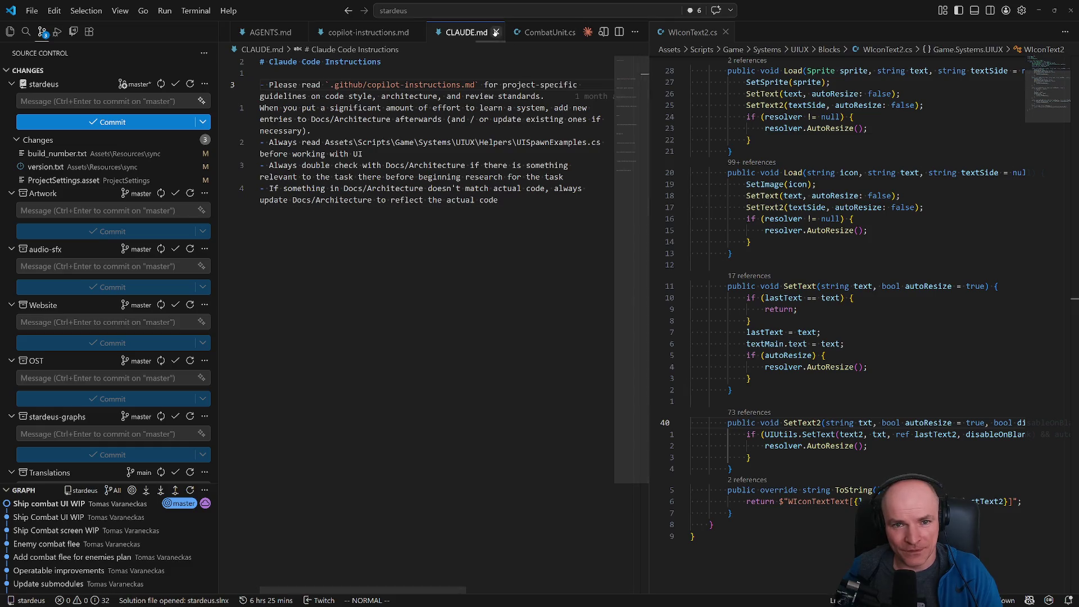
pyautogui.click(496, 32)
pyautogui.click(418, 32)
pyautogui.click(302, 32)
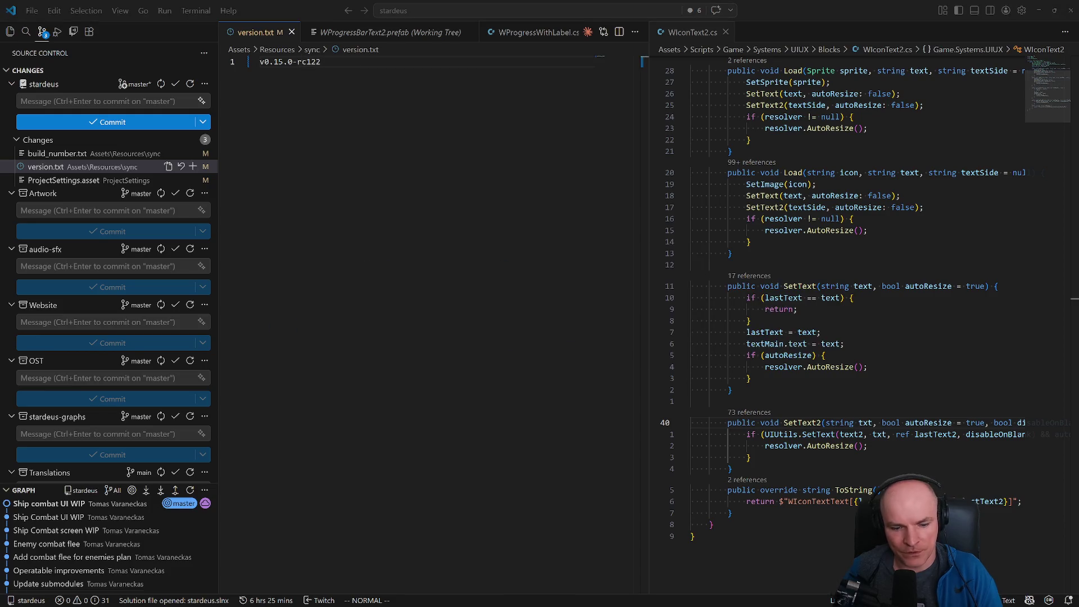
# Step: Switch to the Figma browser window, back to VS Code, then bring up The Last Starship's SteamDB page
pyautogui.moveTo(563, 599)
pyautogui.moveTo(556, 565)
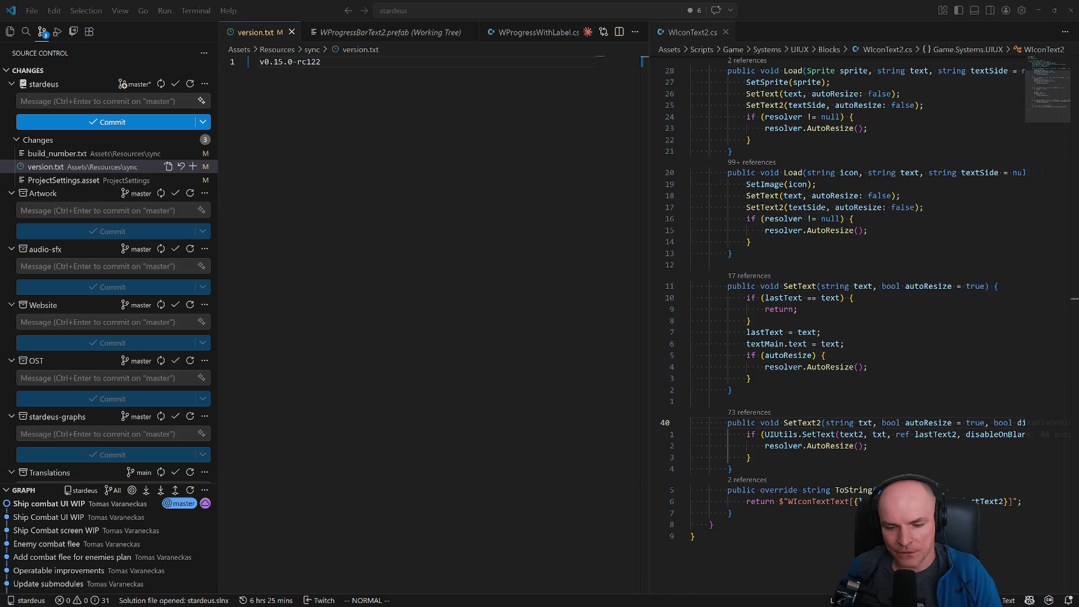
pyautogui.moveTo(548, 599)
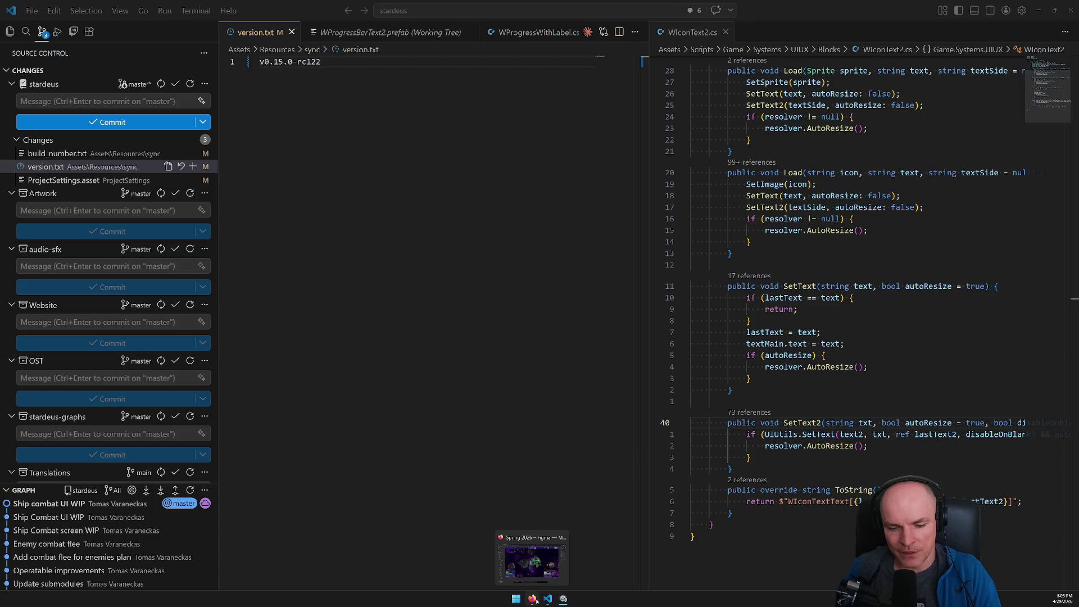
pyautogui.click(536, 601)
pyautogui.click(533, 600)
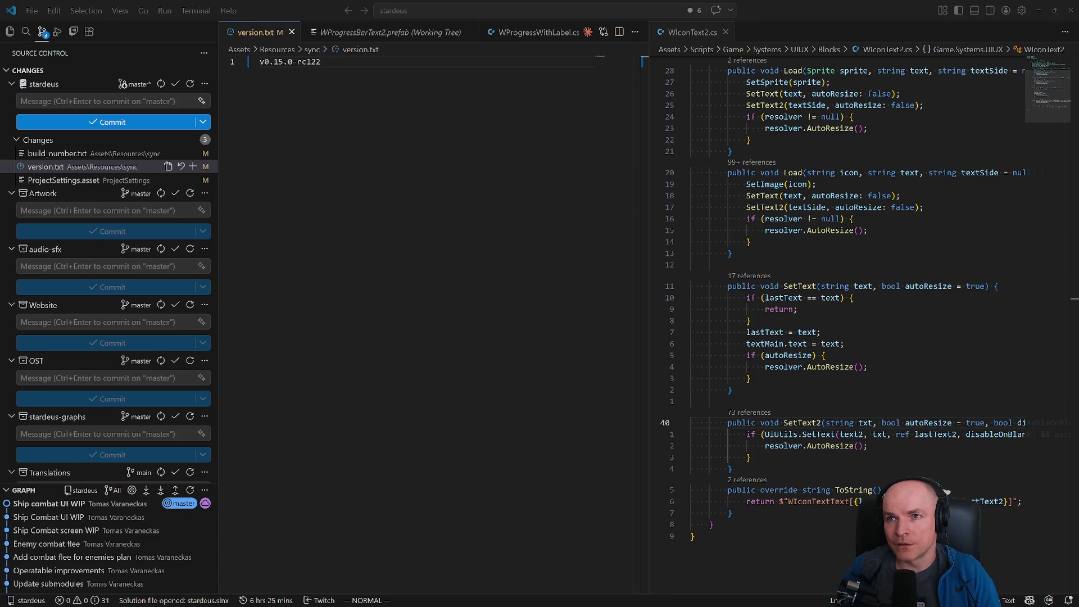
pyautogui.hotkey('alt', 'Tab')
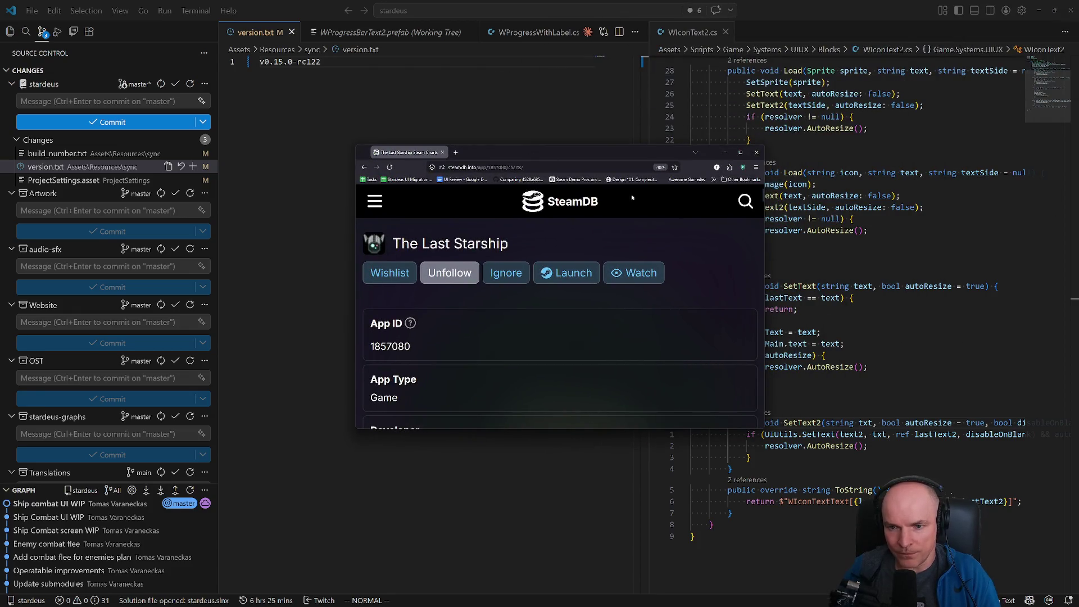
# Step: Maximize SteamDB and set The Last Starship's player chart to a 1-year range
pyautogui.click(740, 152)
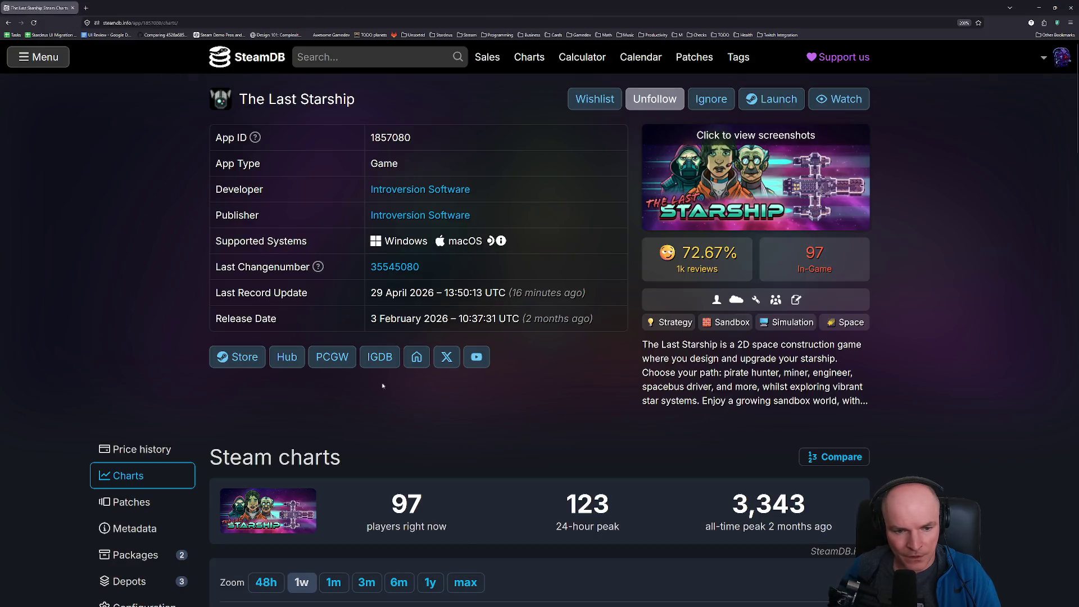
pyautogui.scroll(-3, 393, 360)
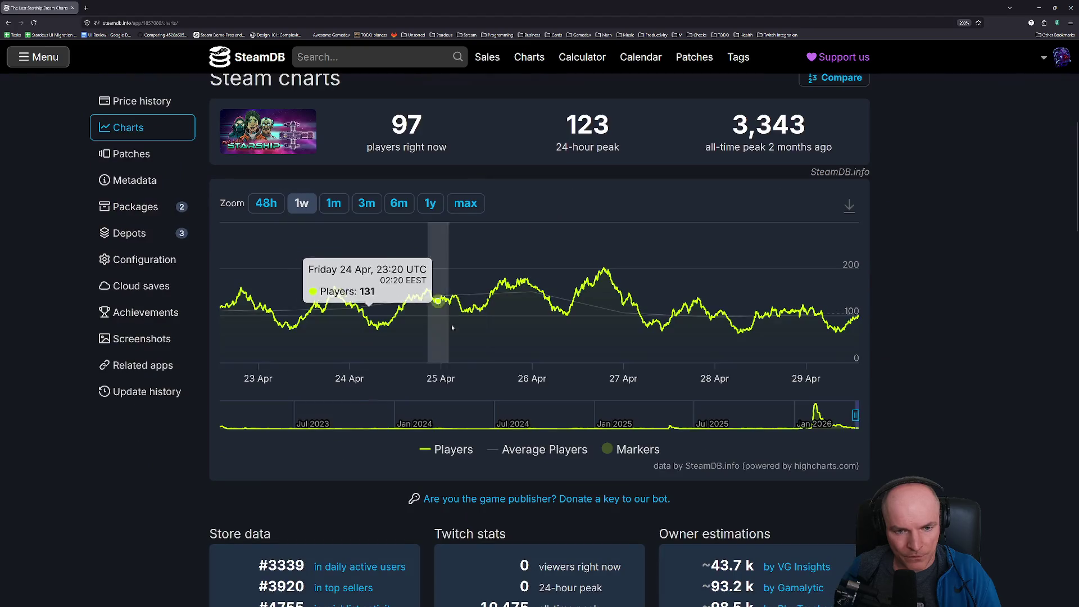
pyautogui.click(465, 202)
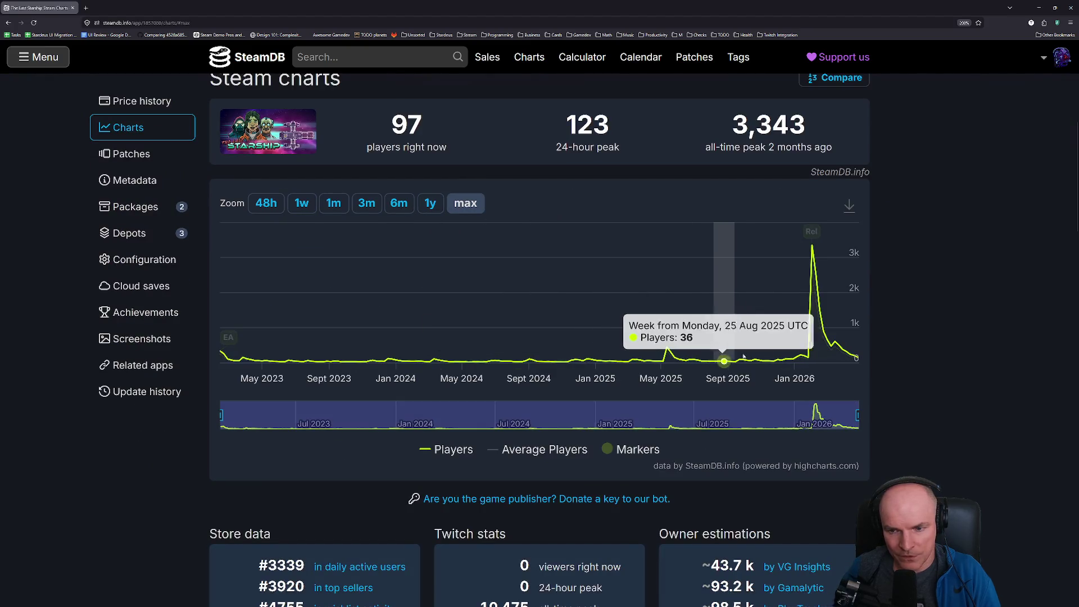
pyautogui.moveTo(815, 231)
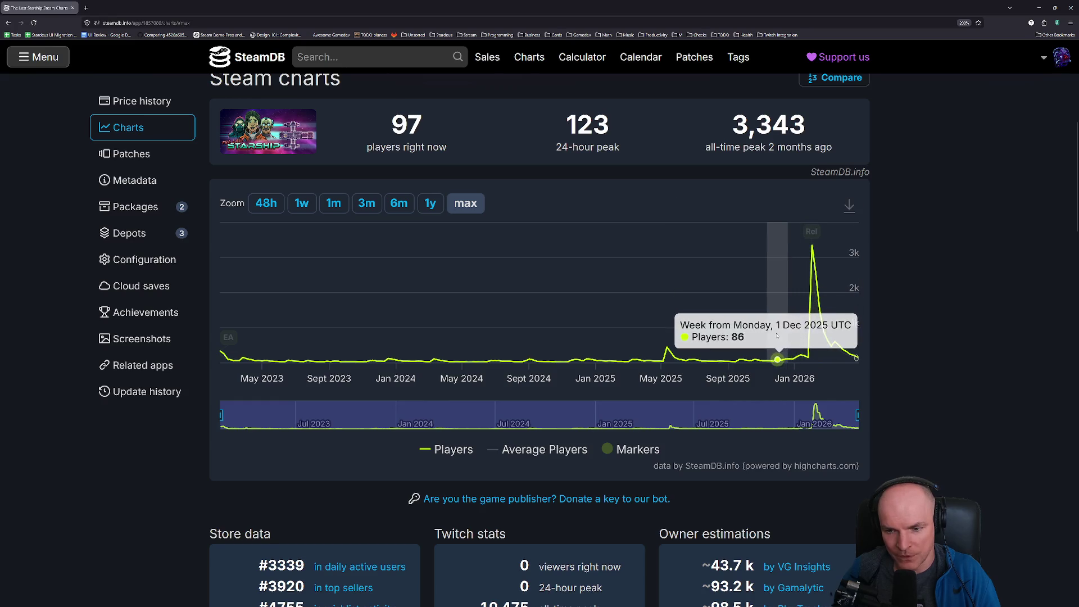
pyautogui.click(399, 203)
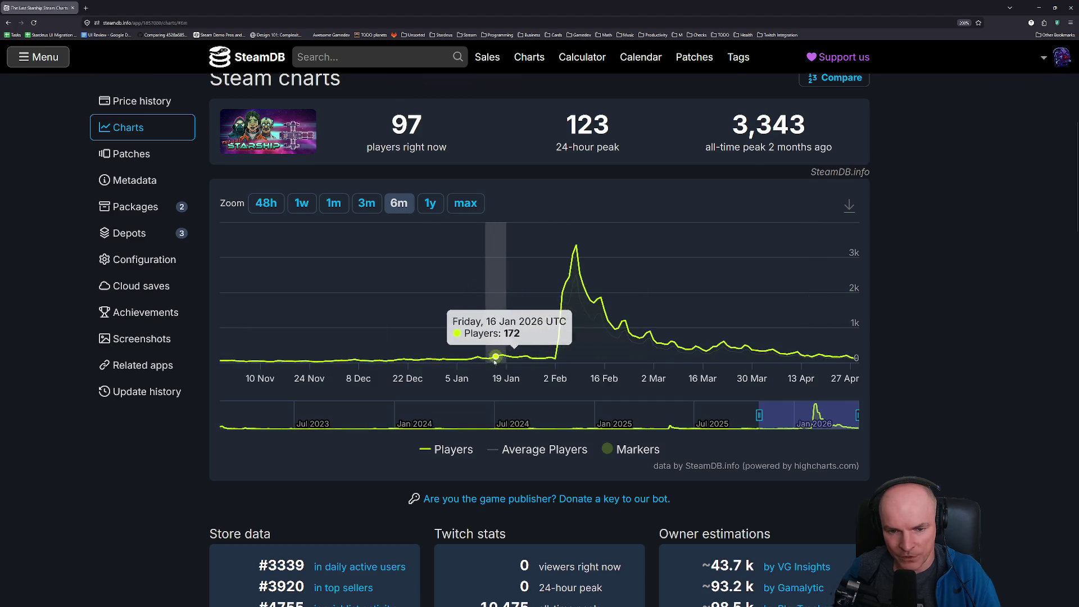
pyautogui.click(366, 203)
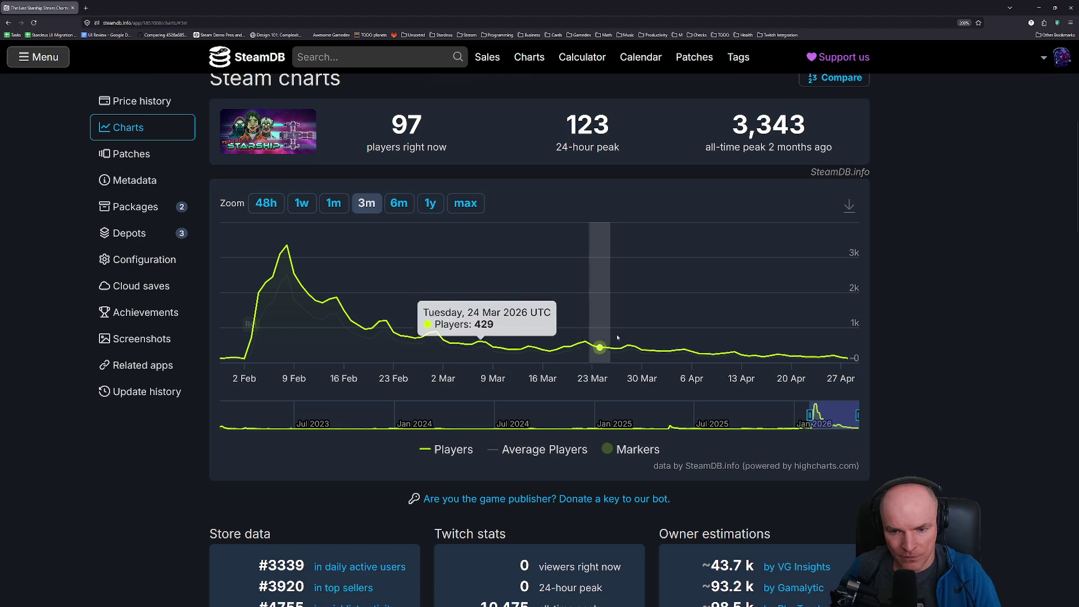
pyautogui.click(399, 203)
pyautogui.click(430, 203)
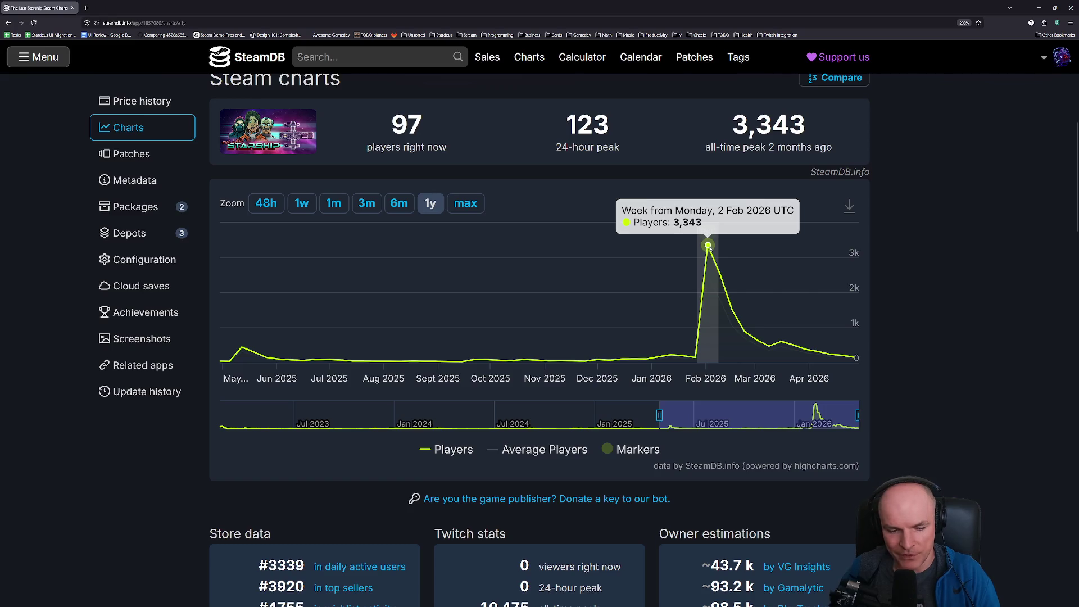
pyautogui.scroll(-4, 725, 264)
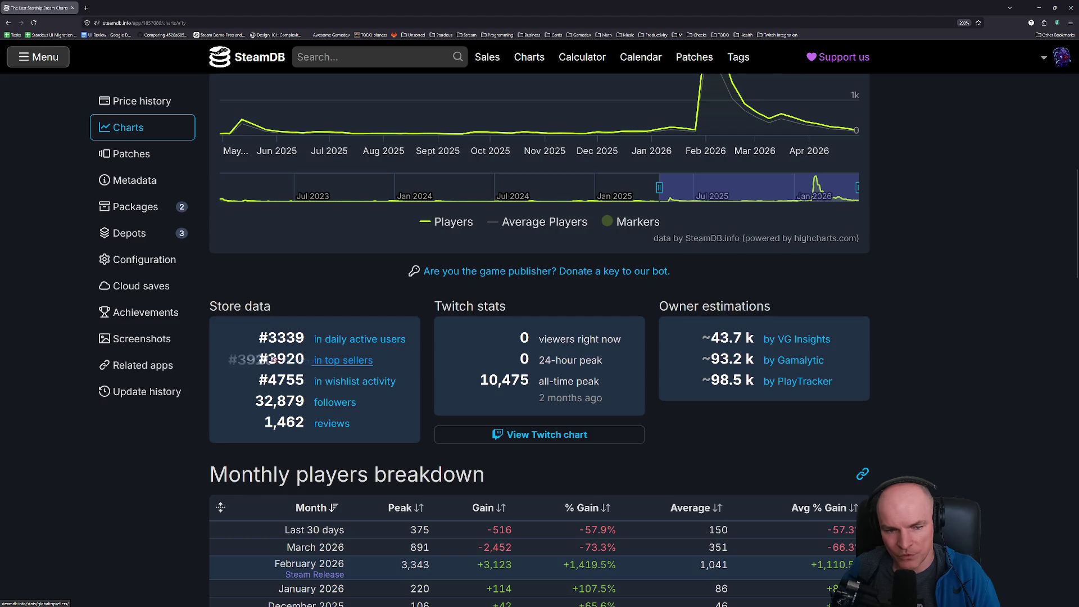
pyautogui.scroll(4, 682, 315)
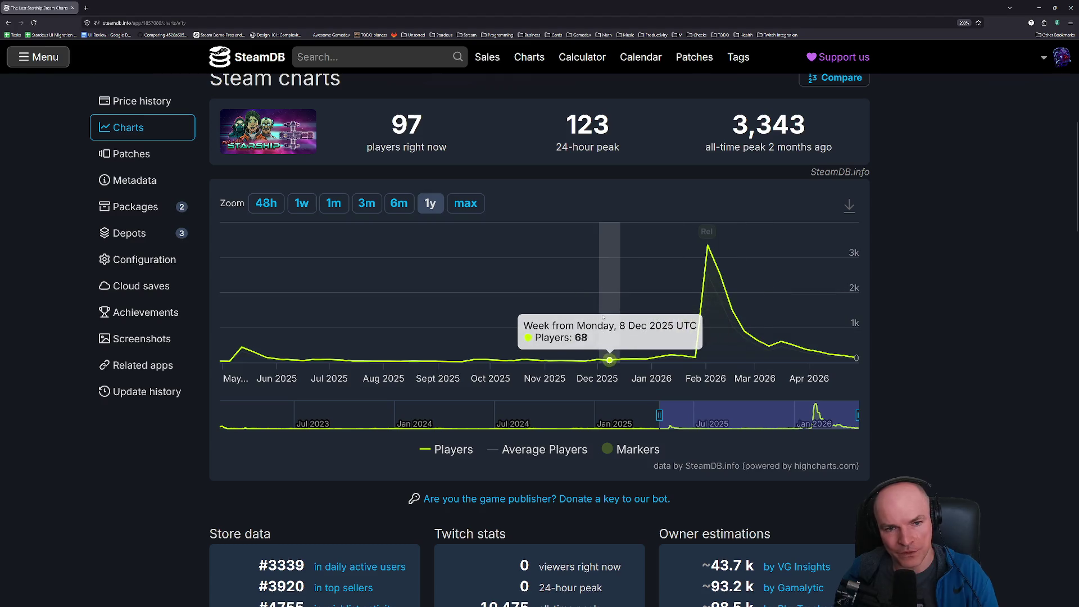
# Step: Search SteamDB for 'stardeus' and open the Stardeus app page
pyautogui.click(411, 58)
pyautogui.write('dyst')
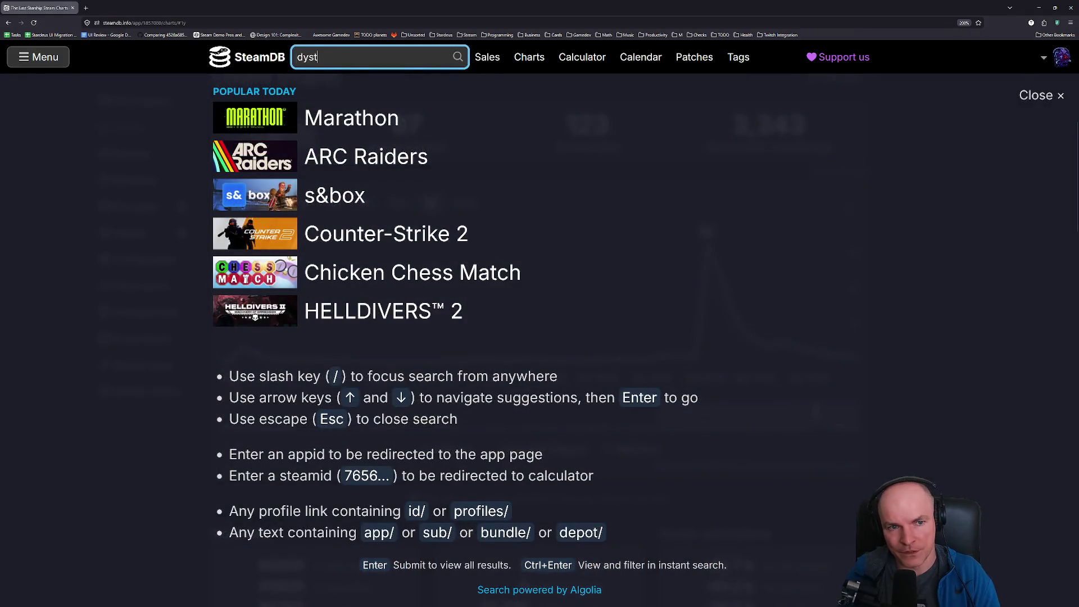
pyautogui.press('BackSpace')
pyautogui.press('BackSpace')
pyautogui.press('BackSpace')
pyautogui.write('s')
pyautogui.press('BackSpace')
pyautogui.press('BackSpace')
pyautogui.write('stardeus')
pyautogui.click(416, 104)
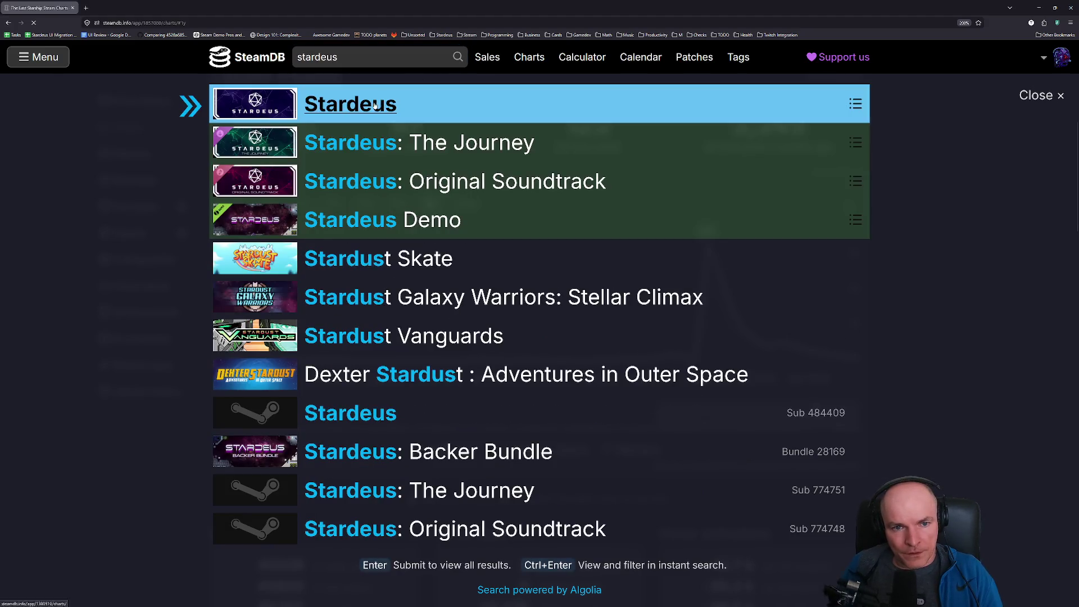
# Step: Set Stardeus's player chart to its all-time range and zoom the page out
pyautogui.click(128, 490)
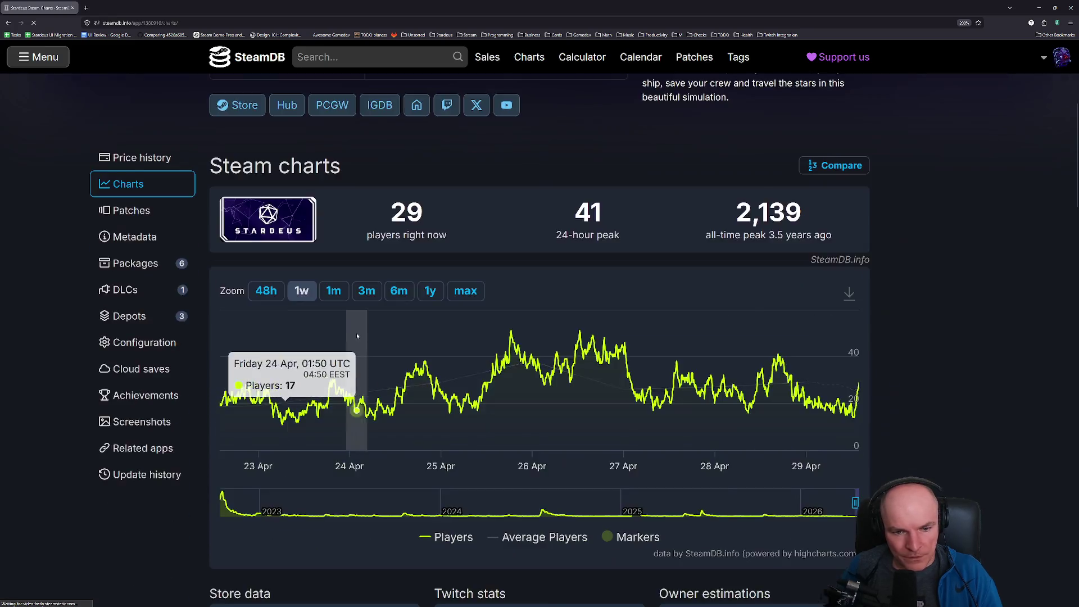
pyautogui.click(465, 283)
pyautogui.scroll(-1, 244, 295)
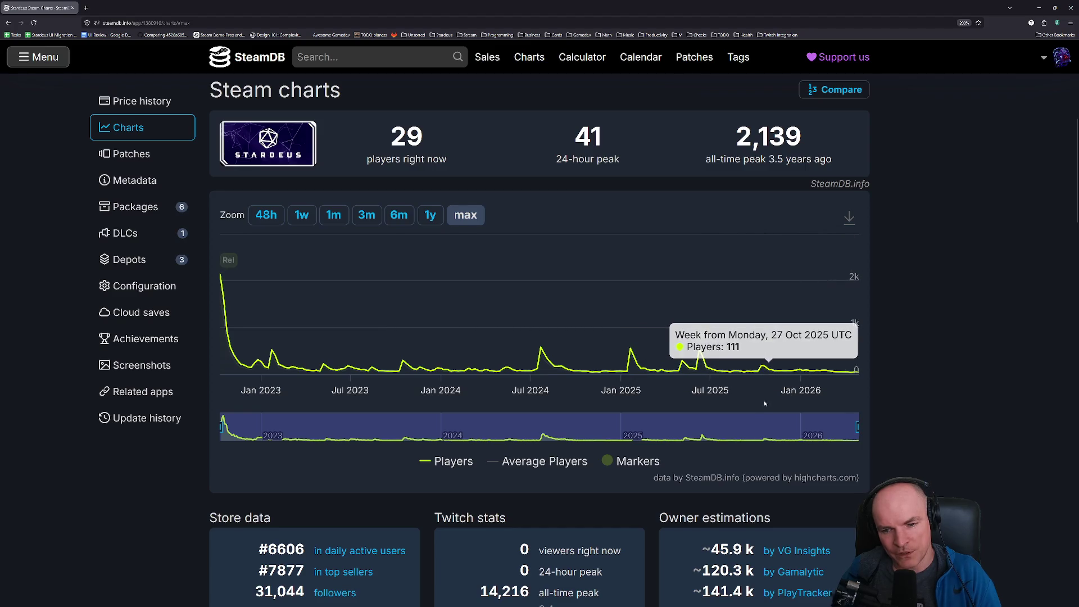
pyautogui.hotkey('ctrl', '-')
pyautogui.hotkey('ctrl', '-')
pyautogui.hotkey('ctrl', '-')
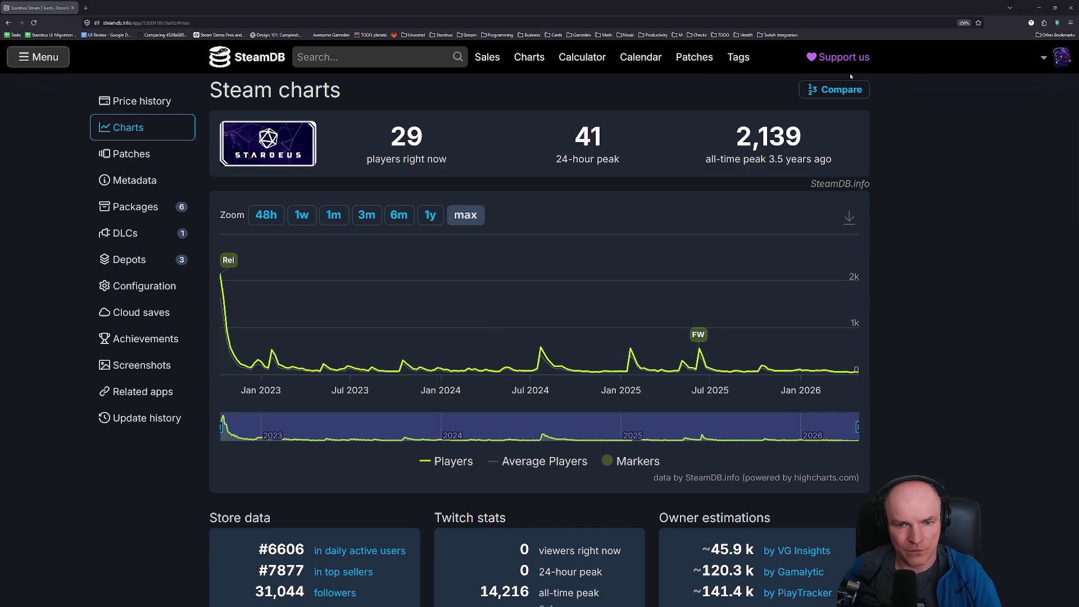
pyautogui.scroll(5, 688, 123)
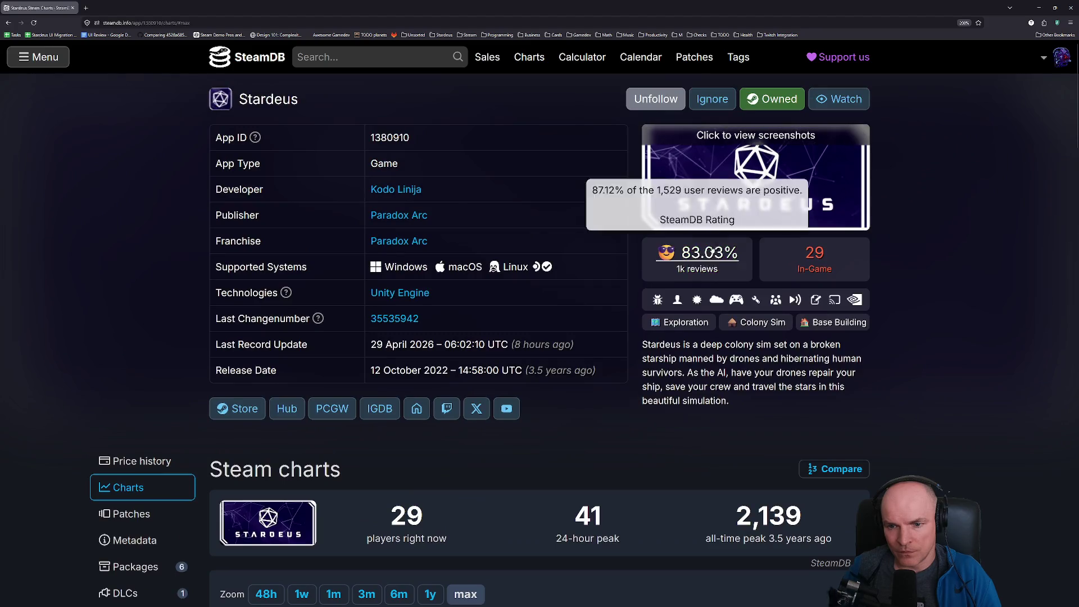
pyautogui.click(243, 410)
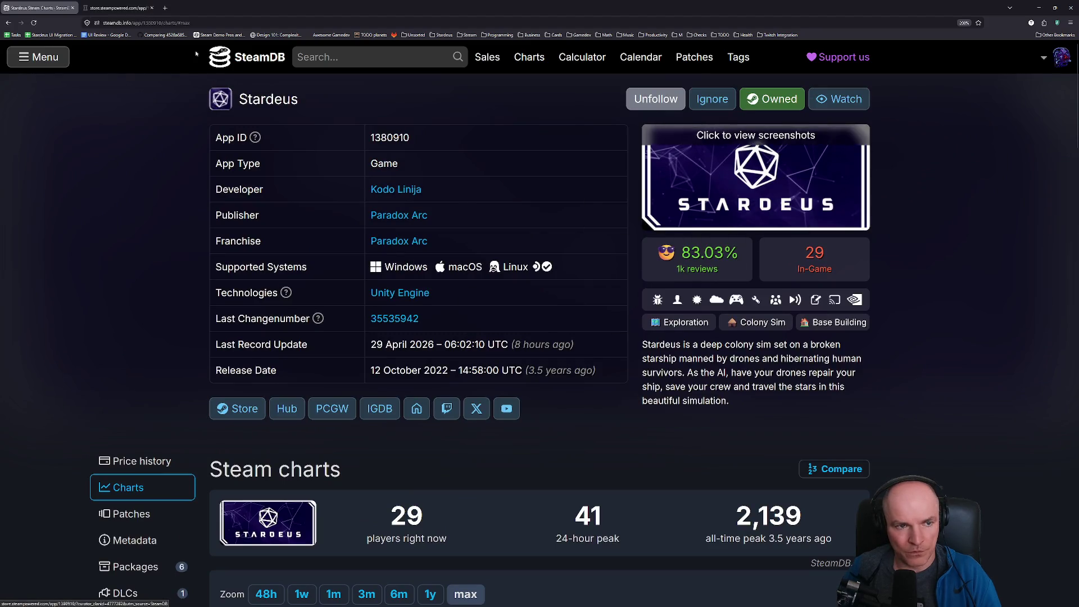
# Step: View all Stardeus news posts and open the 'Story & Drama' major update article
pyautogui.scroll(-2, 481, 423)
pyautogui.scroll(-4, 494, 427)
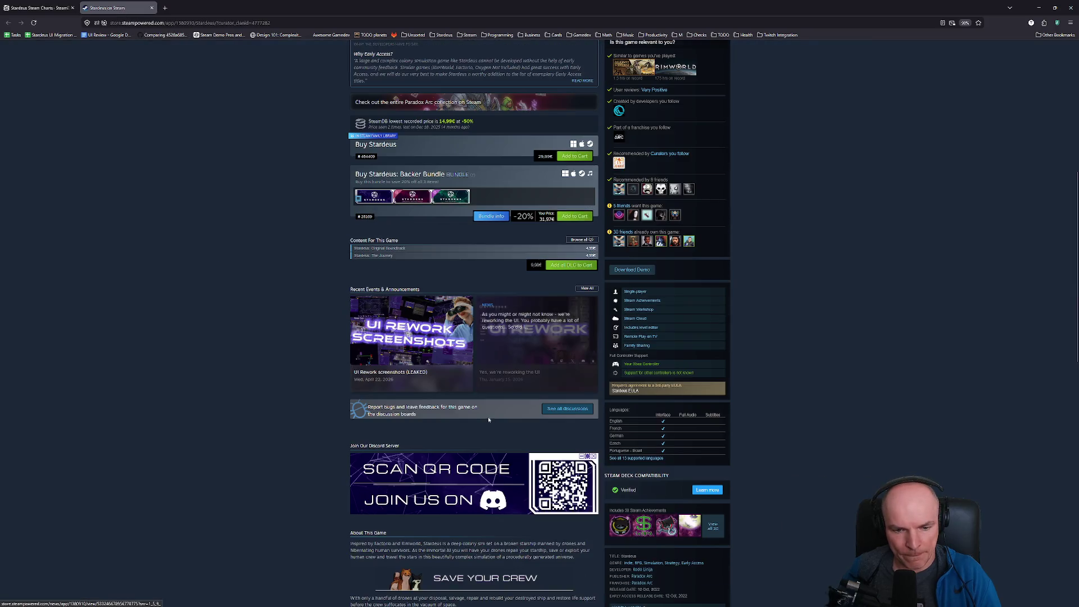
pyautogui.scroll(-2, 517, 433)
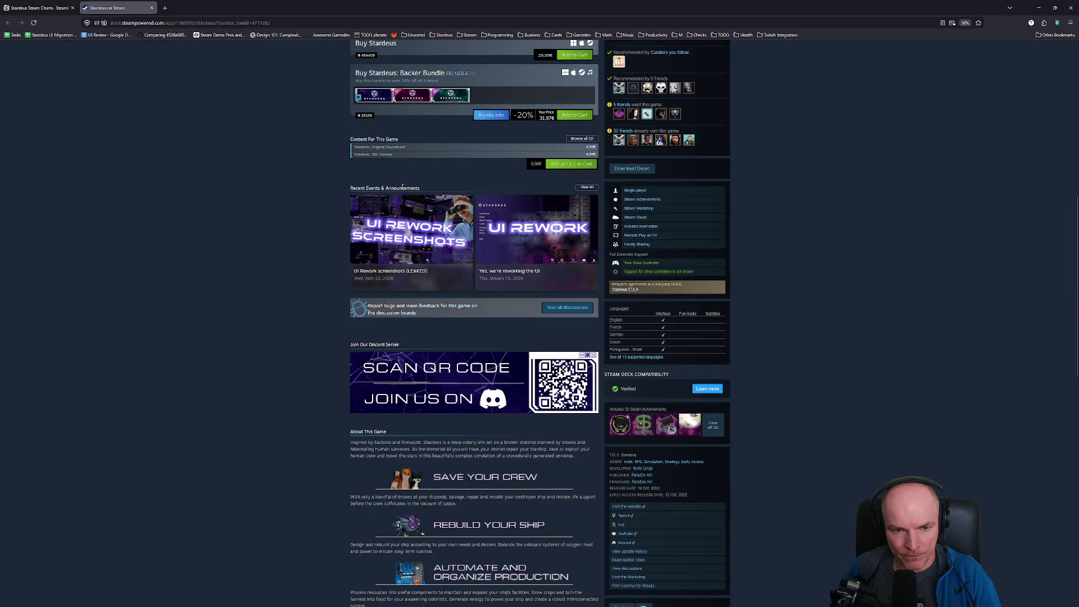
pyautogui.click(589, 187)
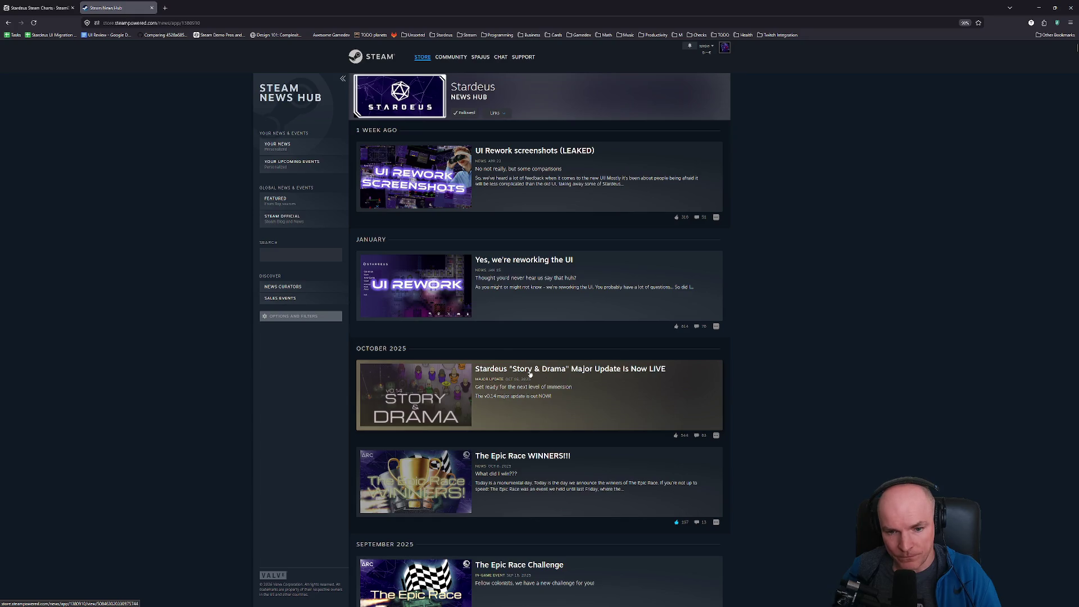
pyautogui.click(579, 374)
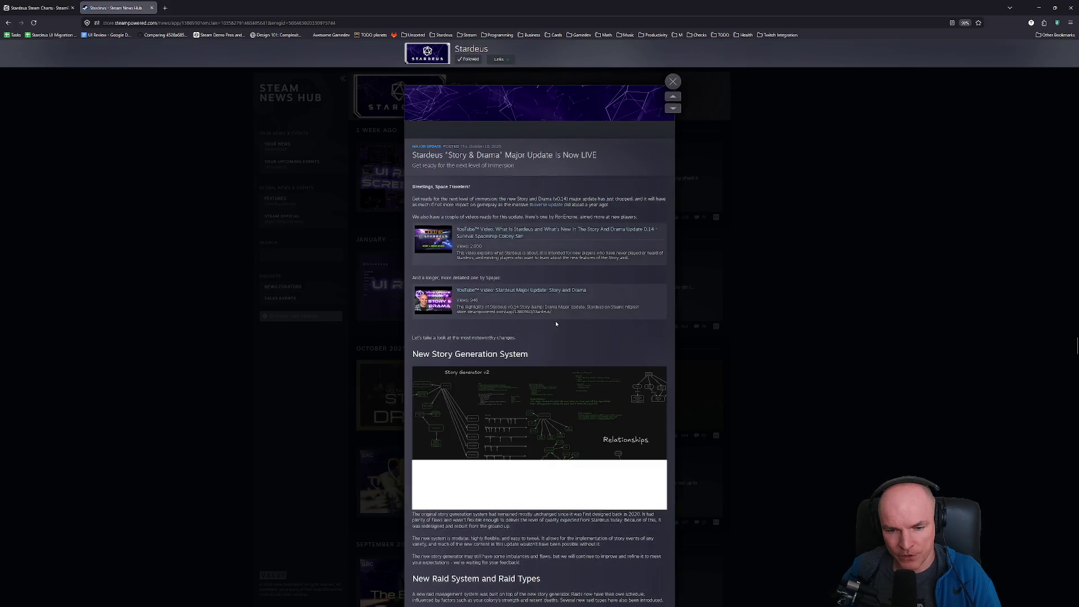
# Step: Read the Story & Drama post, enlarging the Colony Drama and Visible Eyes screenshots
pyautogui.scroll(-6, 571, 356)
pyautogui.scroll(-2, 572, 356)
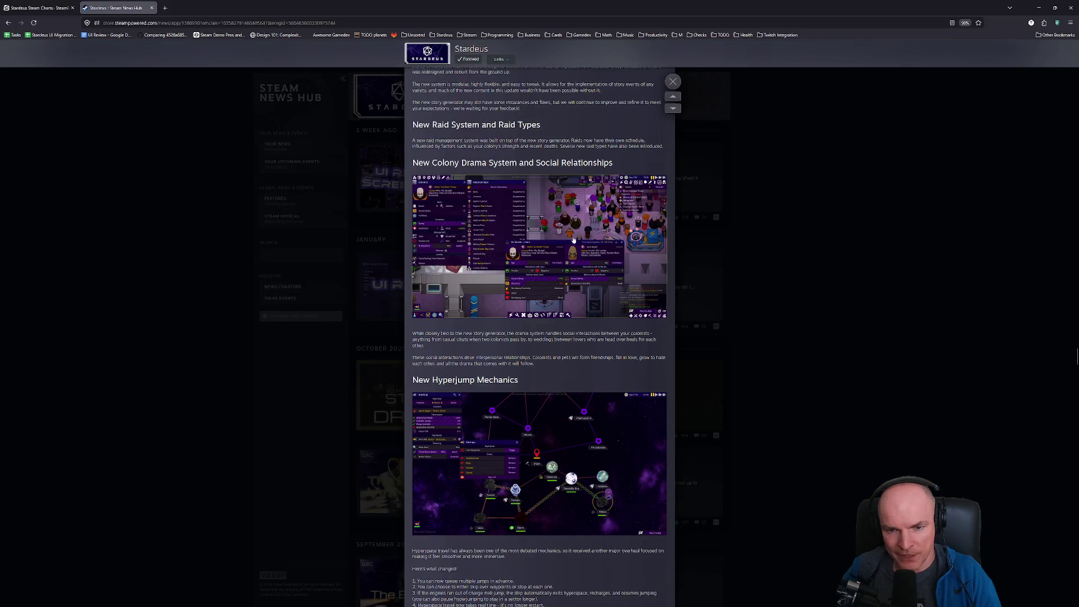
pyautogui.click(629, 289)
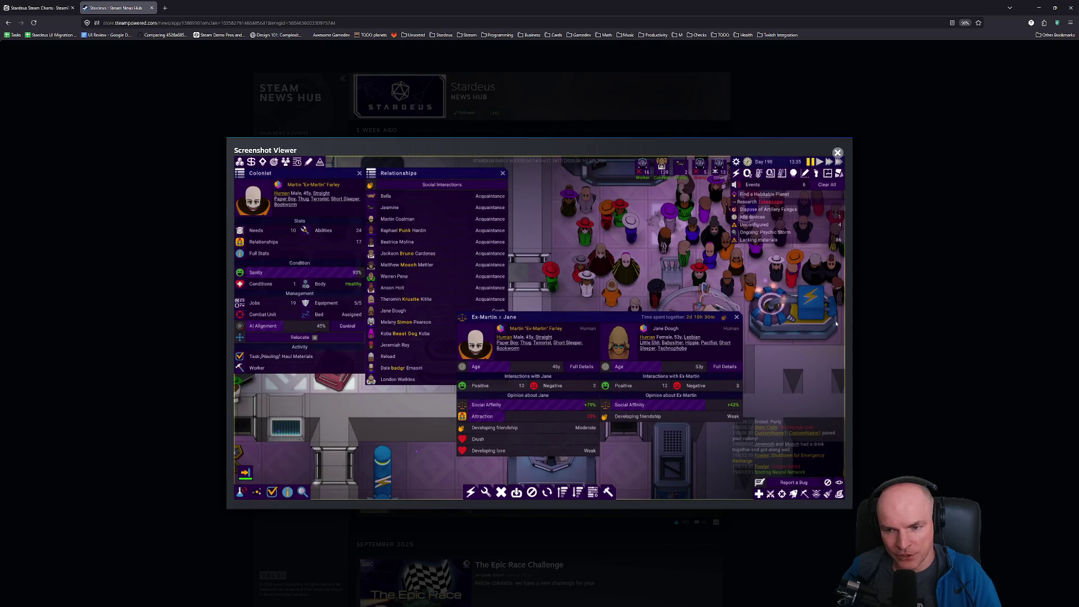
pyautogui.press('Escape')
pyautogui.scroll(-10, 558, 387)
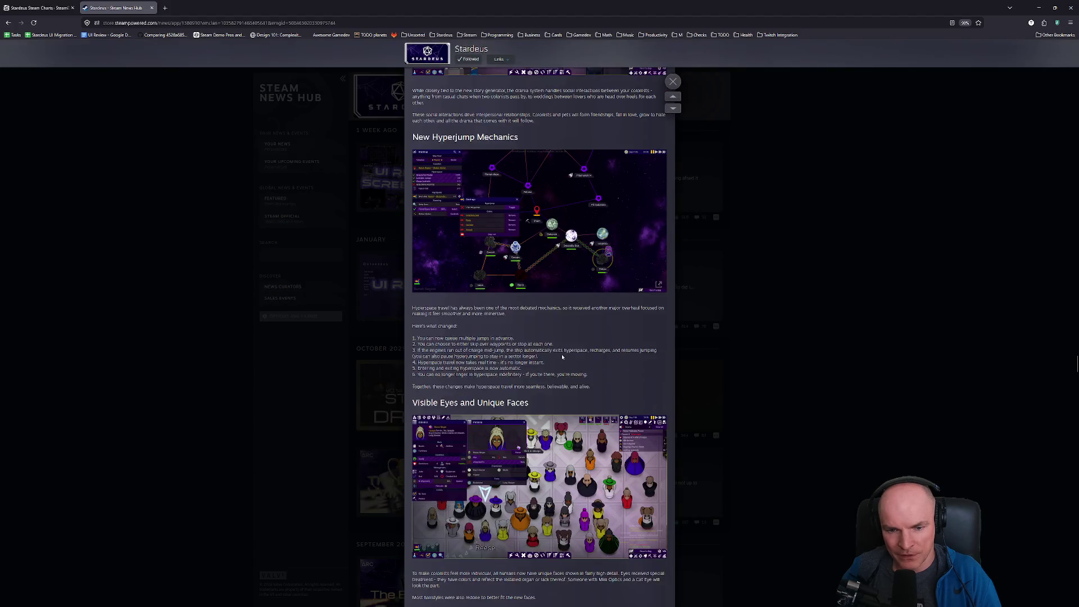
pyautogui.click(558, 387)
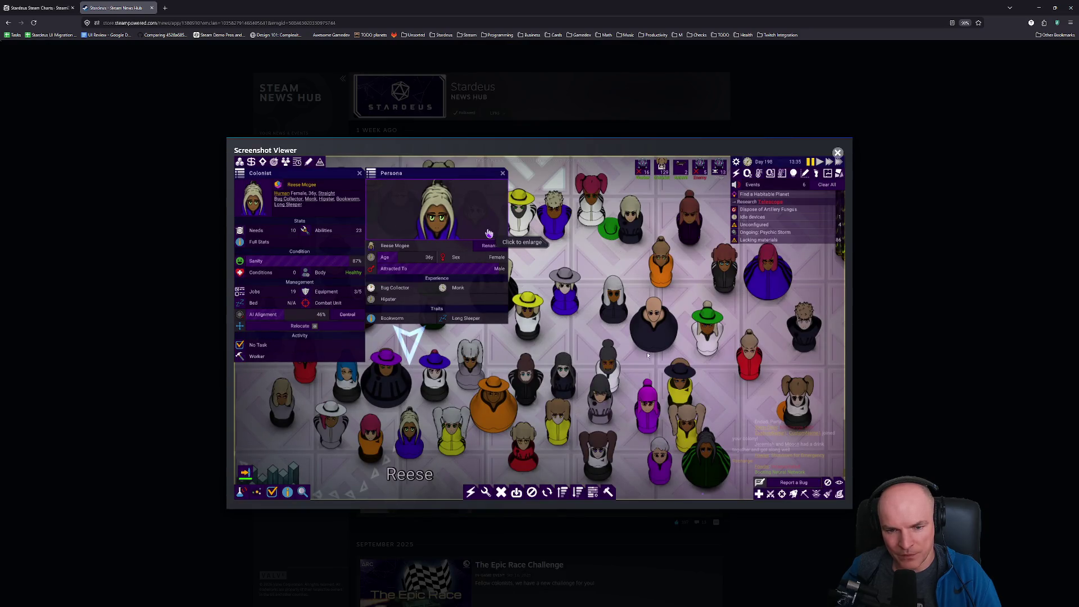
pyautogui.click(884, 308)
pyautogui.scroll(-7, 576, 345)
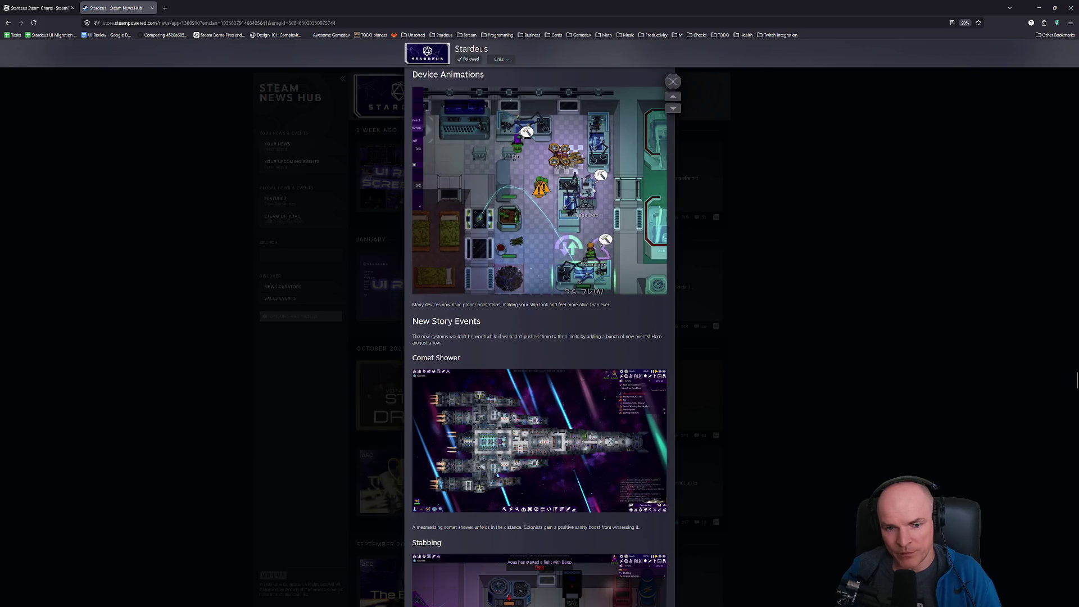
pyautogui.scroll(-3, 562, 281)
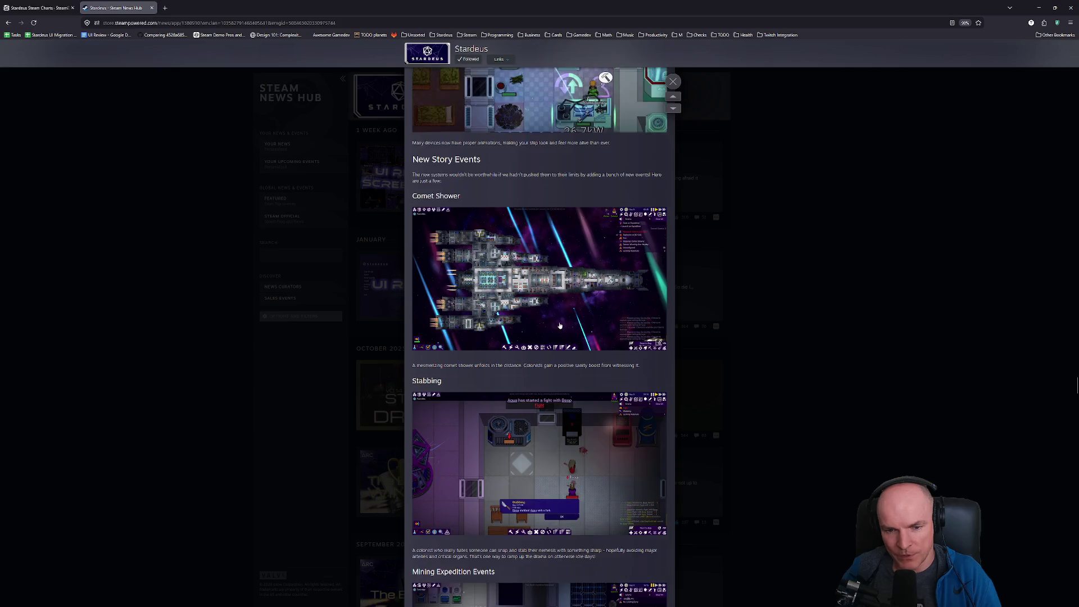
pyautogui.scroll(-5, 560, 325)
pyautogui.scroll(-7, 528, 294)
pyautogui.scroll(-11, 534, 290)
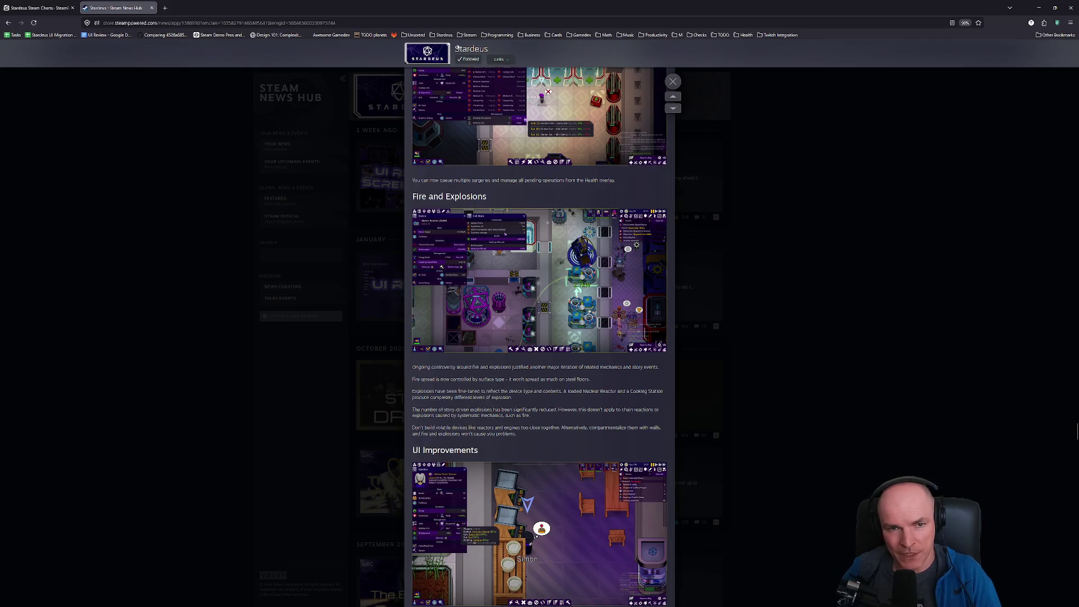
# Step: Glance at the SteamDB charts, close that tab, then close the article overlay
pyautogui.click(39, 8)
pyautogui.scroll(-8, 659, 412)
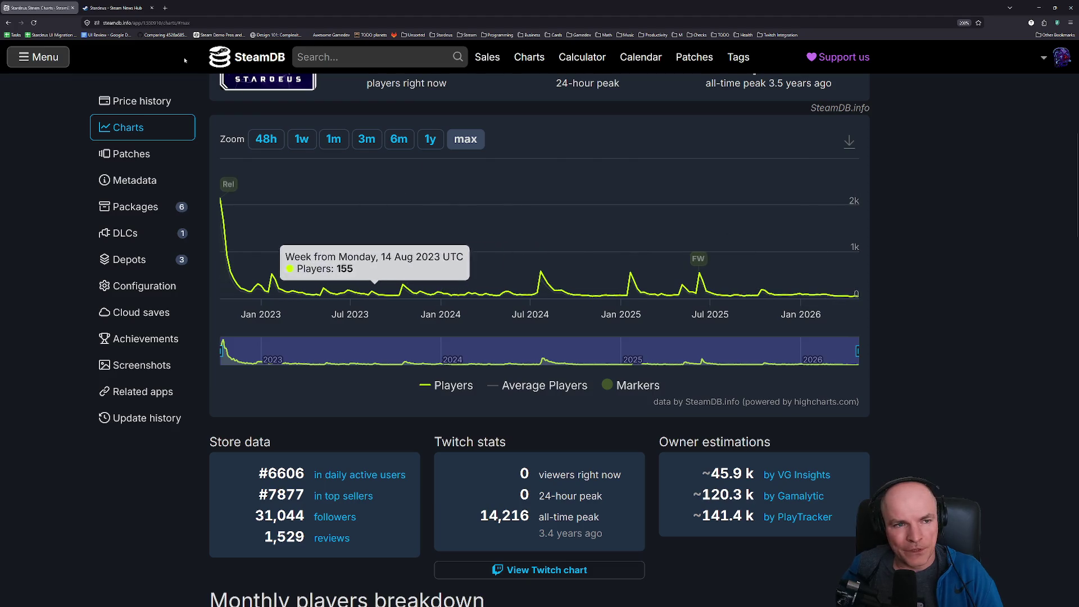
pyautogui.click(73, 8)
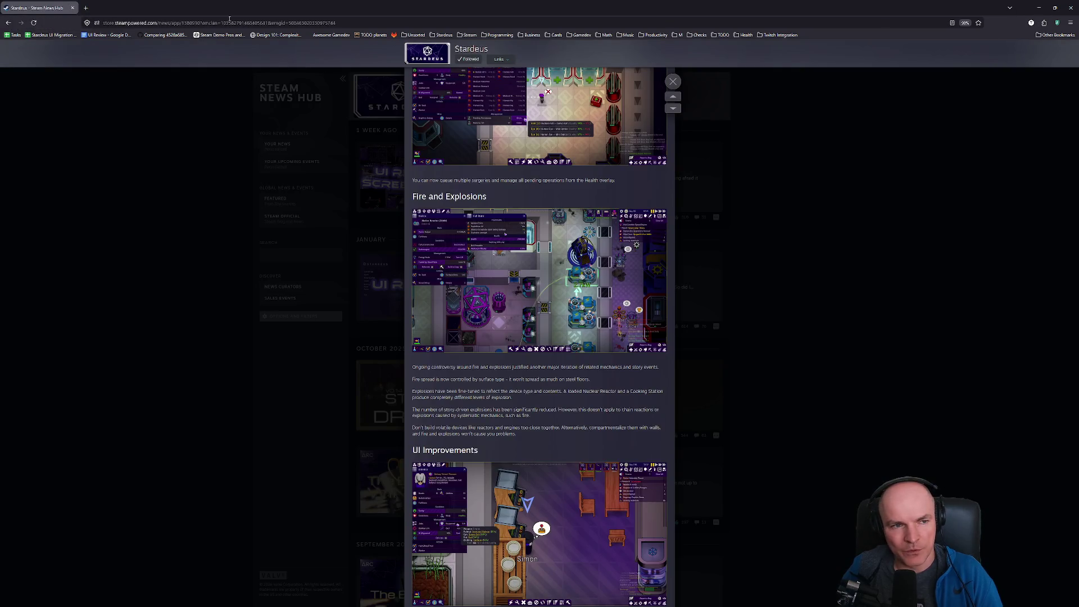
pyautogui.keyDown('ctrl'); pyautogui.scroll(6, 317, 232); pyautogui.keyUp('ctrl')
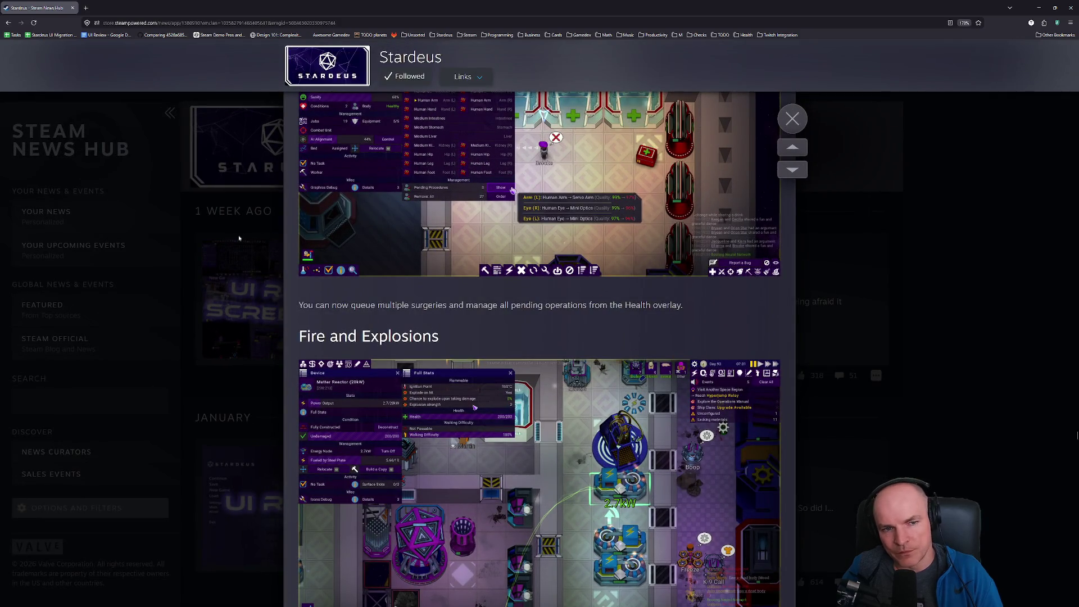
pyautogui.click(238, 238)
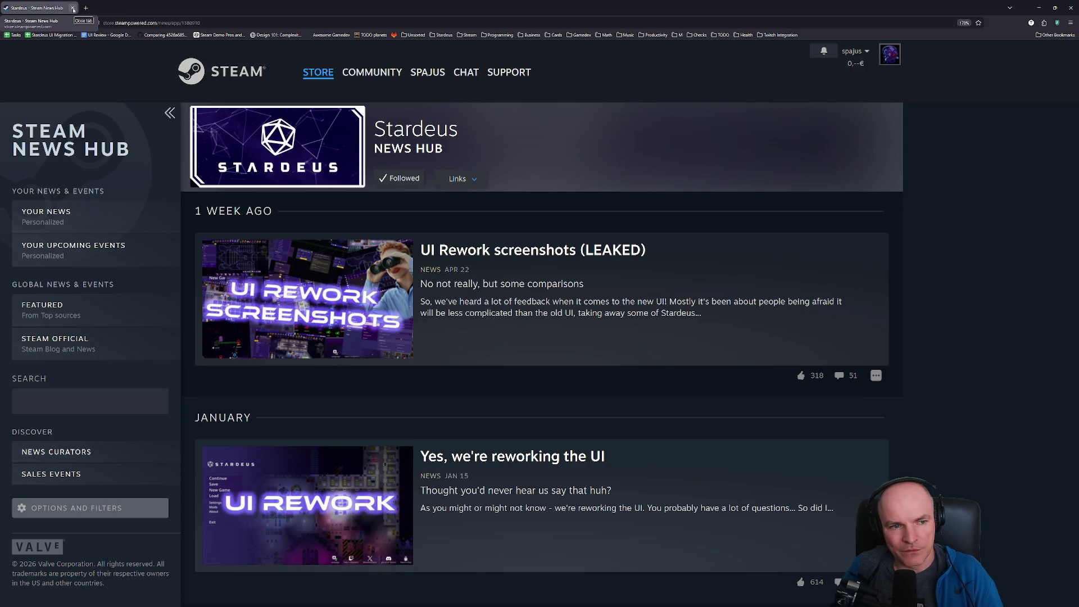
# Step: Close the browser and the WIconText2.cs split, leaving version.txt at v0.15.0-rc122 in VS Code
pyautogui.click(73, 9)
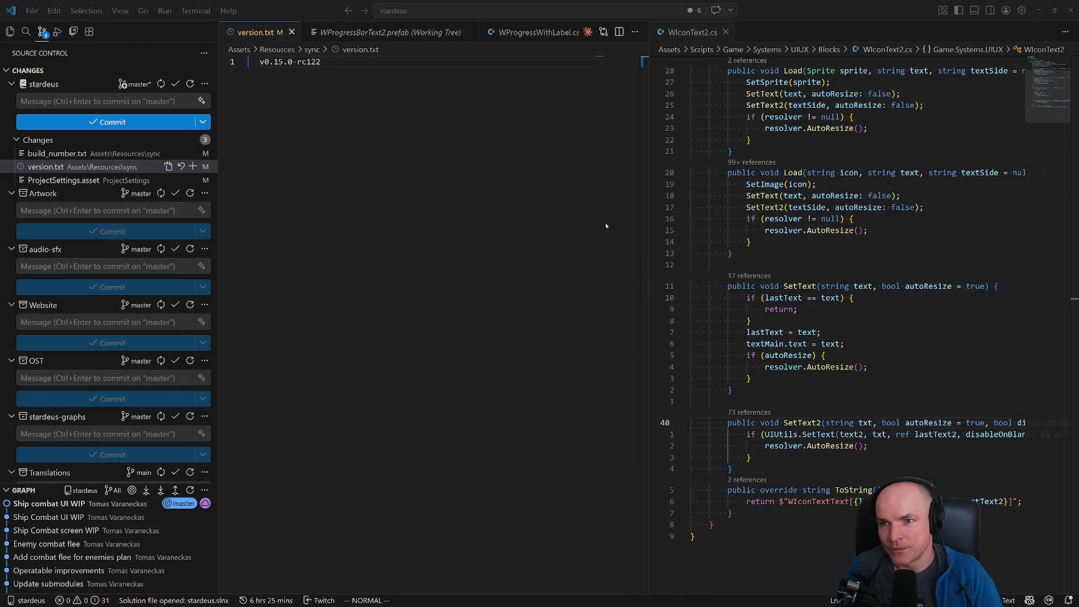
pyautogui.click(564, 599)
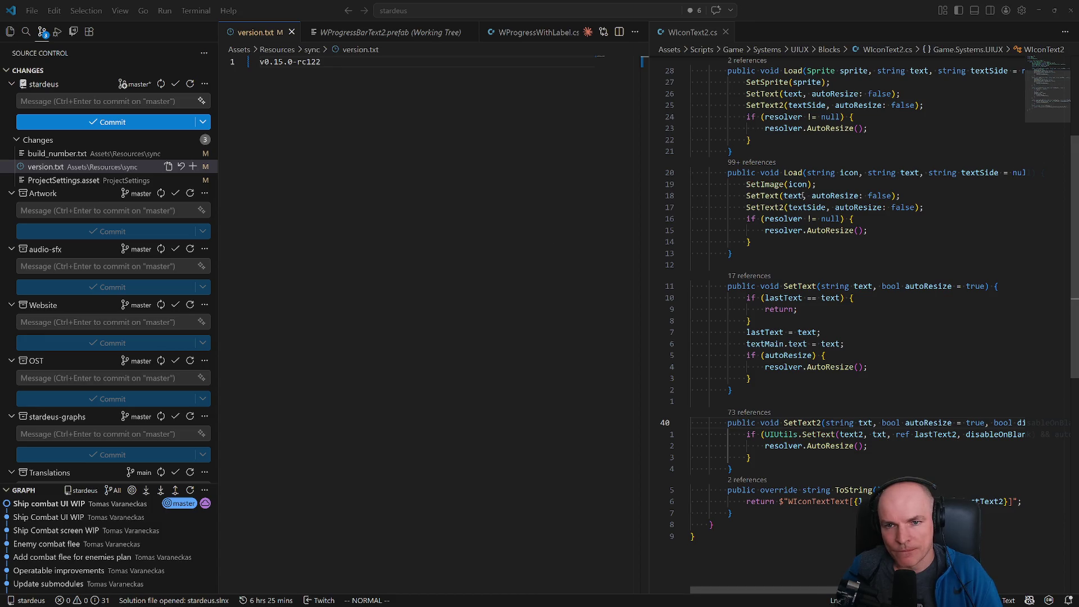
pyautogui.hotkey('ctrl', 'w')
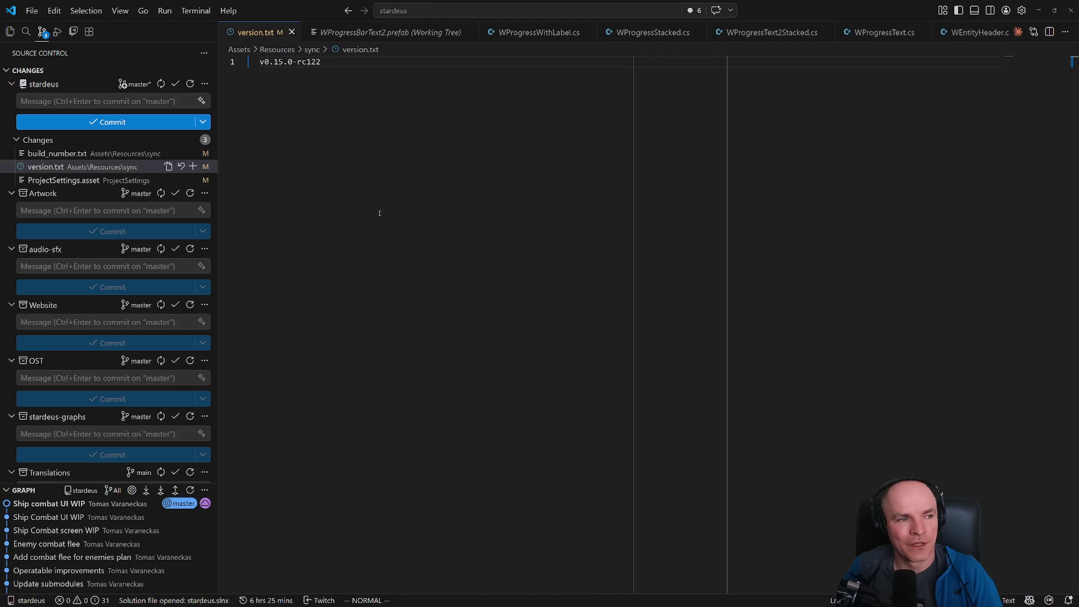
pyautogui.click(563, 599)
pyautogui.click(547, 599)
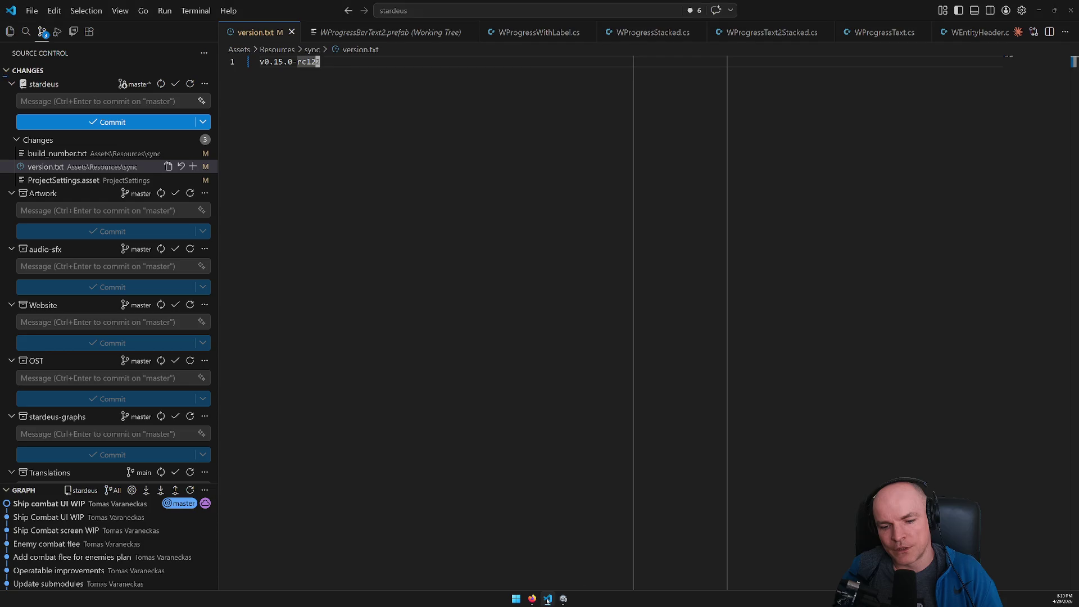